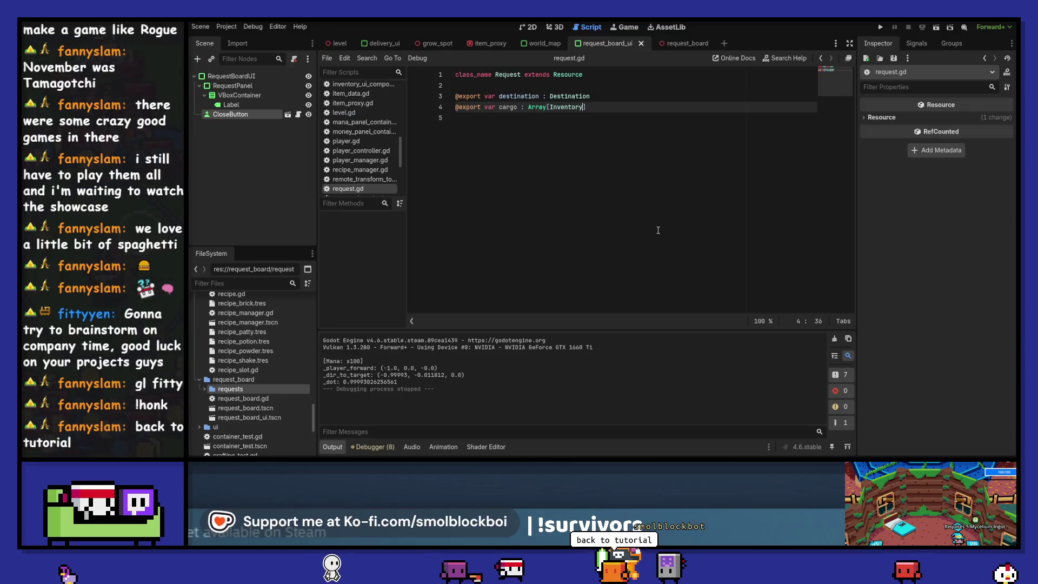
- Select 'cargo' in request.gd and search all project files for it, reviewing the 20 matches
{"action": "double_click", "coordinate": [500, 107]}
{"action": "key", "text": "ctrl+shift+f"}
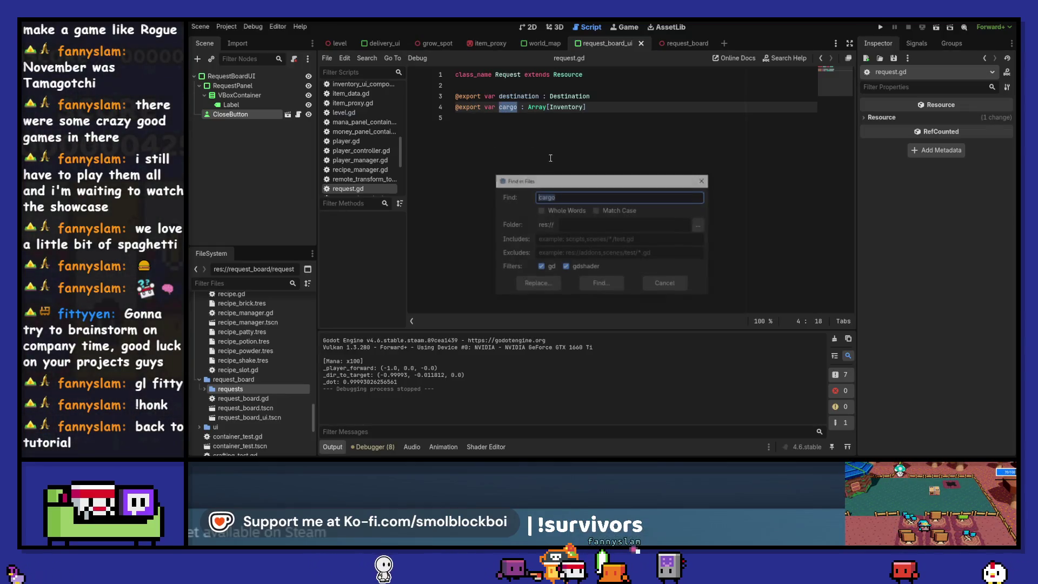
{"action": "left_click", "coordinate": [600, 285]}
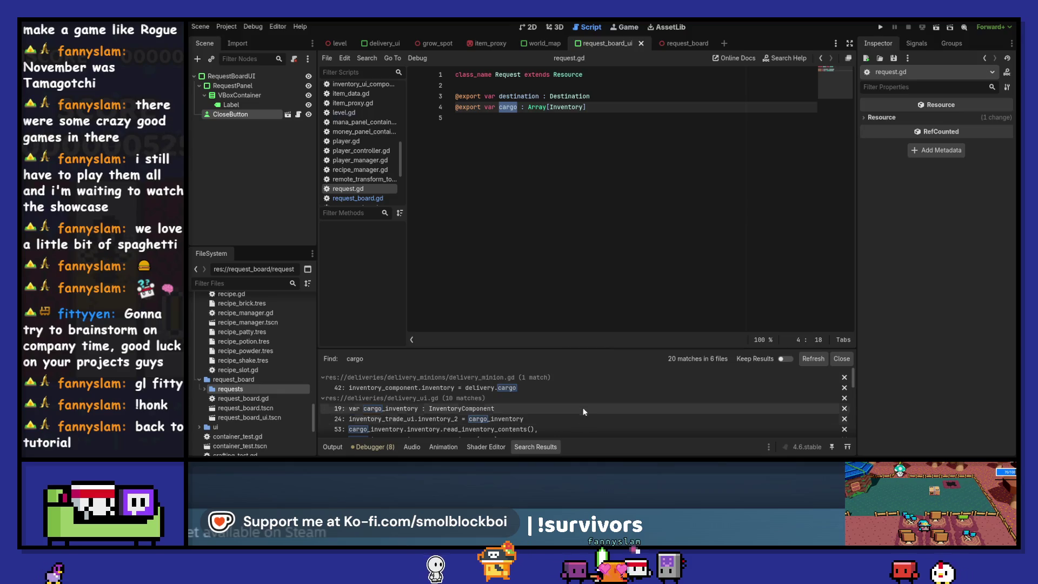
{"action": "scroll", "coordinate": [590, 385], "scroll_direction": "down", "scroll_amount": 2}
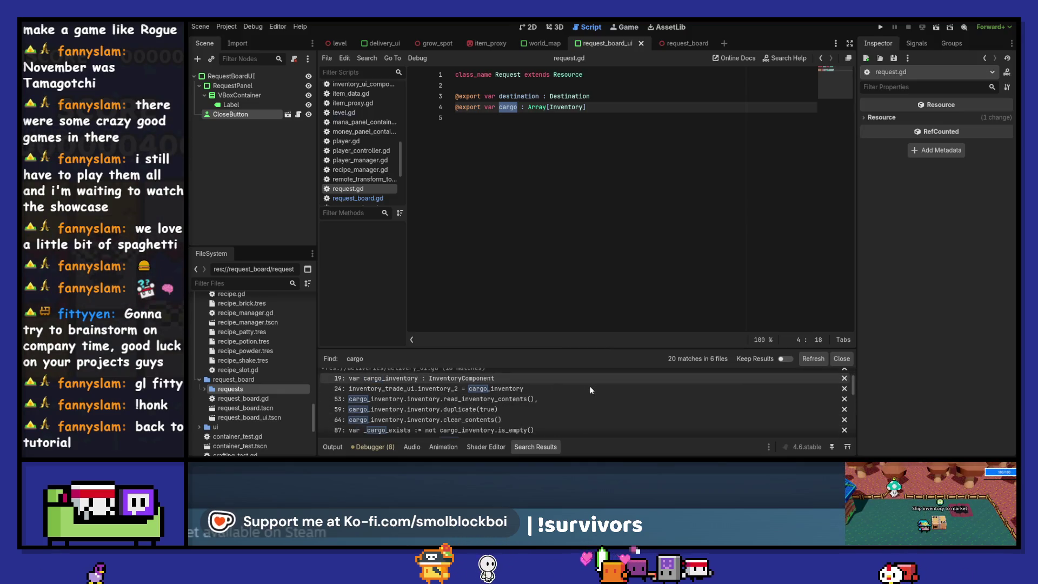
{"action": "scroll", "coordinate": [586, 396], "scroll_direction": "down", "scroll_amount": 4}
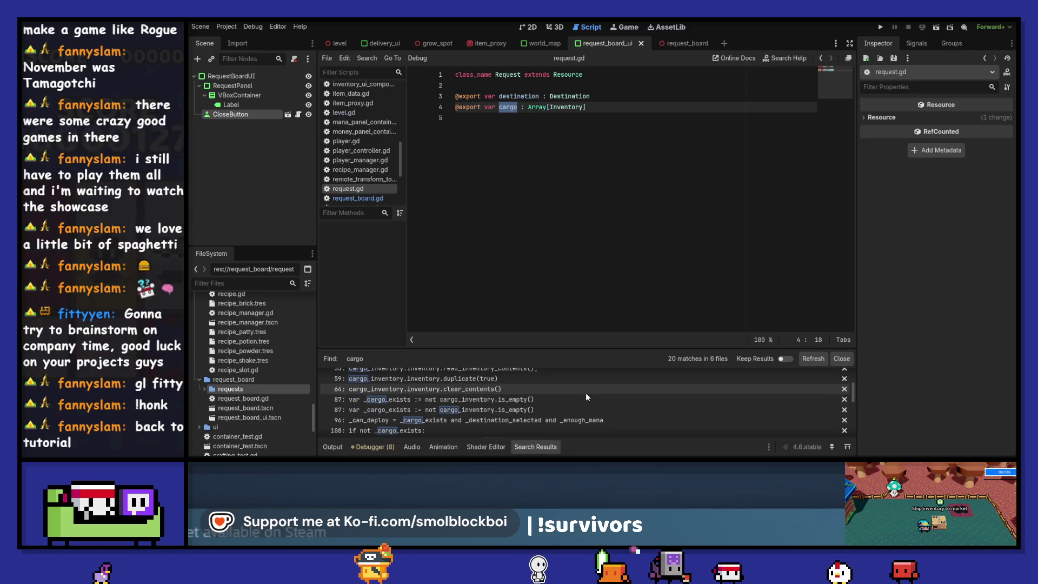
{"action": "scroll", "coordinate": [586, 397], "scroll_direction": "down", "scroll_amount": 3}
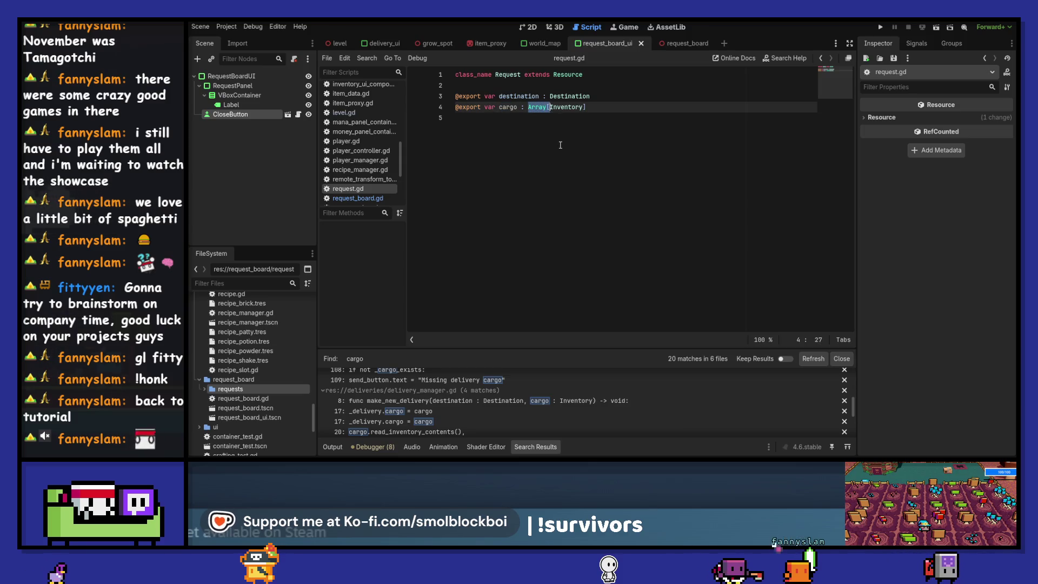
- Change cargo to a single exported requested_items : Inventory, add an add_random_items() stub, and save
{"action": "key", "text": "Delete"}
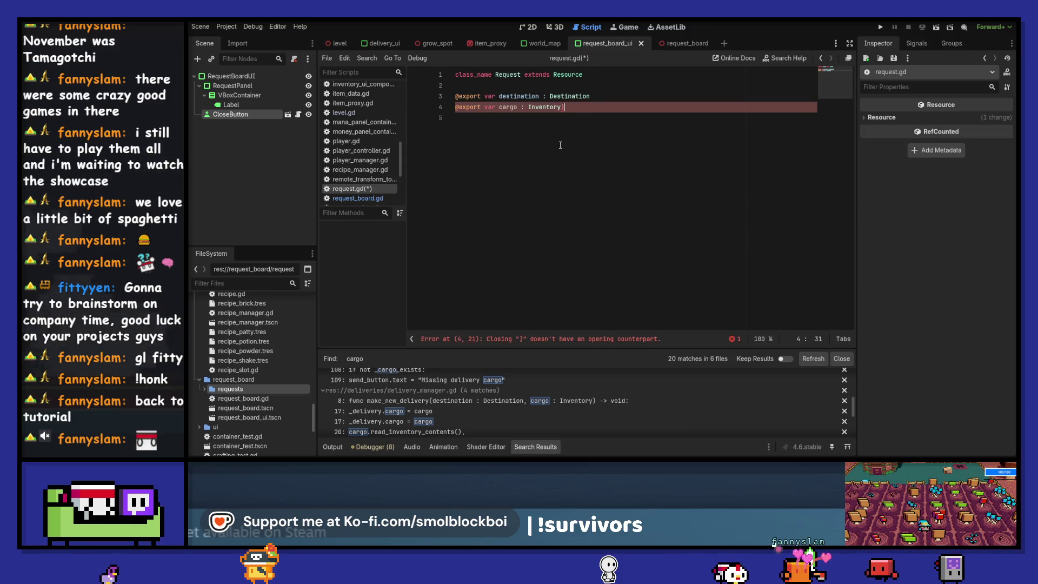
{"action": "key", "text": "BackSpace"}
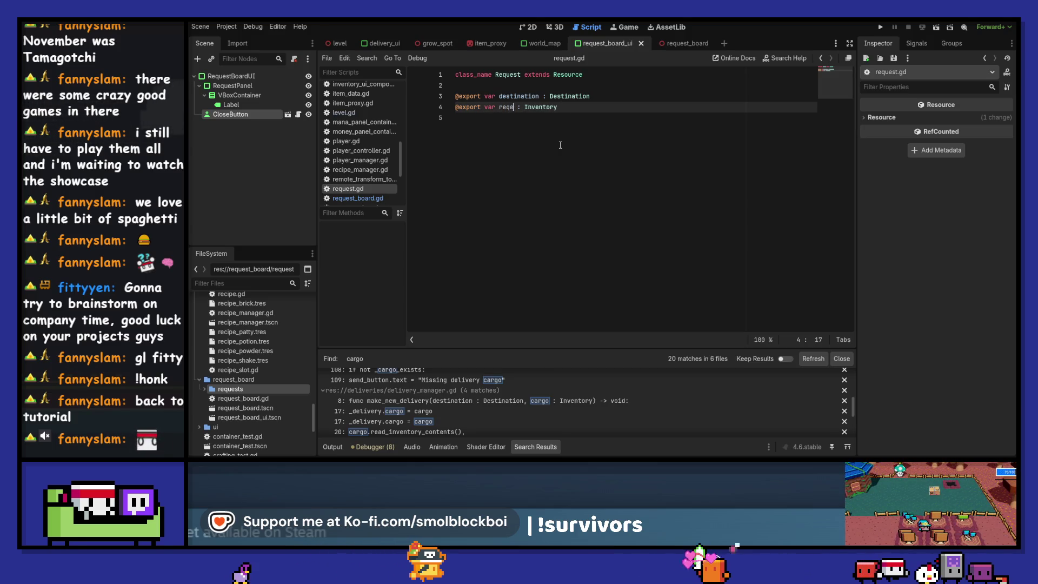
{"action": "type", "text": "uested_items"}
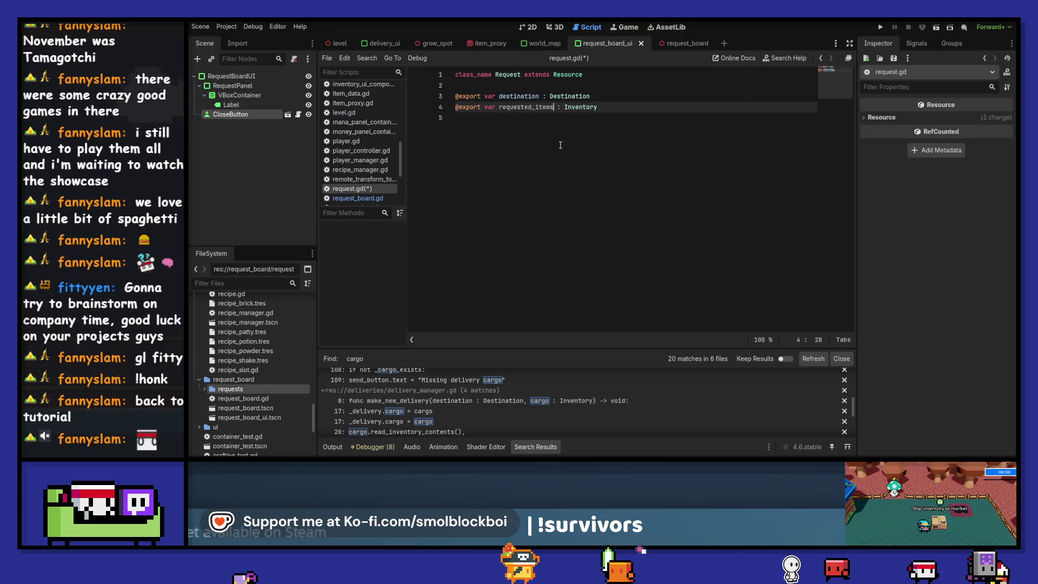
{"action": "key", "text": "ctrl+s"}
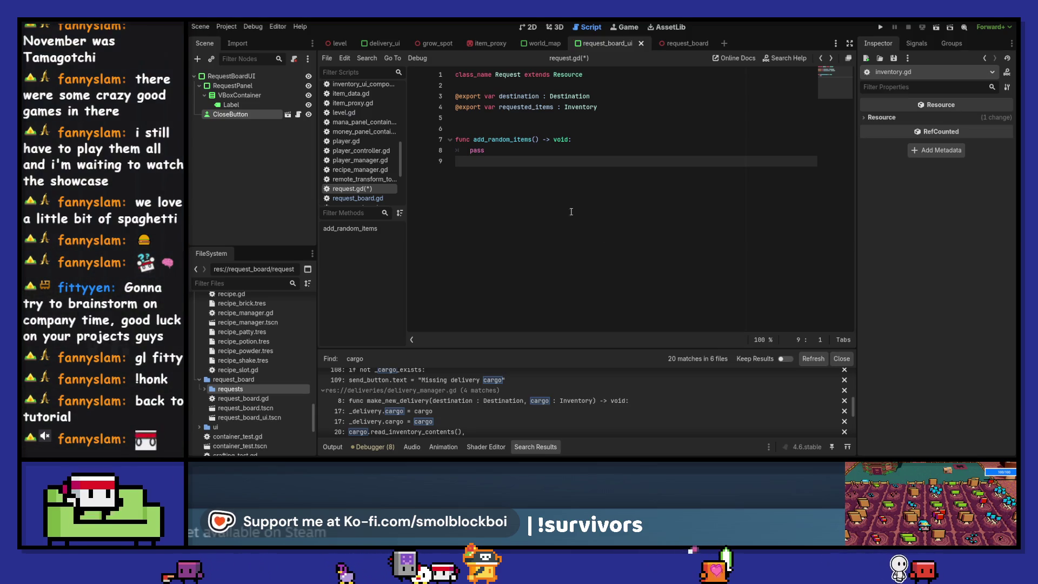
{"action": "key", "text": "ctrl+s"}
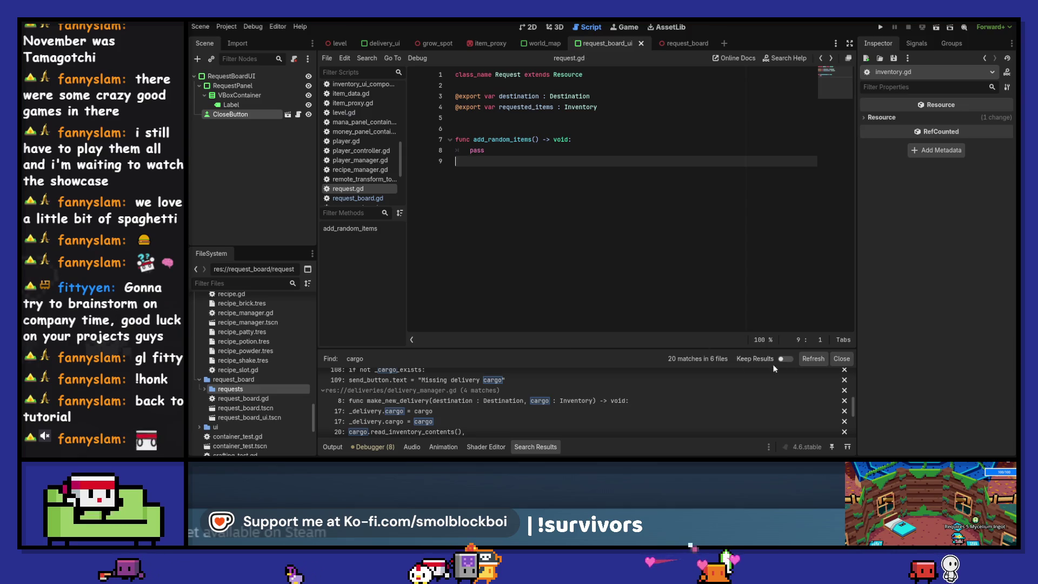
- Close the cargo search results, scroll the FileSystem up to items/data, and open mushroom.tscn
{"action": "left_click", "coordinate": [842, 358]}
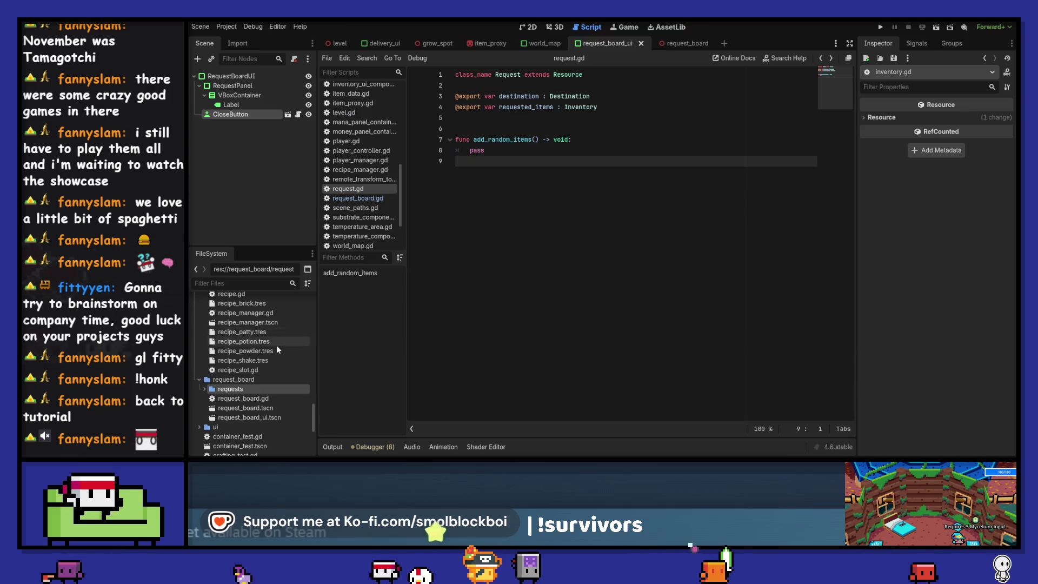
{"action": "scroll", "coordinate": [276, 350], "scroll_direction": "up", "scroll_amount": 5}
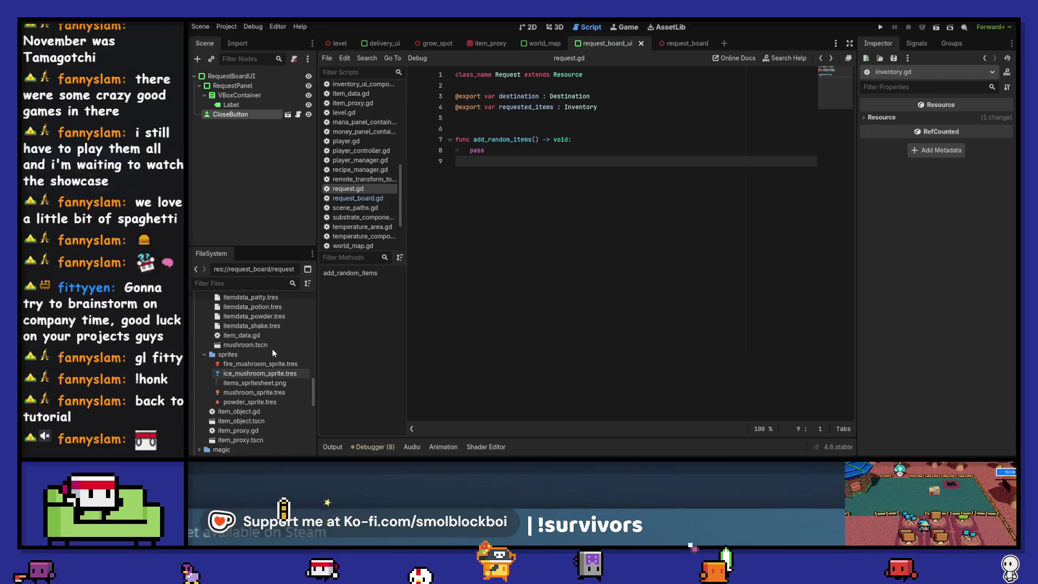
{"action": "scroll", "coordinate": [270, 303], "scroll_direction": "up", "scroll_amount": 3}
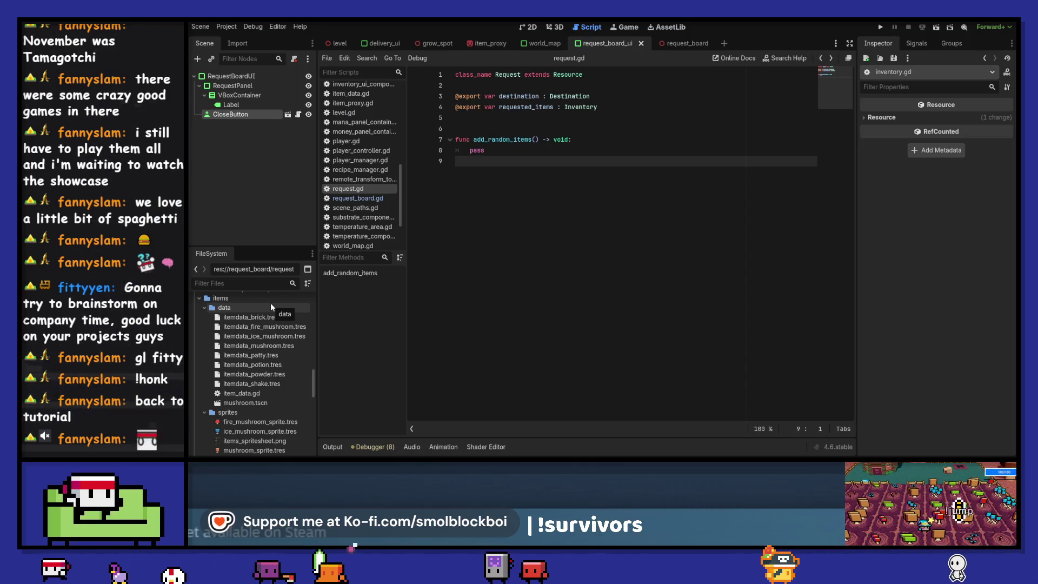
{"action": "double_click", "coordinate": [284, 401]}
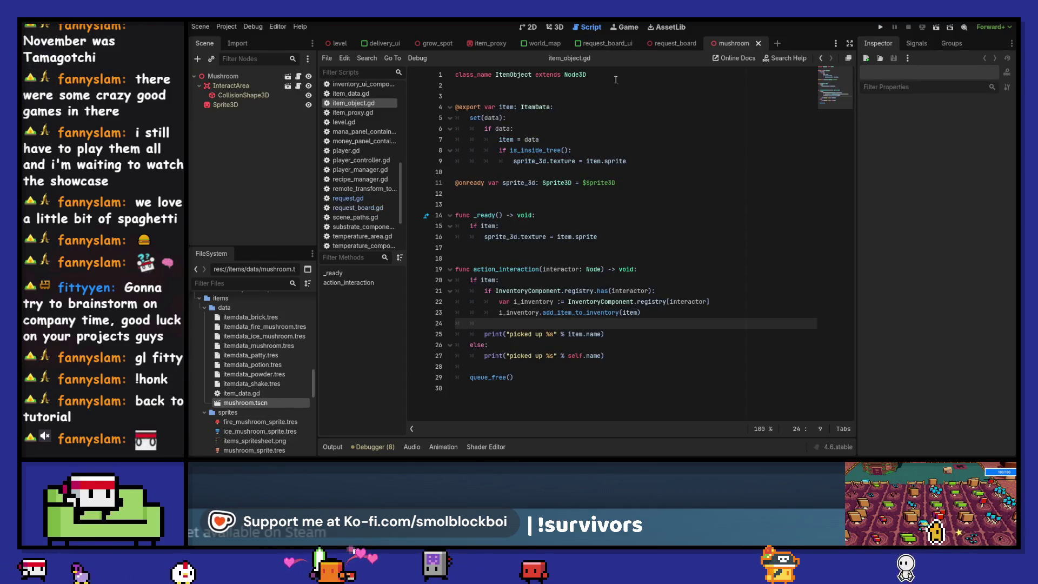
- Inspect the mushroom scene in the 3D view along with its Mushroom root node
{"action": "left_click", "coordinate": [528, 26]}
{"action": "left_click", "coordinate": [550, 28]}
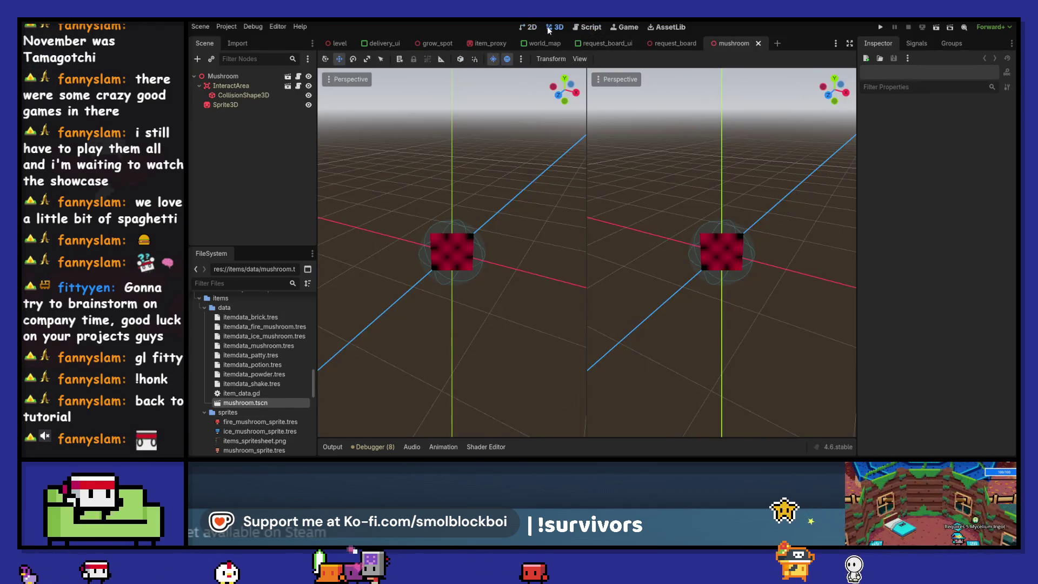
{"action": "left_click", "coordinate": [235, 75]}
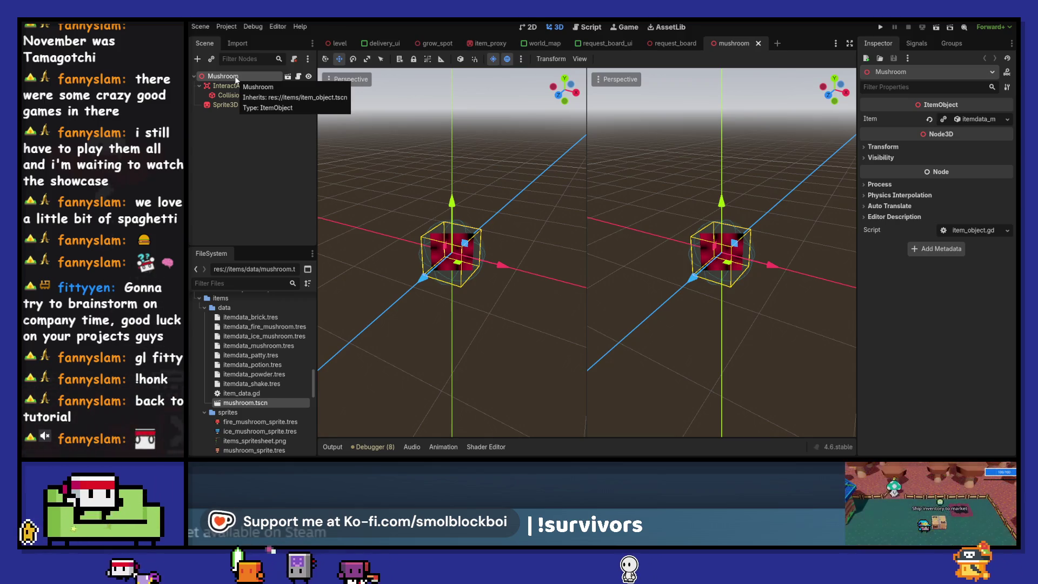
- Close the mushroom scene and remove mushroom.tscn from the items/data folder
{"action": "left_click", "coordinate": [757, 44]}
{"action": "left_click", "coordinate": [274, 402]}
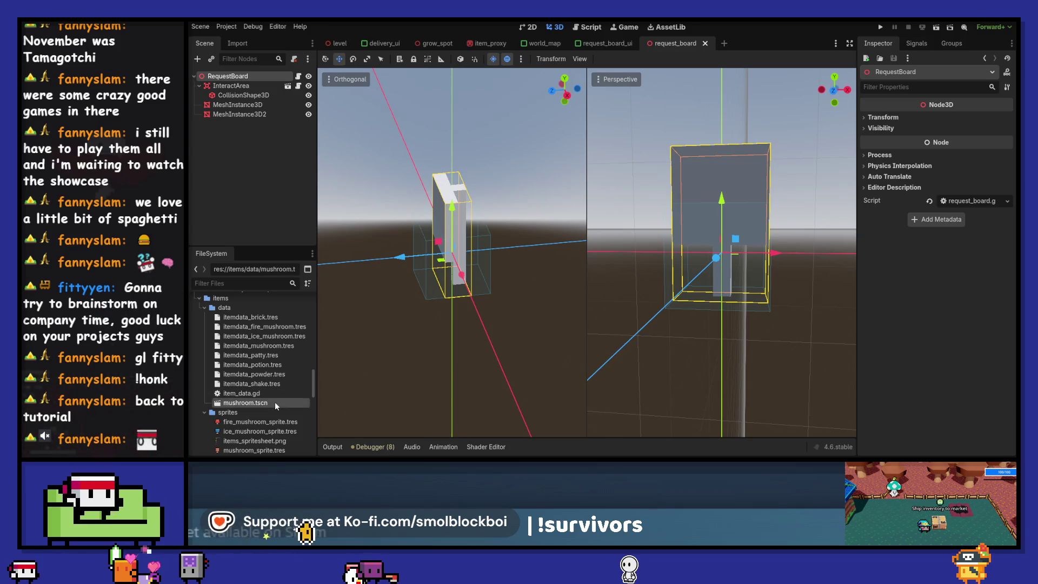
{"action": "key", "text": "Delete"}
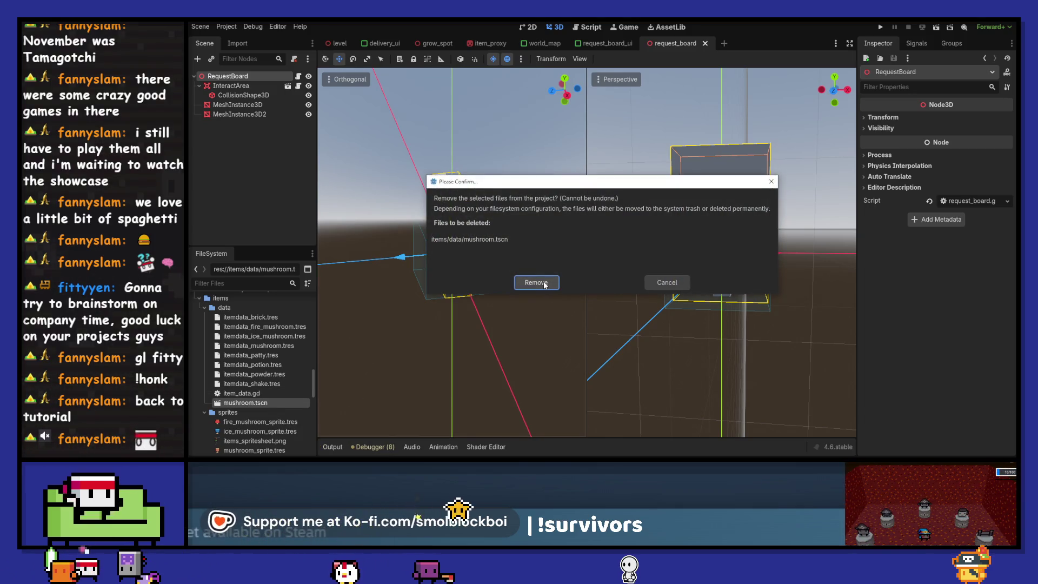
{"action": "left_click", "coordinate": [544, 284]}
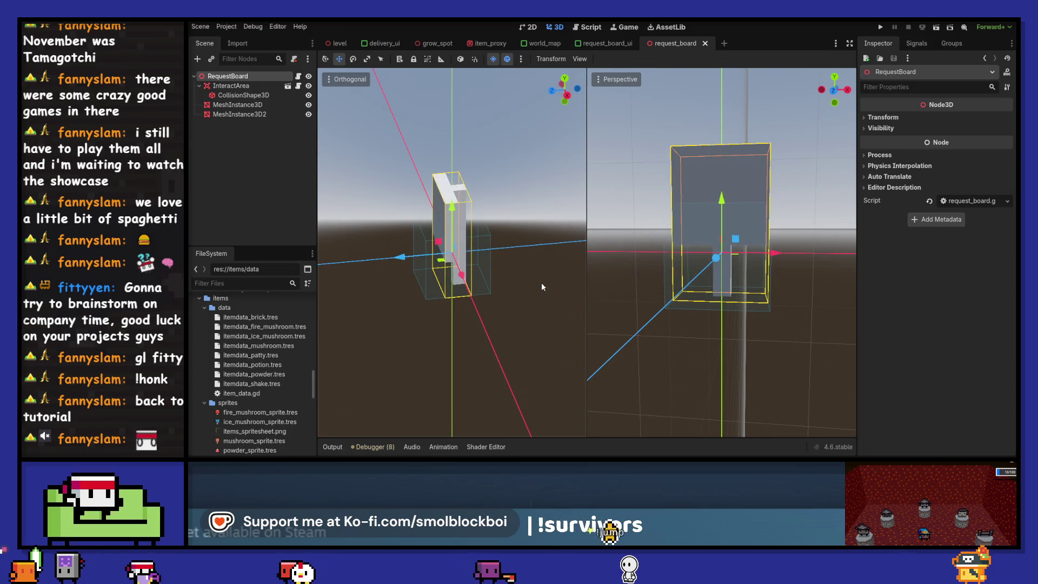
{"action": "key", "text": "F5"}
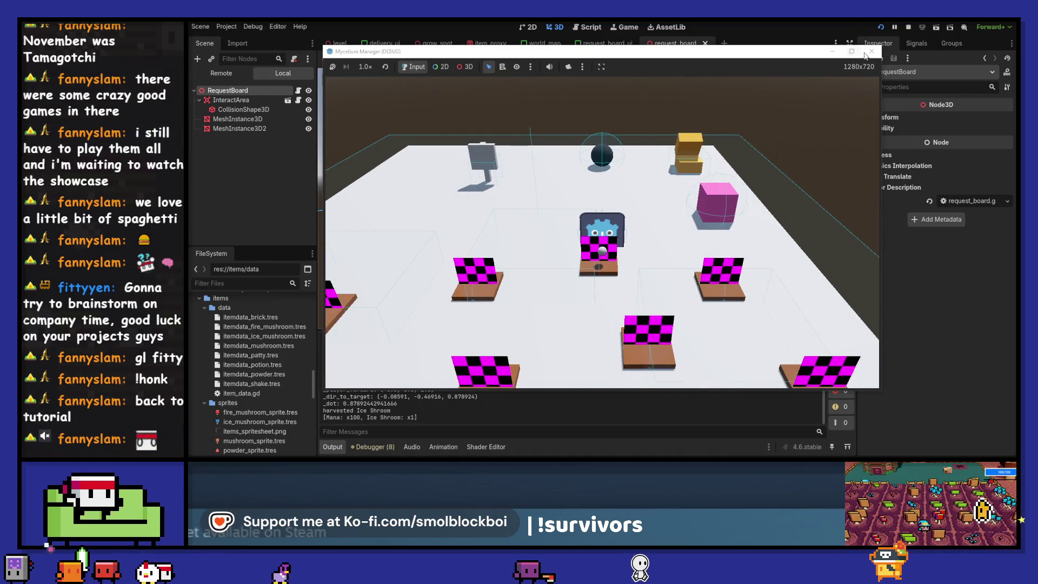
{"action": "key", "text": "F8"}
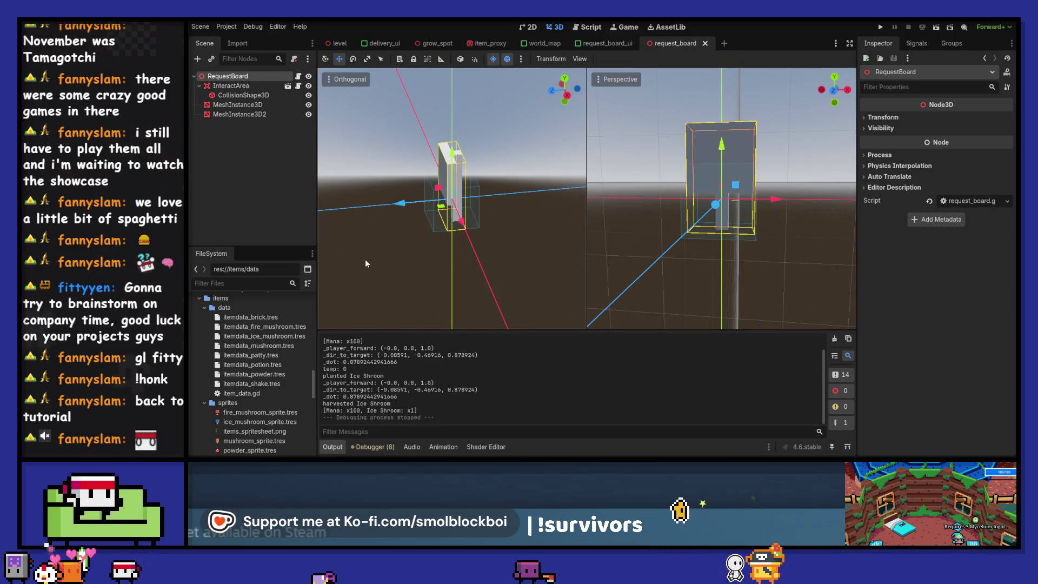
{"action": "left_click", "coordinate": [227, 26]}
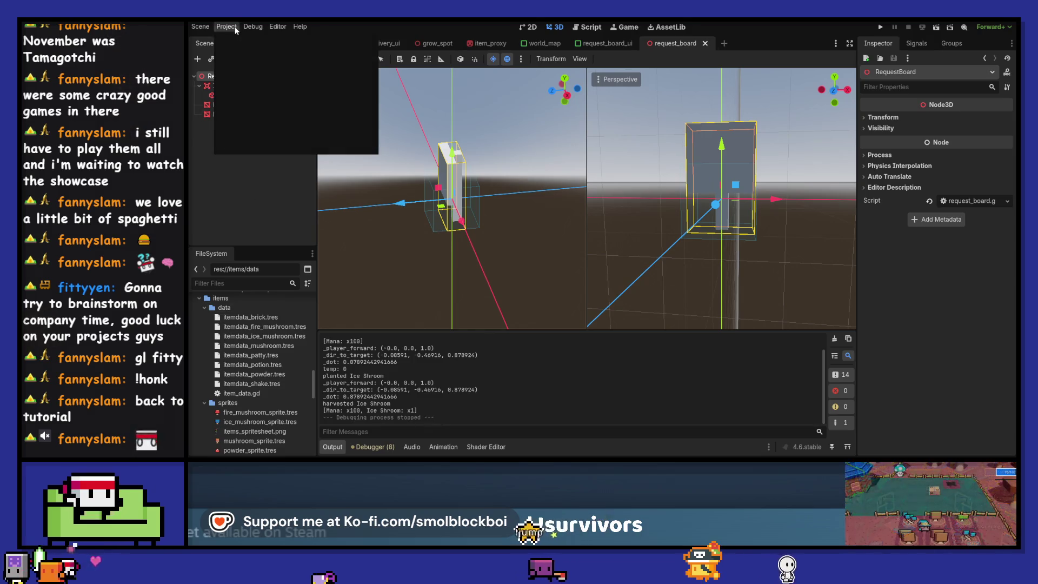
- Check the Globals tab in Project Settings, close it, and clear the Output log
{"action": "left_click", "coordinate": [226, 27]}
{"action": "left_click", "coordinate": [493, 100]}
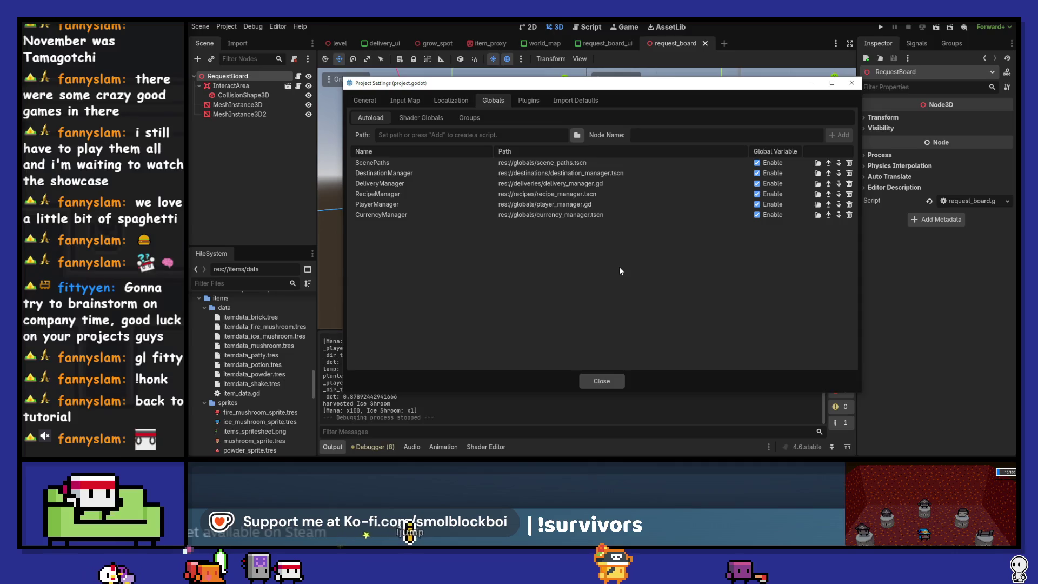
{"action": "left_click", "coordinate": [602, 381]}
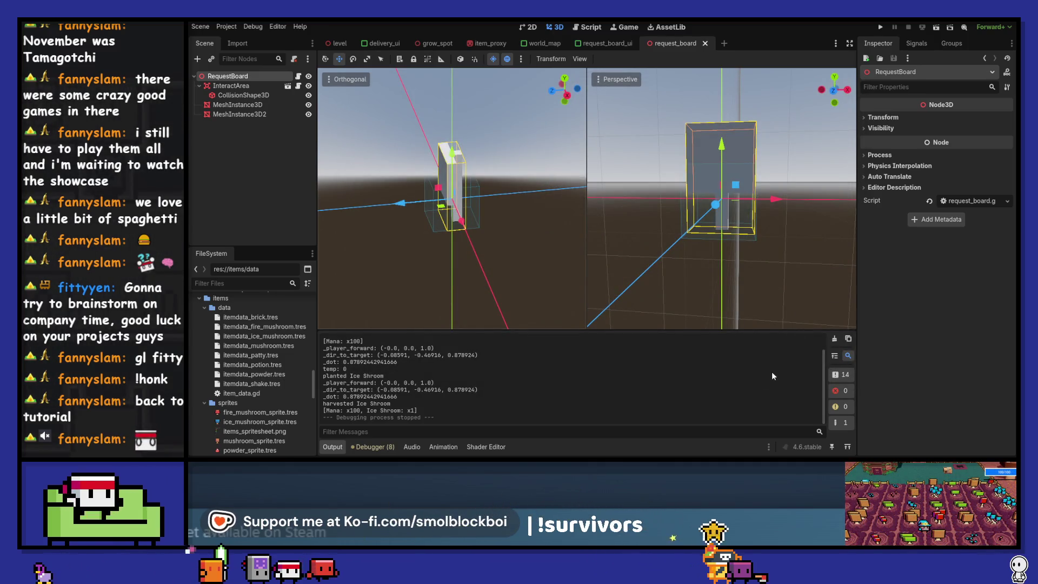
{"action": "left_click", "coordinate": [833, 340]}
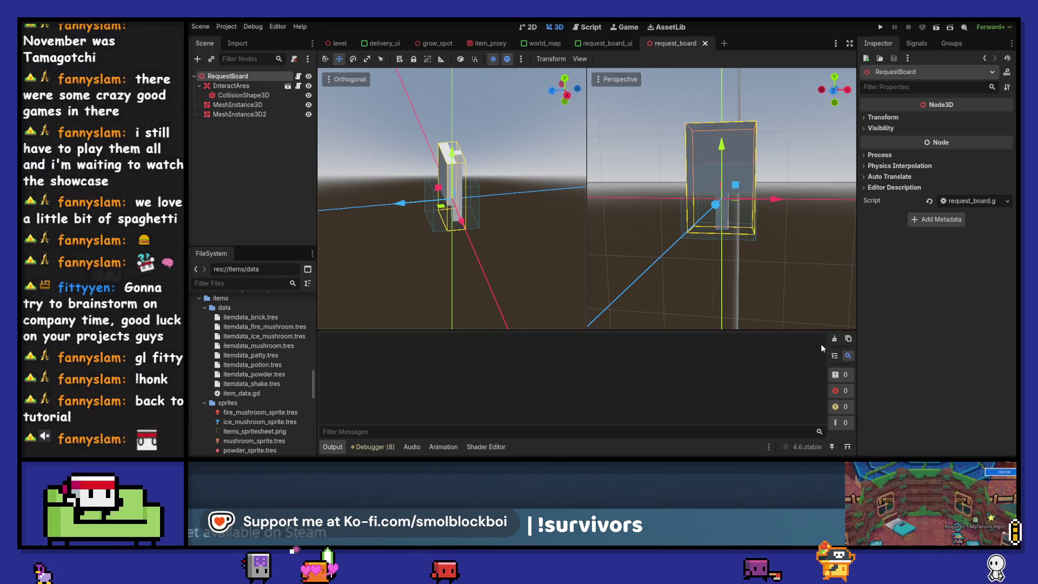
- Create item_database.gd extending Node in the items folder
{"action": "right_click", "coordinate": [252, 298]}
{"action": "mouse_move", "coordinate": [299, 305]}
{"action": "left_click", "coordinate": [427, 322]}
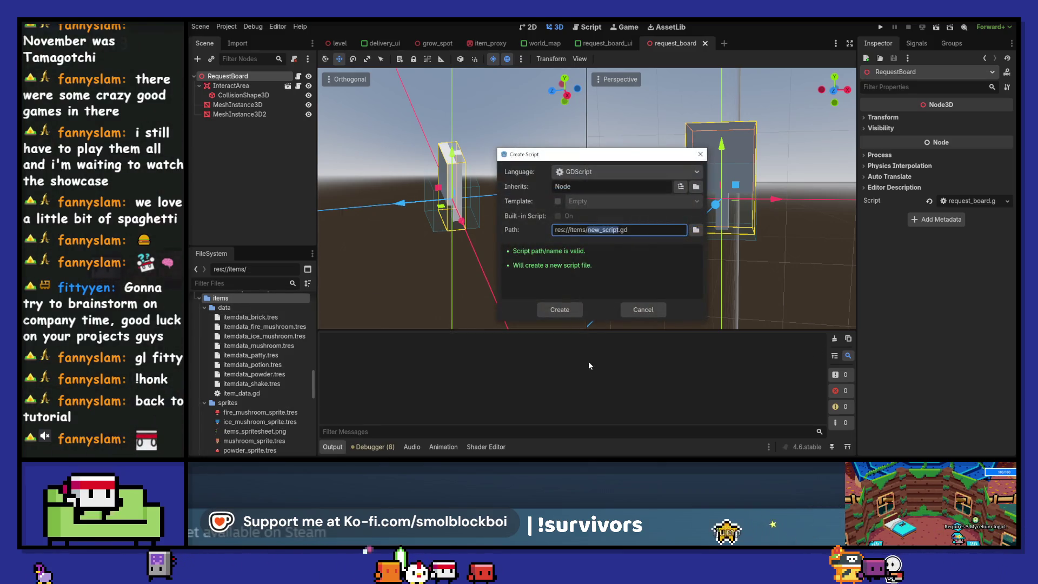
{"action": "double_click", "coordinate": [592, 185]}
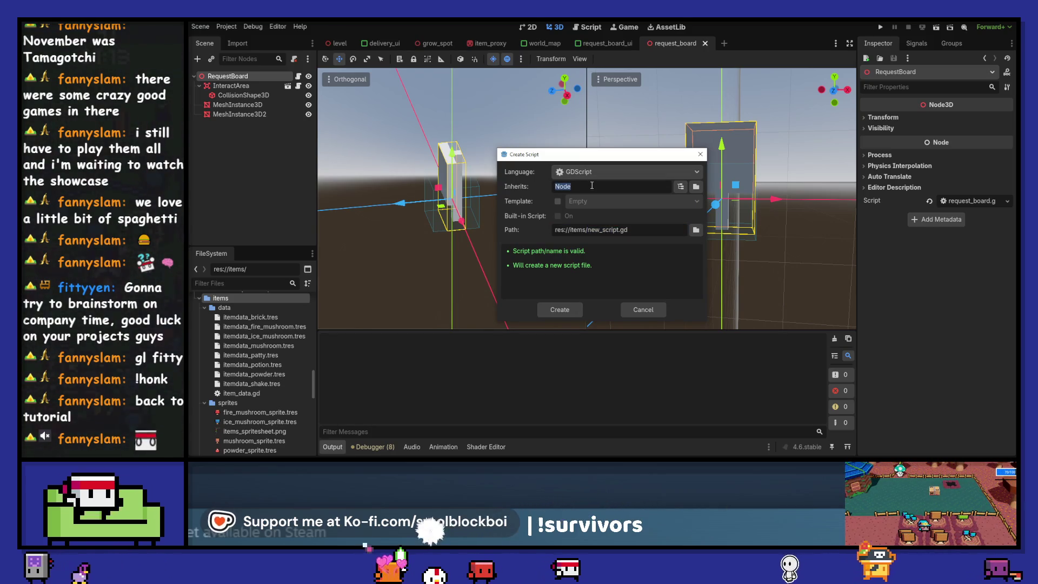
{"action": "double_click", "coordinate": [601, 230]}
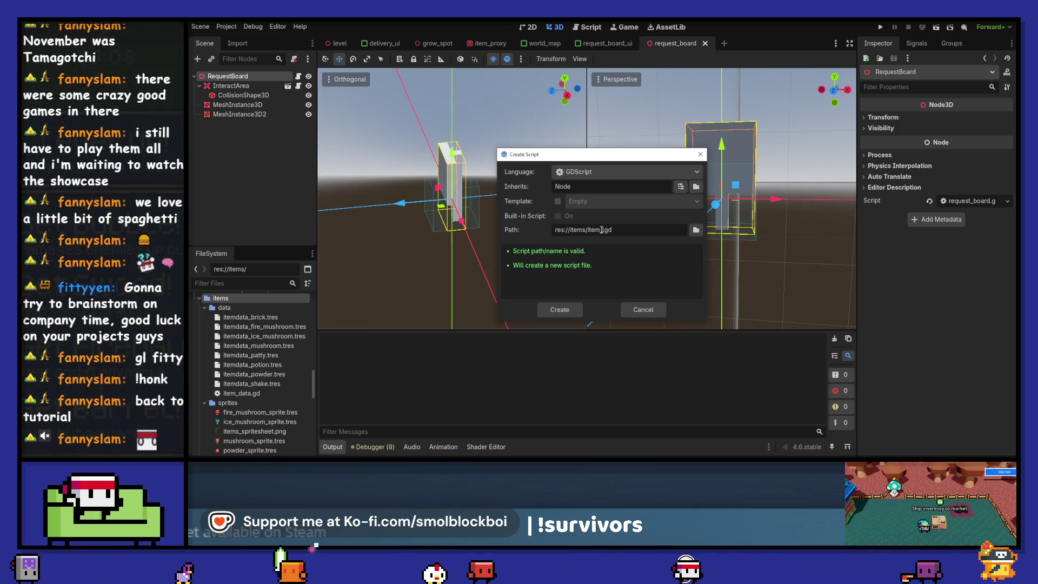
{"action": "type", "text": "base"}
{"action": "key", "text": "Return"}
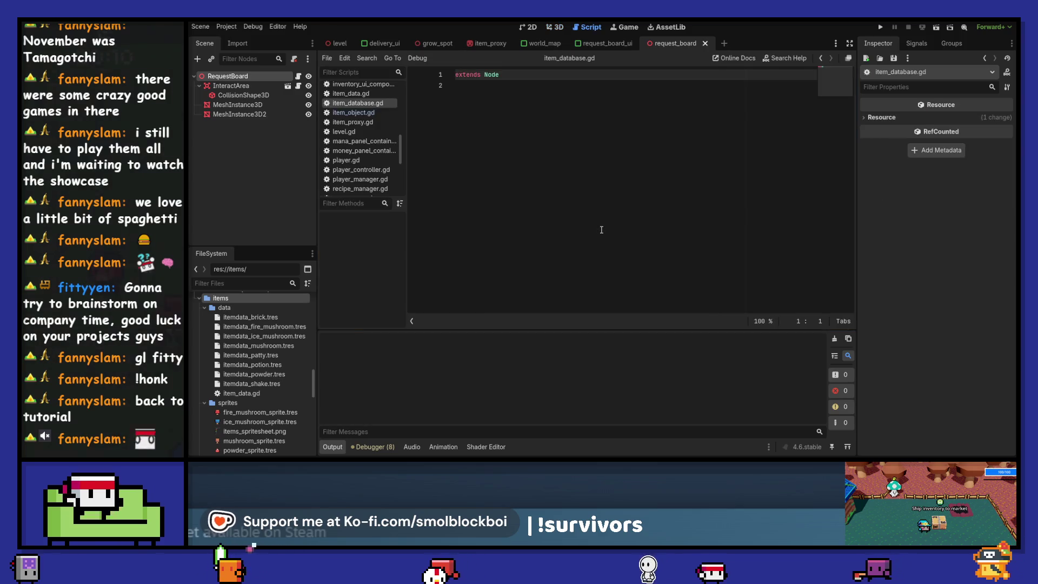
- Declare items : Dictionary[String, ItemData] on line 3 and save the script
{"action": "left_click", "coordinate": [601, 229]}
{"action": "key", "text": "Return"}
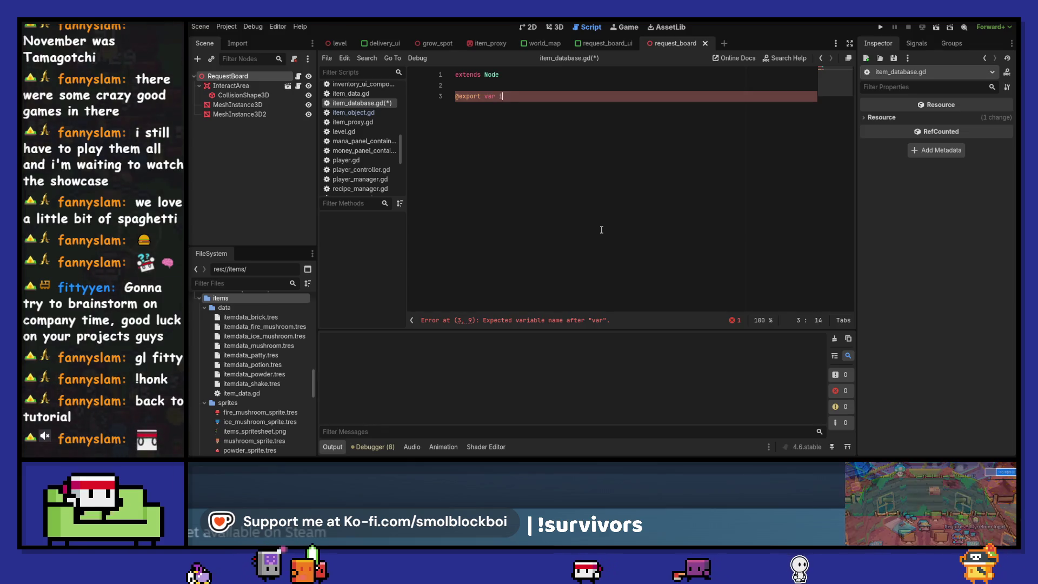
{"action": "type", "text": "items : Dictionary["}
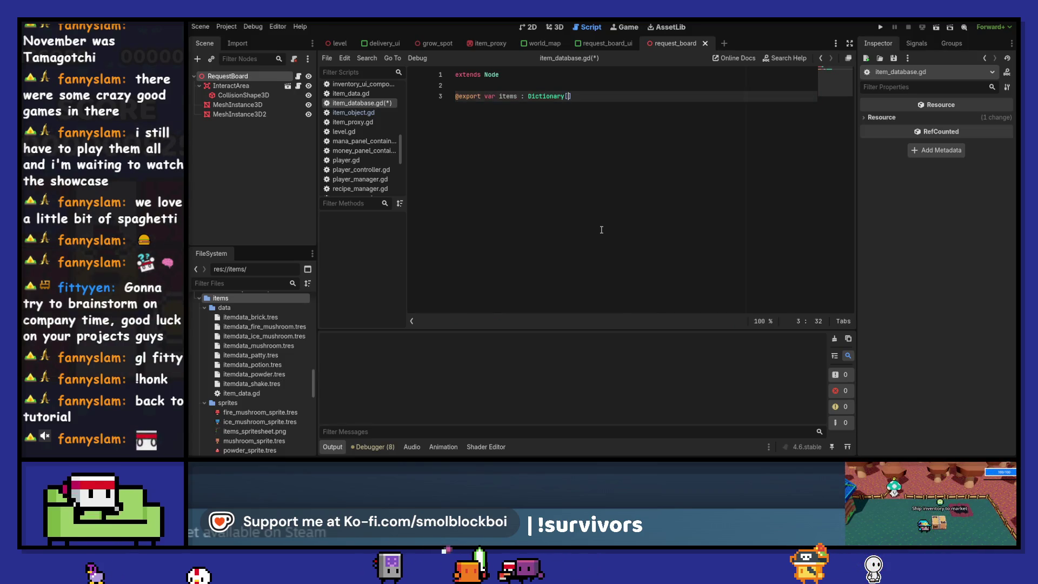
{"action": "key", "text": "BackSpace"}
{"action": "type", "text": "["}
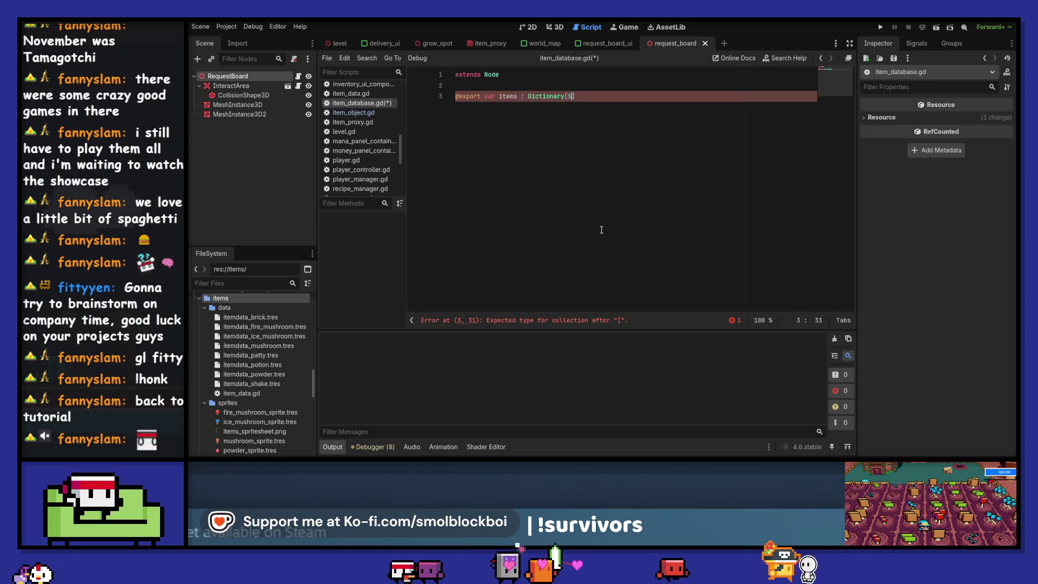
{"action": "type", "text": "String,"}
{"action": "type", "text": " Item"}
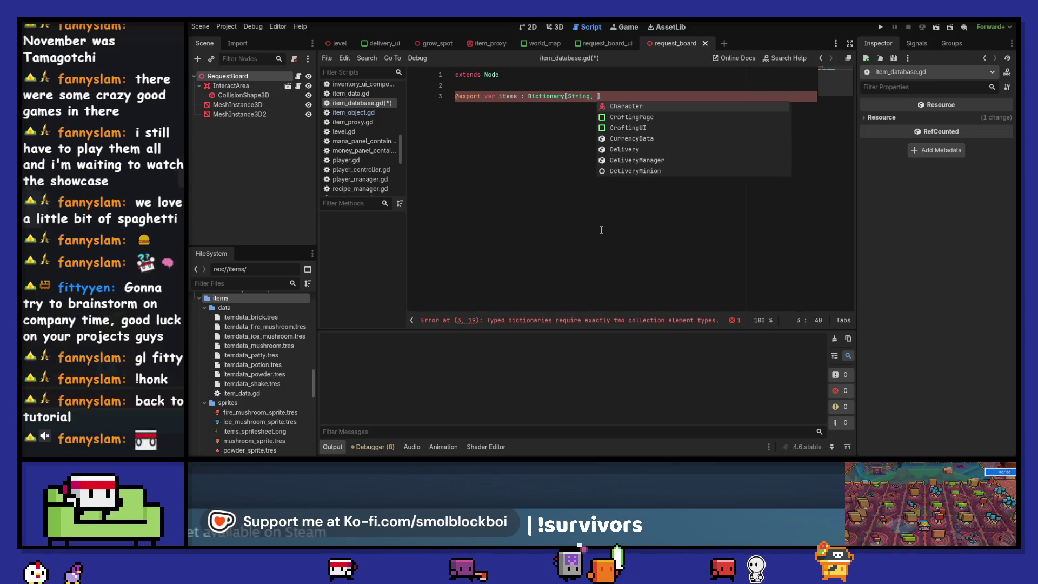
{"action": "key", "text": "Return"}
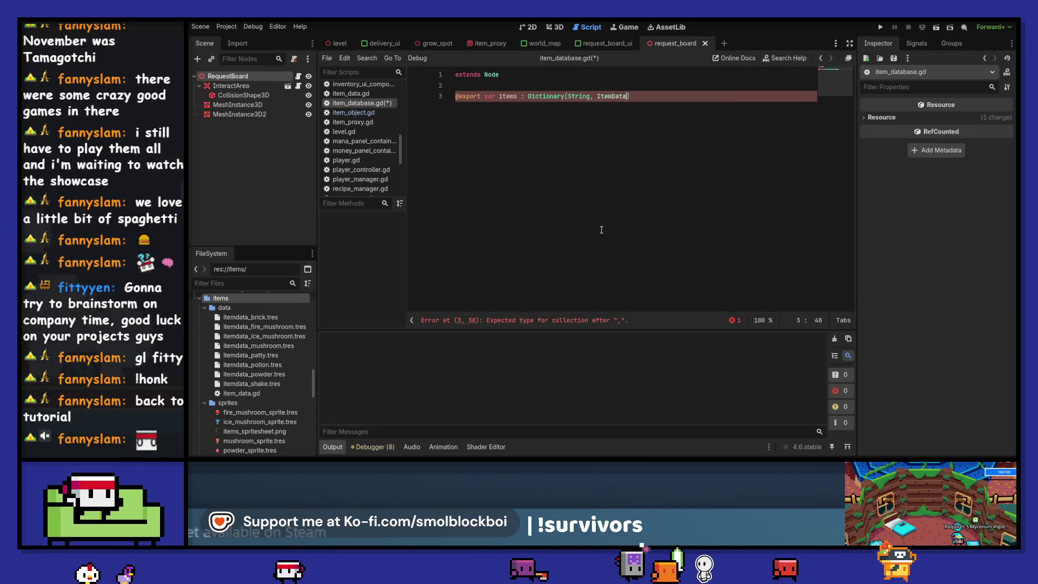
{"action": "key", "text": "ctrl+s"}
{"action": "key", "text": "Escape"}
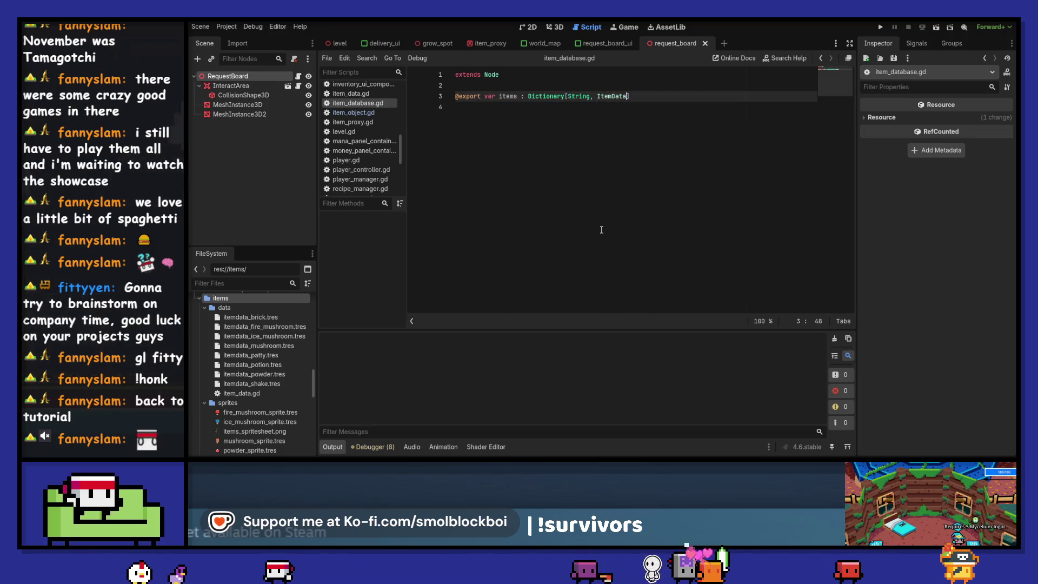
{"action": "key", "text": "Down"}
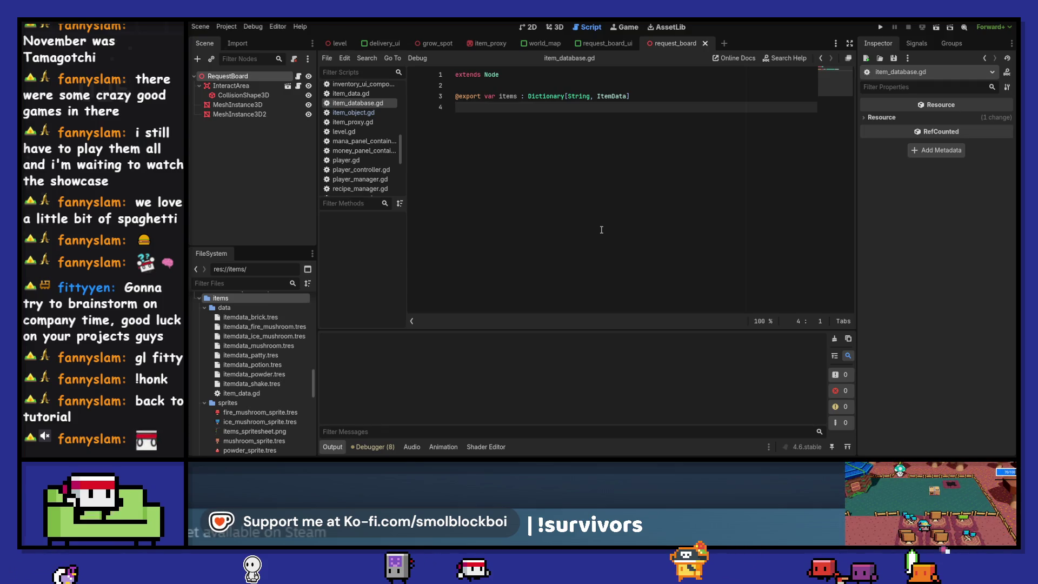
- Change the dictionary key type to int and browse item files with an 'item' FileSystem filter
{"action": "key", "text": "Left"}
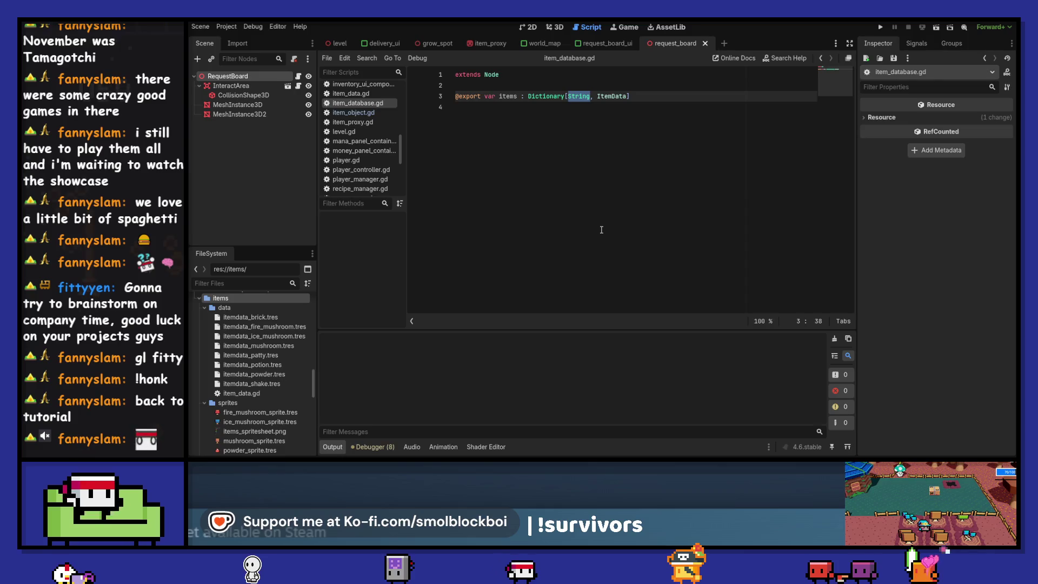
{"action": "type", "text": "t"}
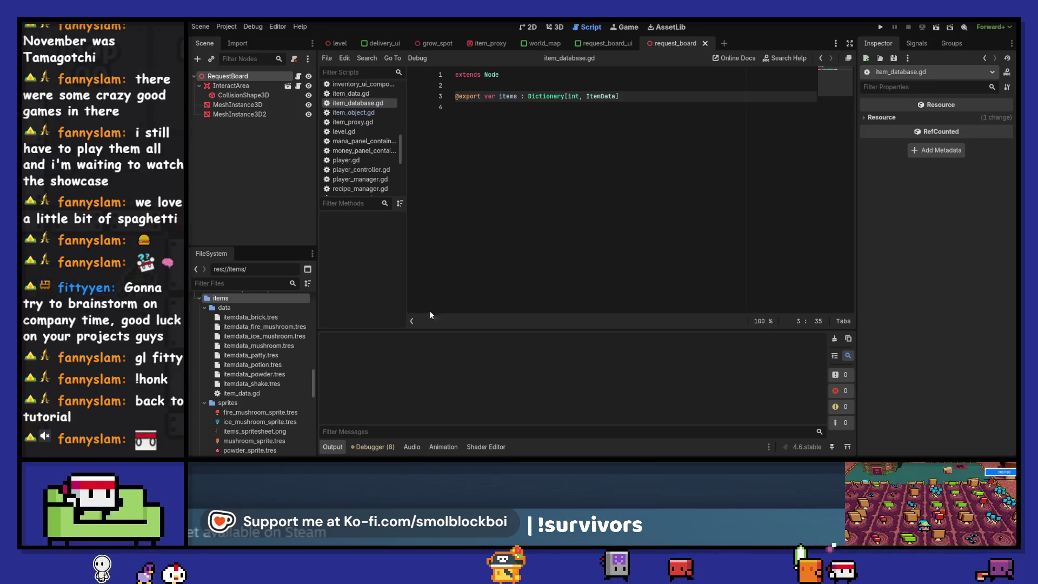
{"action": "left_click", "coordinate": [238, 280]}
{"action": "type", "text": "item"}
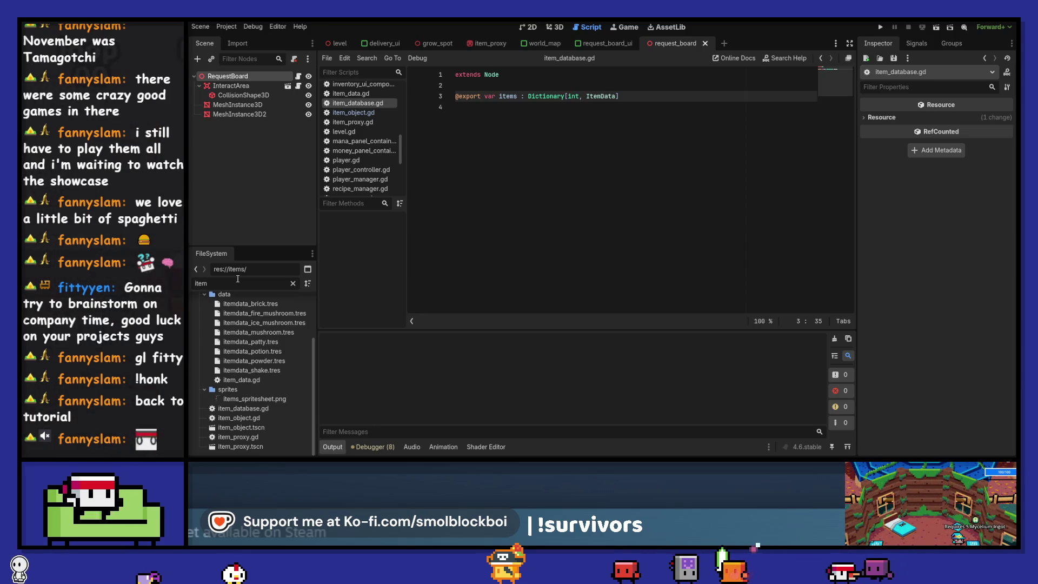
{"action": "left_click_drag", "start_coordinate": [257, 410], "coordinate": [232, 321]}
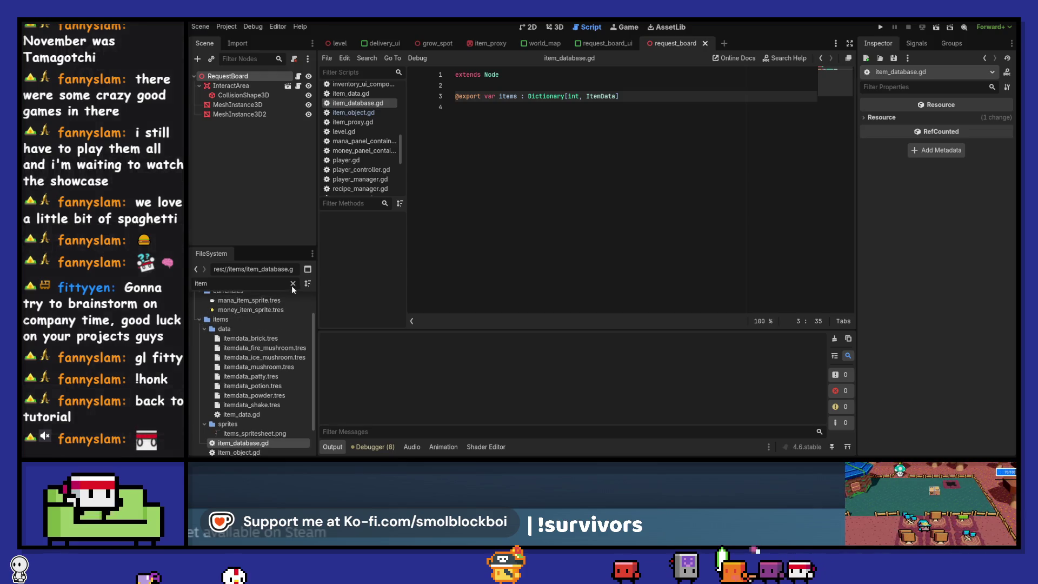
{"action": "left_click", "coordinate": [292, 283]}
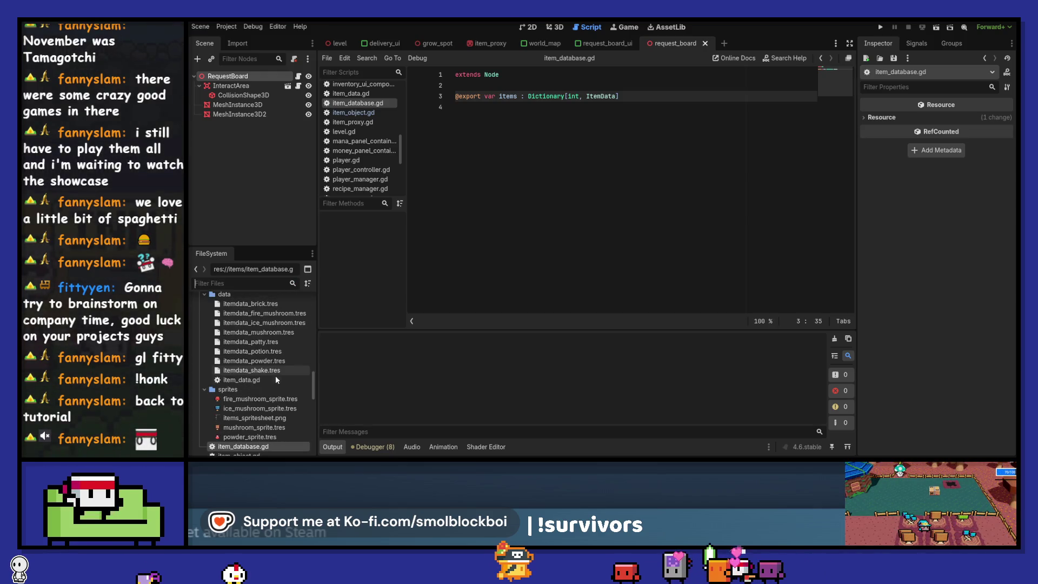
- Save the RequestBoard scene as request_board.tscn in res://items
{"action": "scroll", "coordinate": [276, 380], "scroll_direction": "down", "scroll_amount": 1}
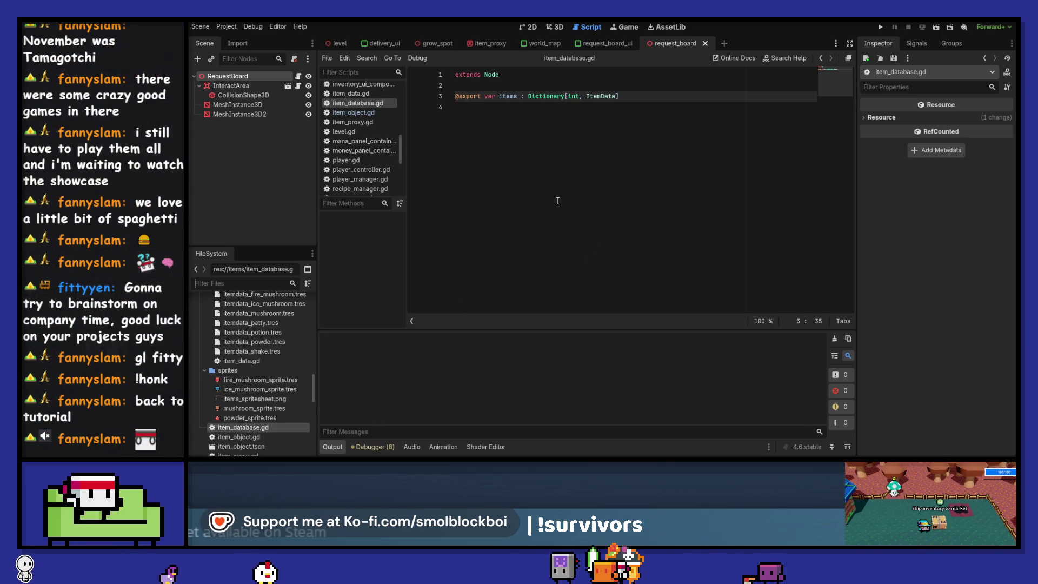
{"action": "key", "text": "ctrl+s"}
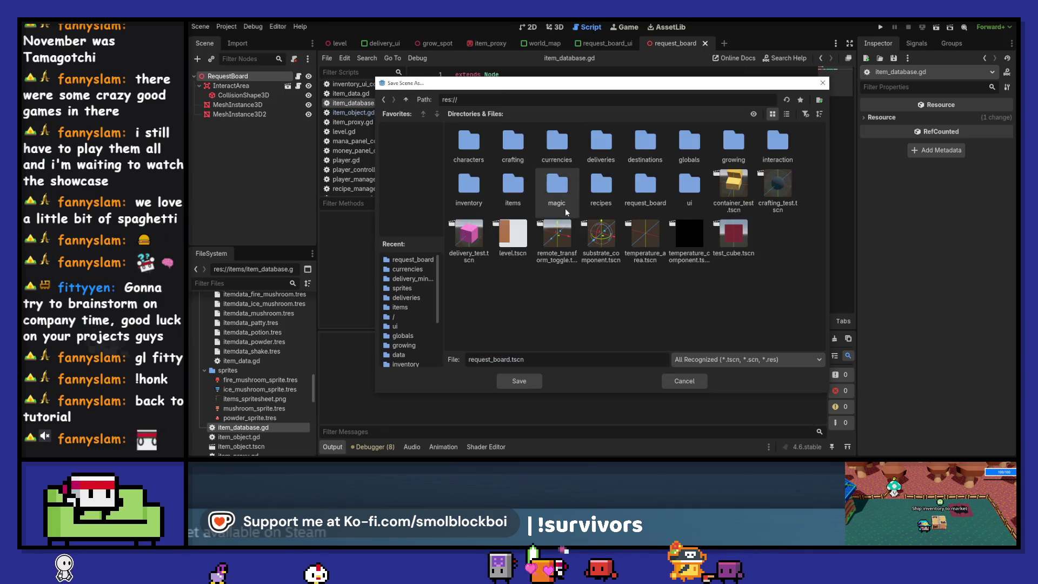
{"action": "double_click", "coordinate": [515, 187]}
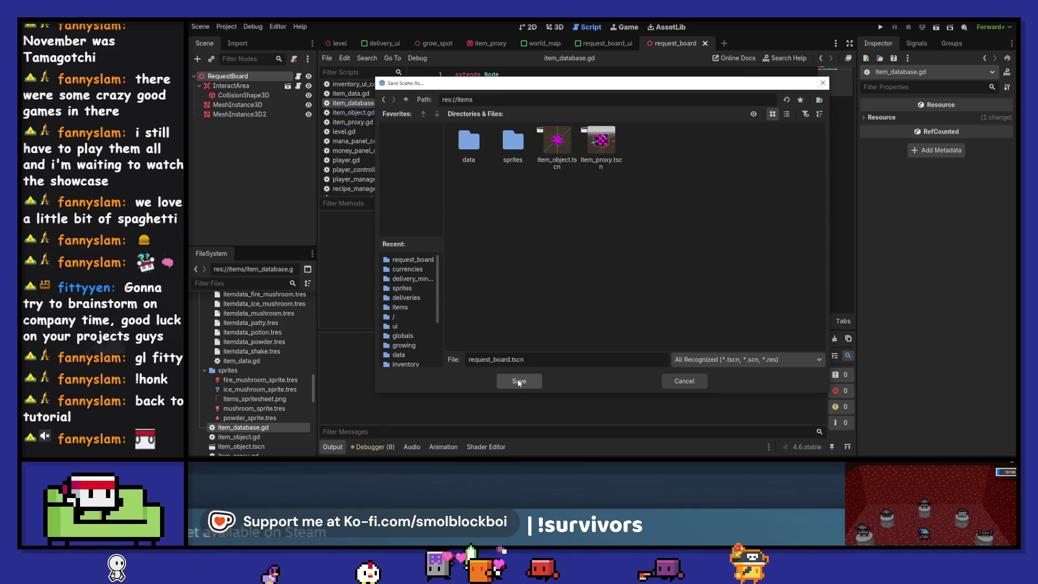
{"action": "double_click", "coordinate": [469, 142]}
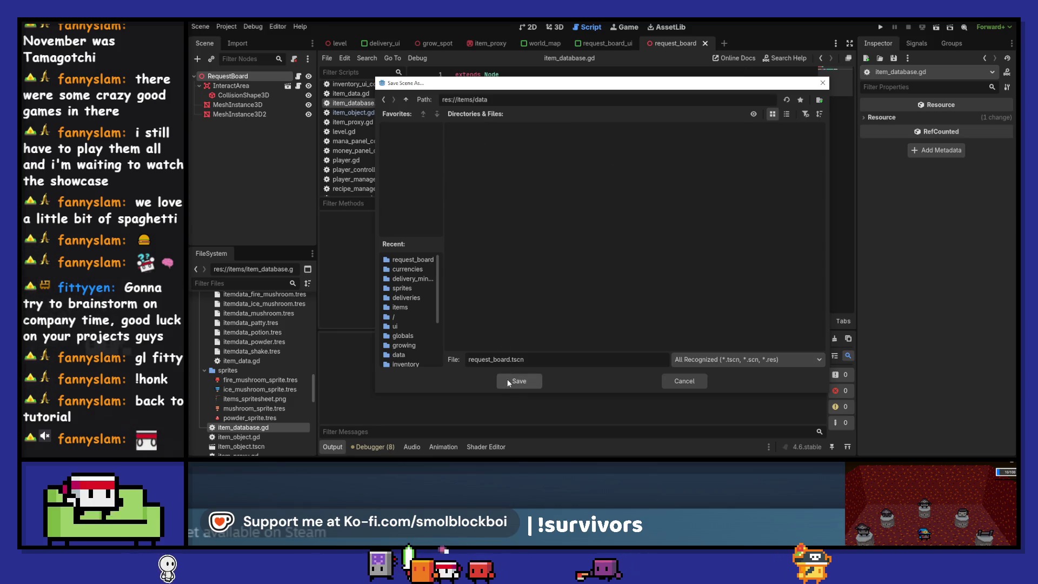
{"action": "left_click", "coordinate": [387, 100]}
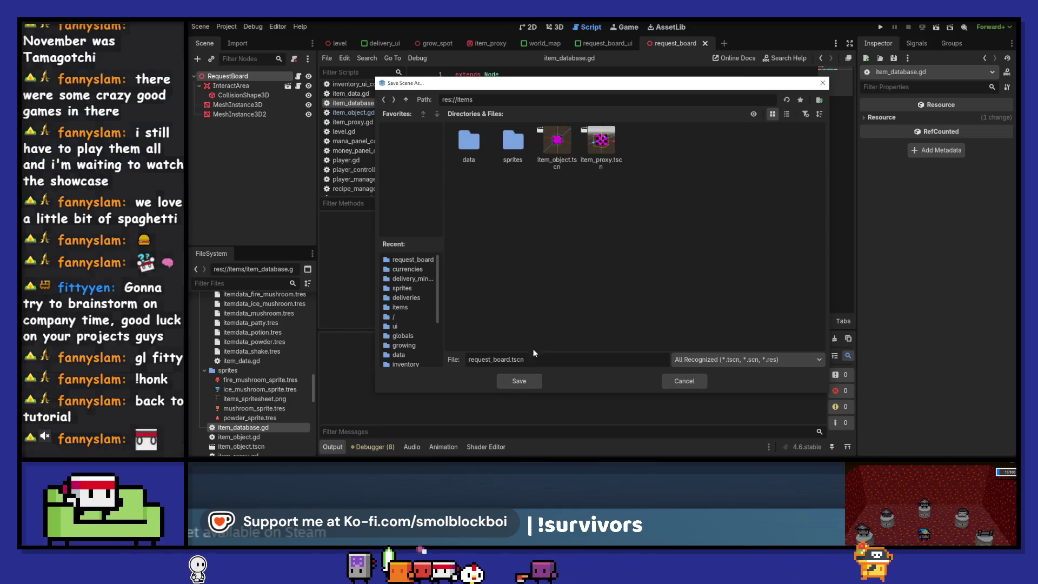
{"action": "left_click", "coordinate": [523, 379]}
- Reopen Save Scene As and cancel it, then return to the script and the items folder
{"action": "scroll", "coordinate": [263, 360], "scroll_direction": "up", "scroll_amount": 3}
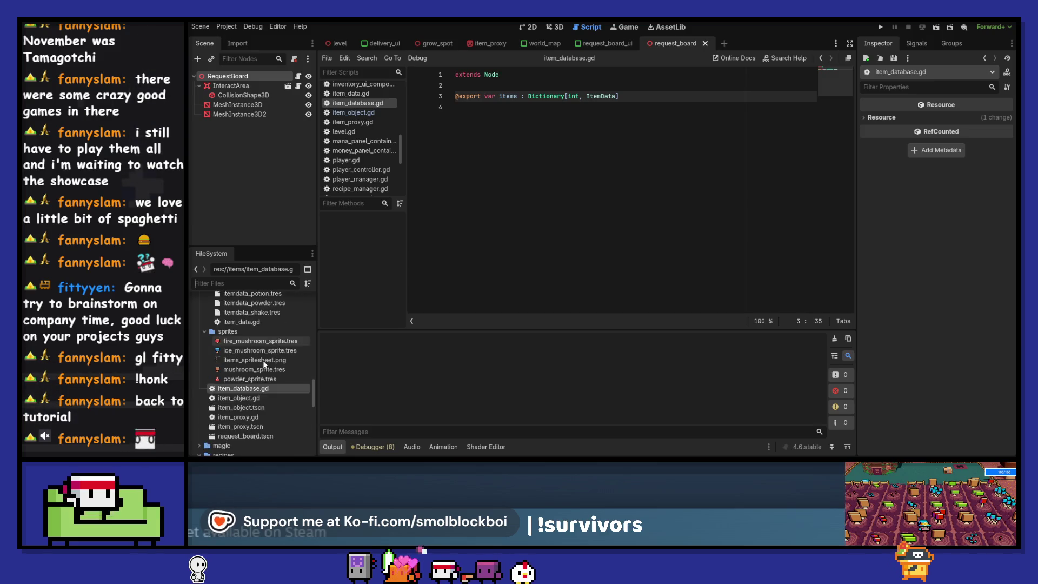
{"action": "scroll", "coordinate": [263, 360], "scroll_direction": "down", "scroll_amount": 4}
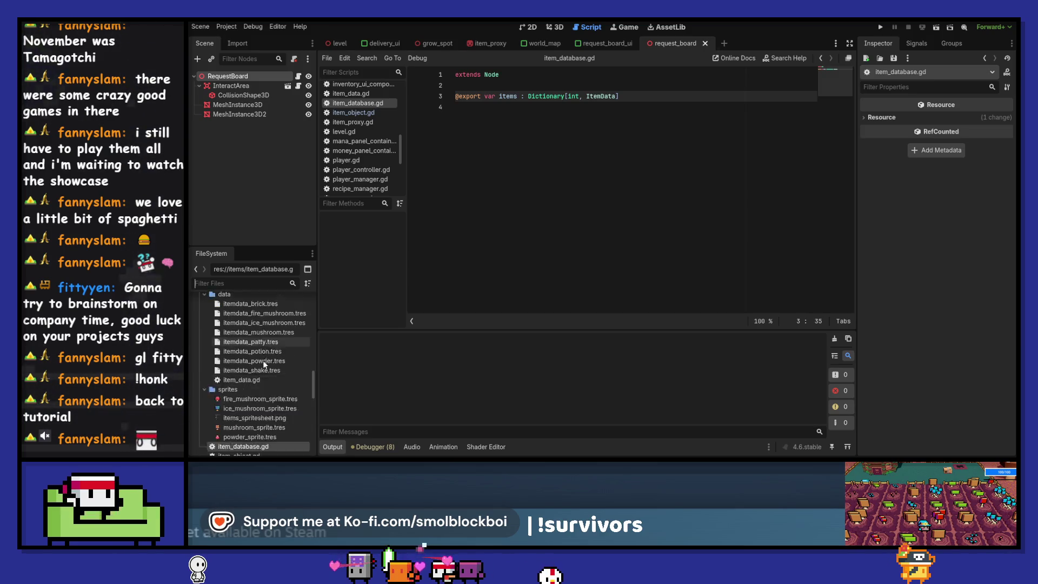
{"action": "scroll", "coordinate": [263, 360], "scroll_direction": "down", "scroll_amount": 1}
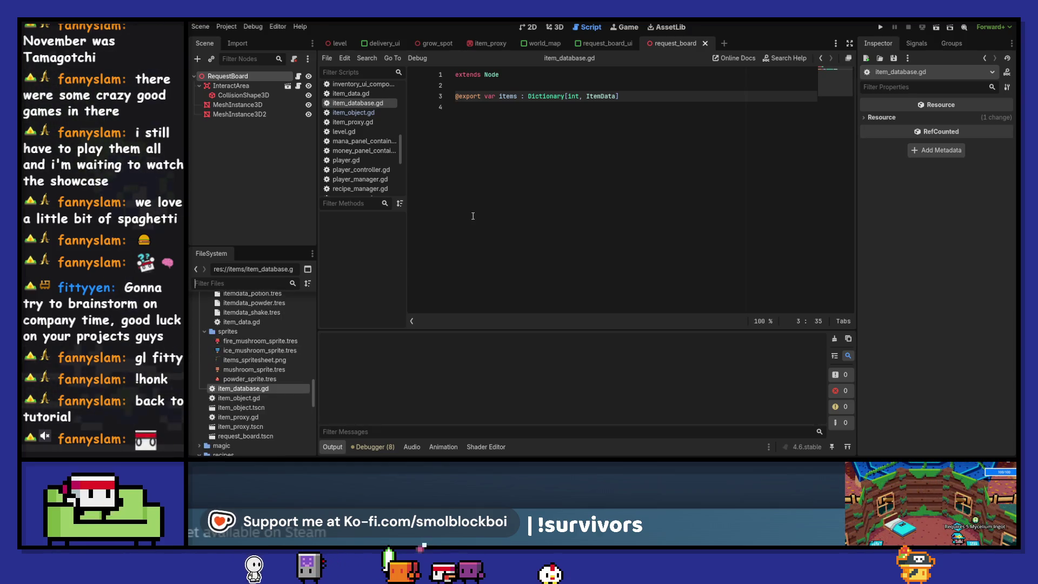
{"action": "key", "text": "ctrl+shift+s"}
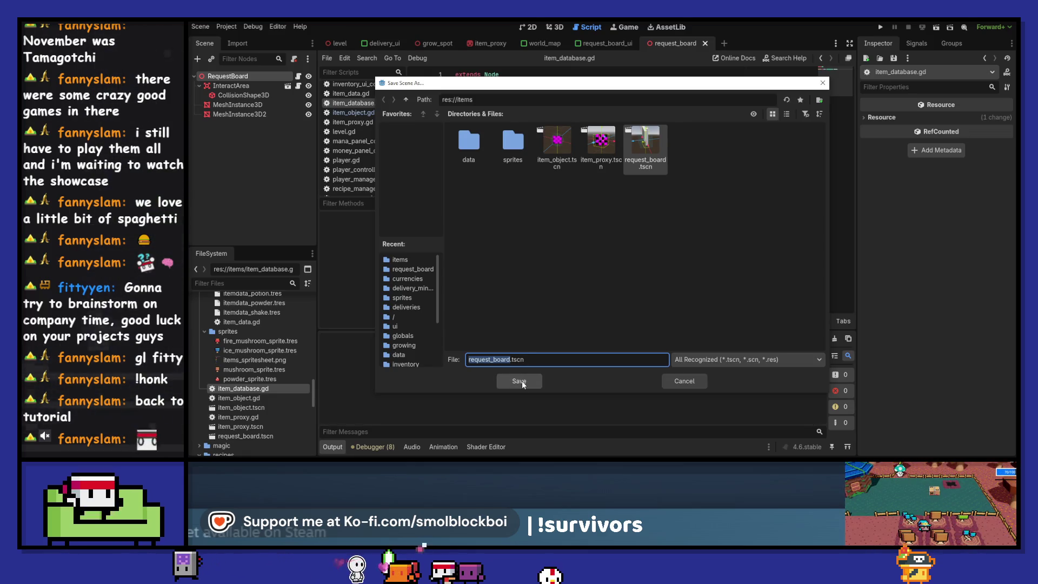
{"action": "left_click", "coordinate": [685, 381]}
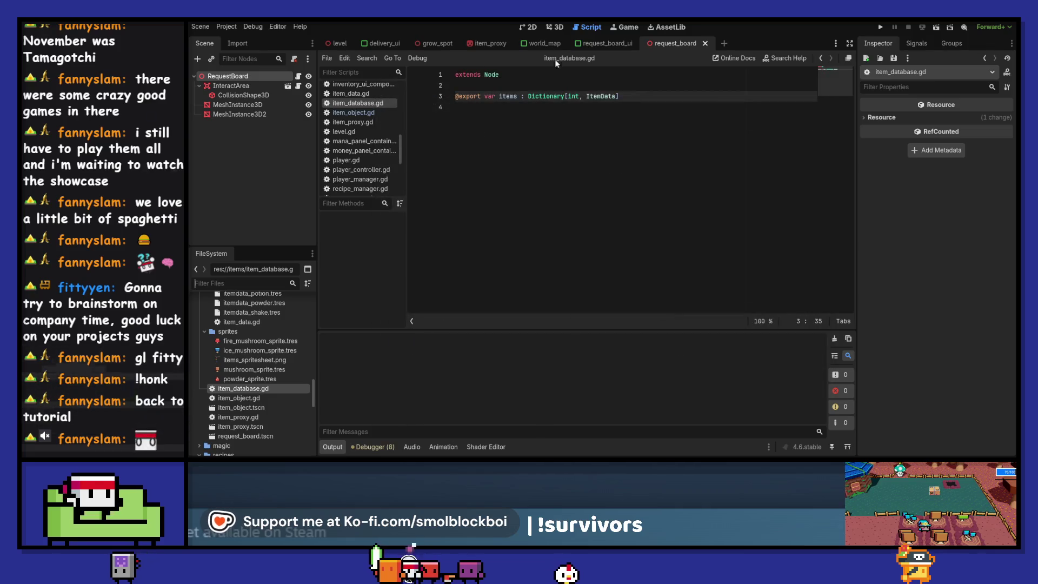
{"action": "left_click", "coordinate": [465, 107]}
{"action": "scroll", "coordinate": [255, 335], "scroll_direction": "up", "scroll_amount": 3}
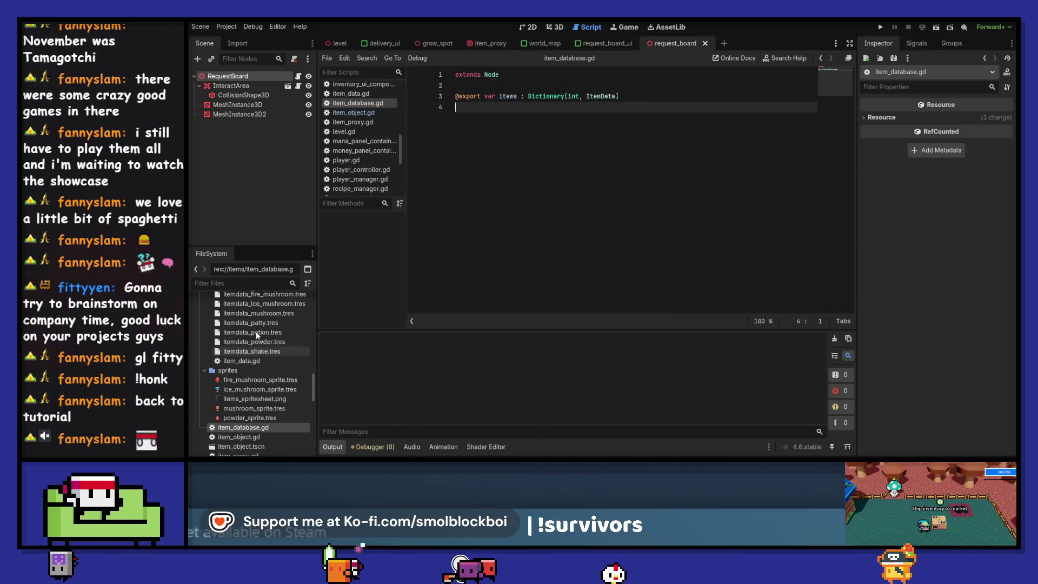
{"action": "scroll", "coordinate": [254, 335], "scroll_direction": "up", "scroll_amount": 1}
{"action": "right_click", "coordinate": [252, 324]}
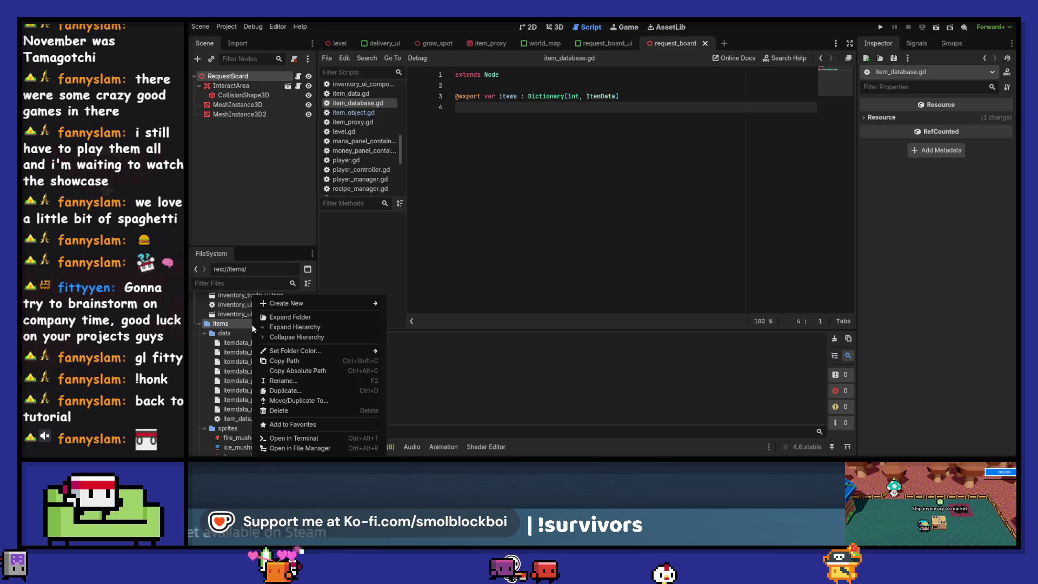
- Start a new scene with a plain Node root renamed ItemDatabase
{"action": "mouse_move", "coordinate": [295, 306]}
{"action": "left_click", "coordinate": [724, 44]}
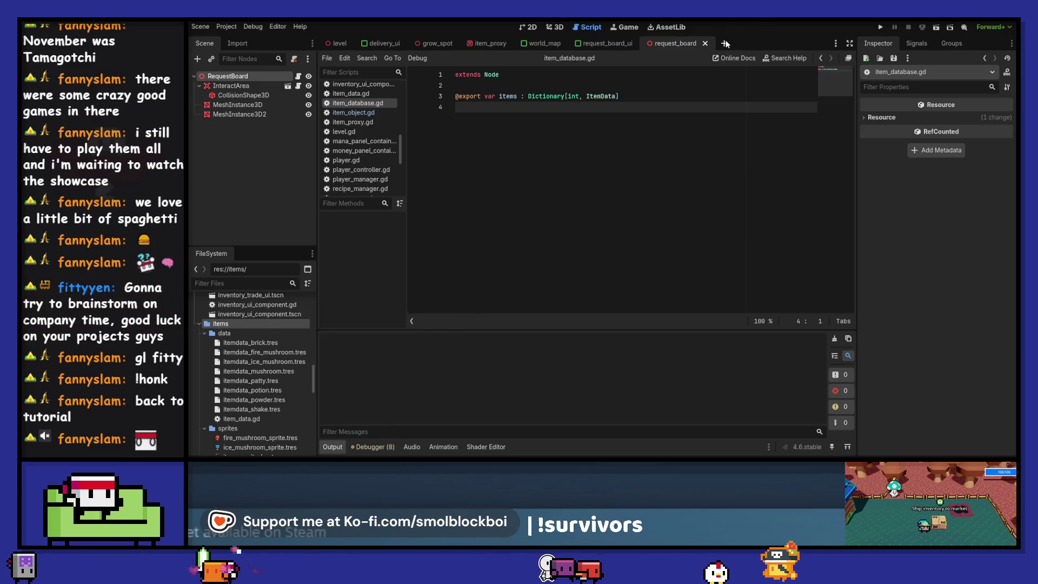
{"action": "left_click", "coordinate": [724, 45]}
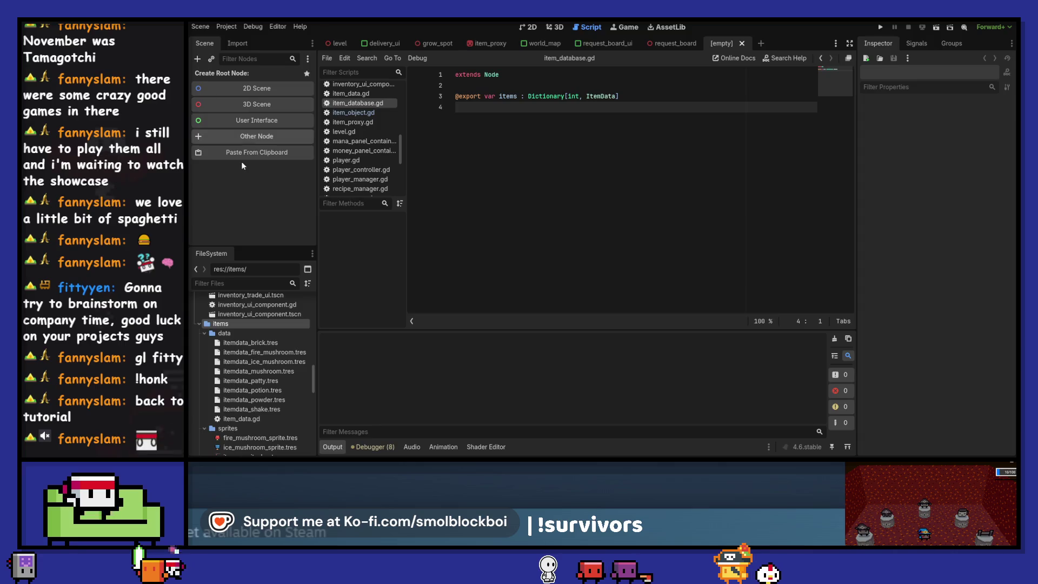
{"action": "left_click", "coordinate": [241, 136]}
{"action": "double_click", "coordinate": [512, 145]}
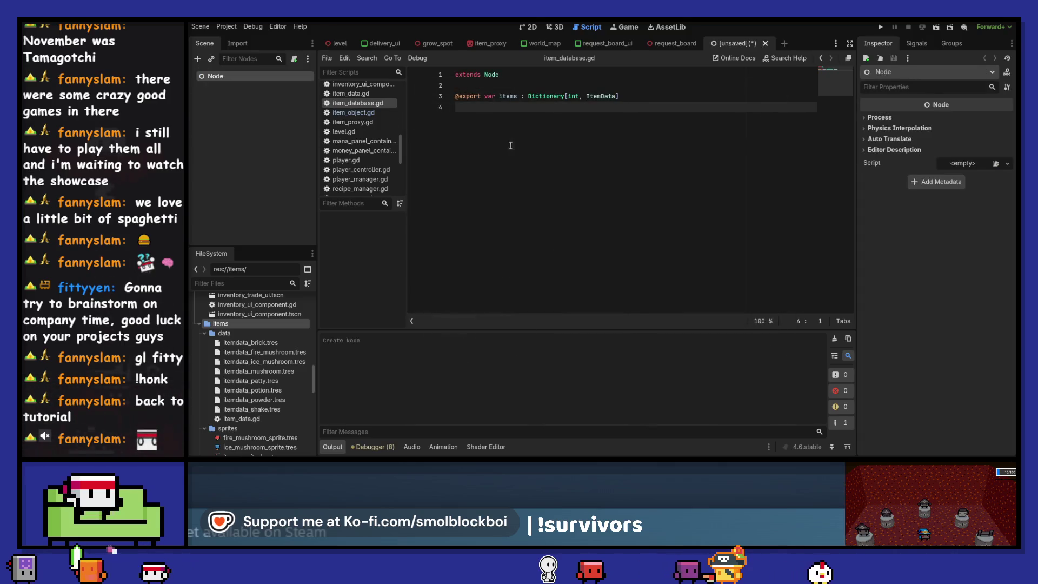
{"action": "double_click", "coordinate": [233, 75]}
{"action": "type", "text": "Ite"}
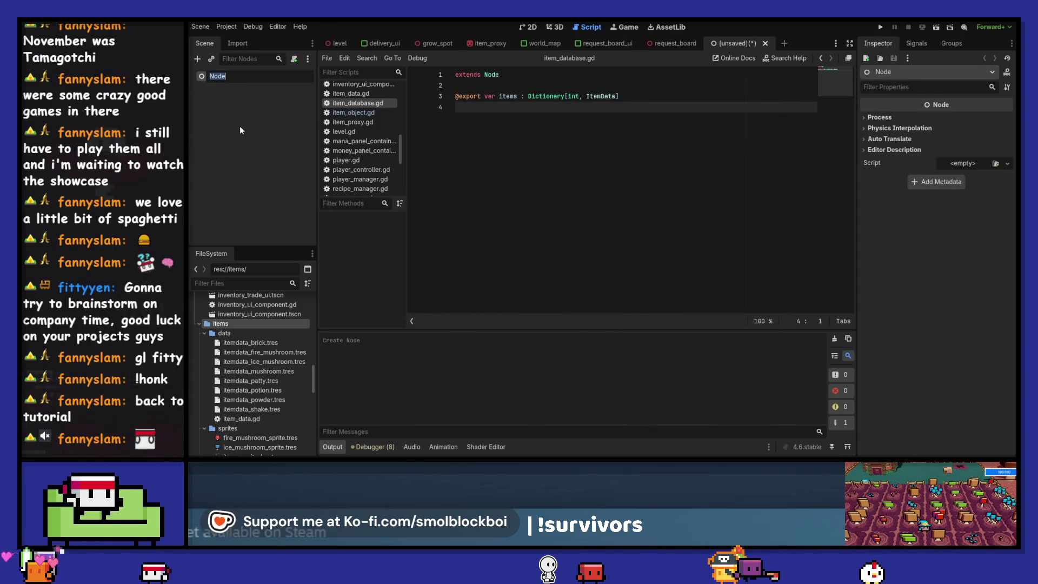
{"action": "type", "text": "mDatabase"}
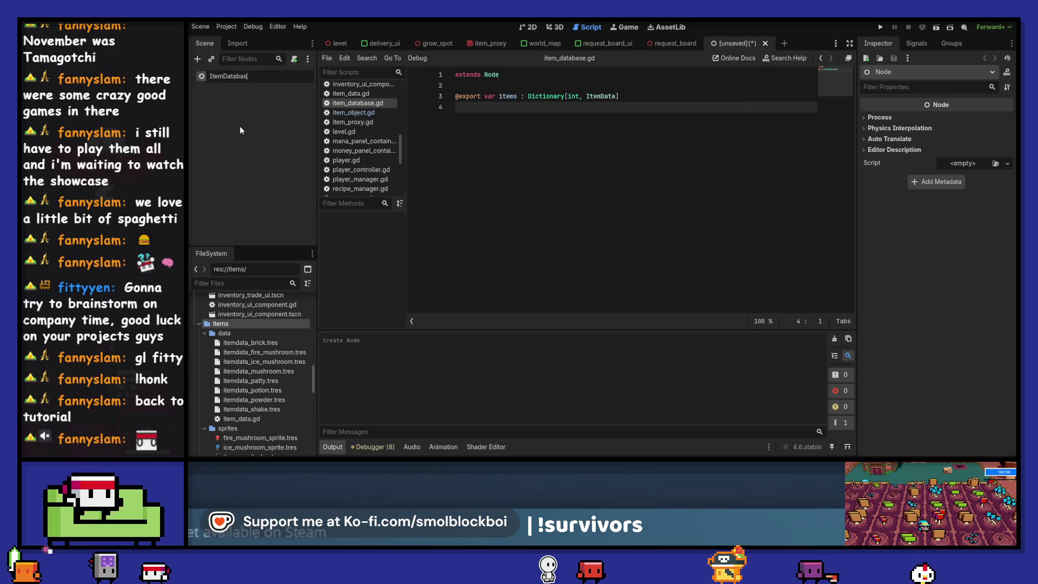
{"action": "key", "text": "Return"}
- Save it as item_database.tscn and attach item_database.gd to the ItemDatabase node
{"action": "key", "text": "ctrl+s"}
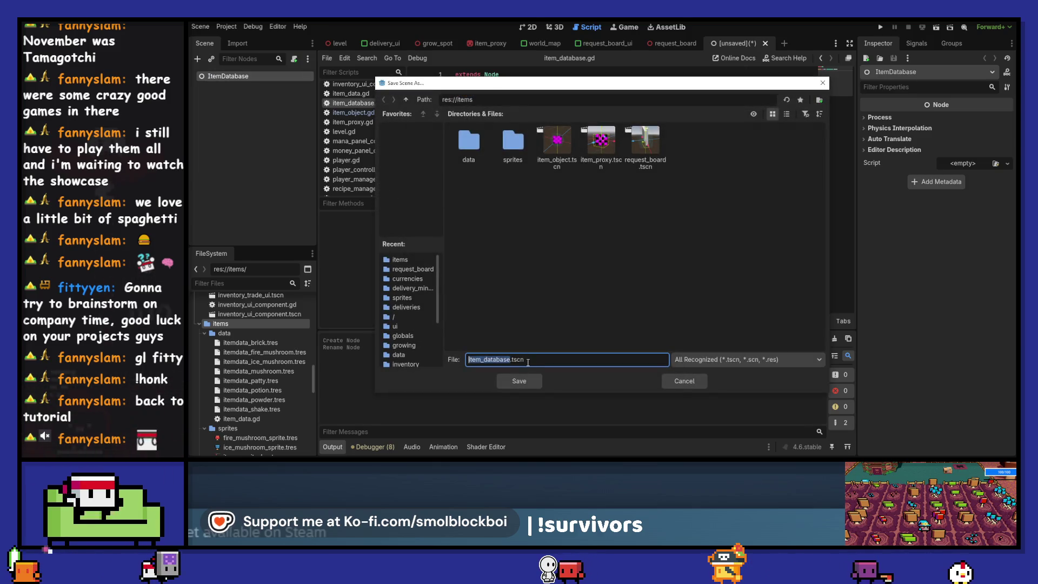
{"action": "left_click", "coordinate": [519, 382]}
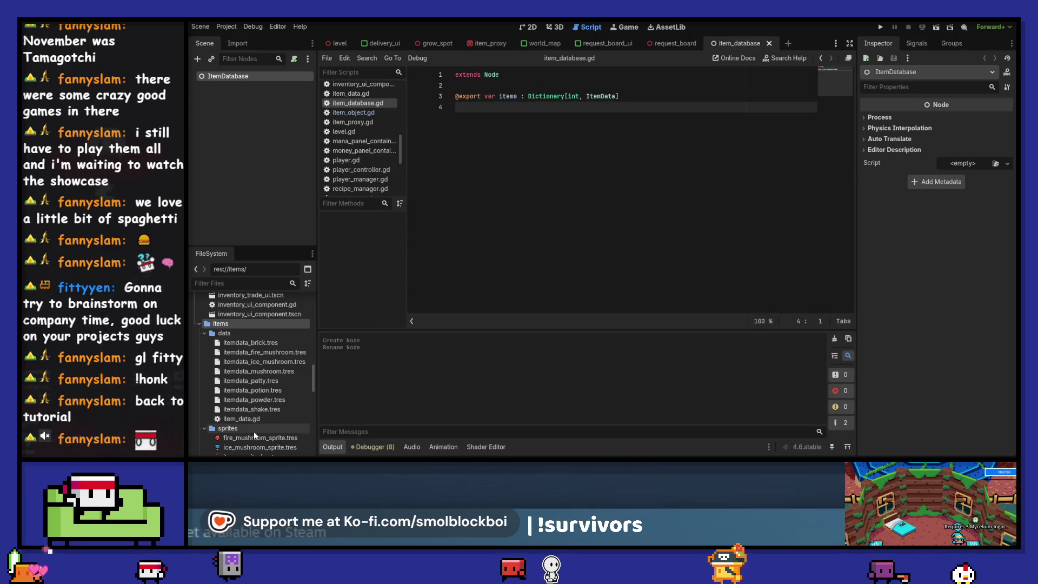
{"action": "scroll", "coordinate": [254, 420], "scroll_direction": "down", "scroll_amount": 5}
{"action": "mouse_move", "coordinate": [257, 393]}
{"action": "left_mouse_down"}
{"action": "mouse_move", "coordinate": [275, 124]}
{"action": "mouse_move", "coordinate": [267, 76]}
{"action": "left_mouse_up"}
- Add res://items/item_database.tscn to the Autoload list as ItemDatabase and close Project Settings
{"action": "key", "text": "ctrl+s"}
{"action": "left_click", "coordinate": [227, 26]}
{"action": "left_click", "coordinate": [235, 41]}
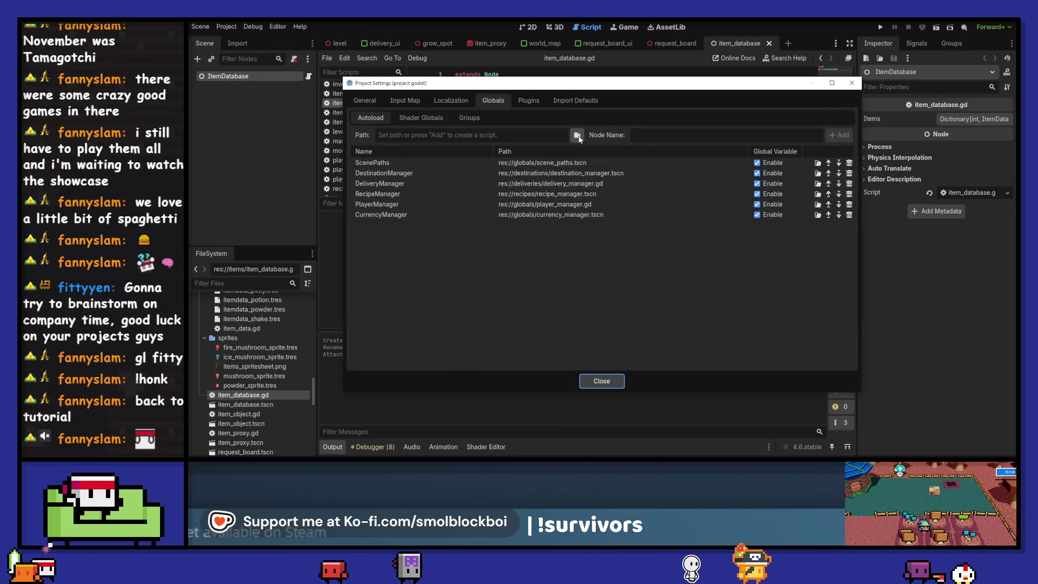
{"action": "left_click", "coordinate": [578, 136]}
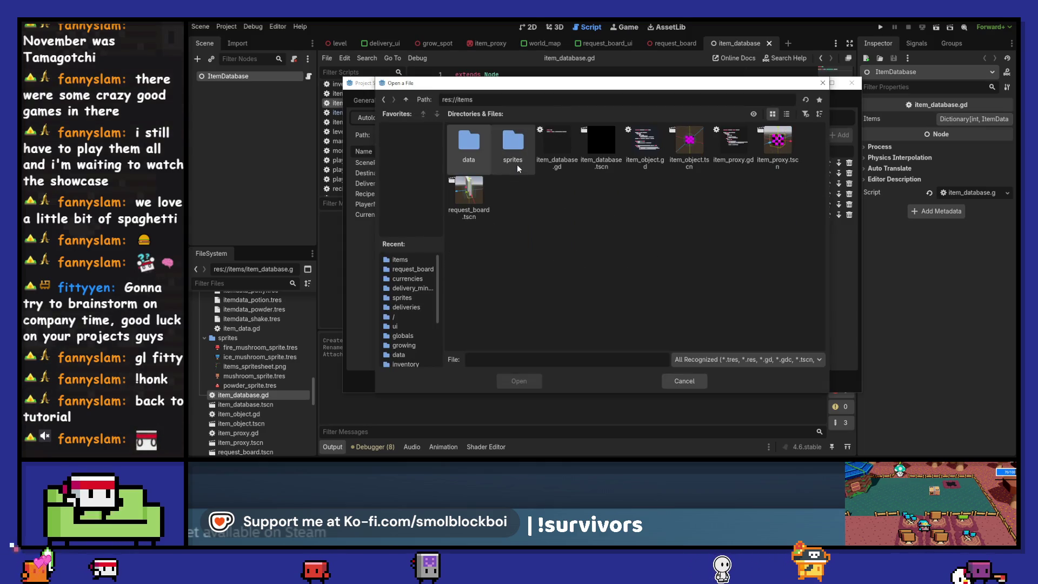
{"action": "left_click", "coordinate": [601, 144]}
{"action": "left_click", "coordinate": [518, 382]}
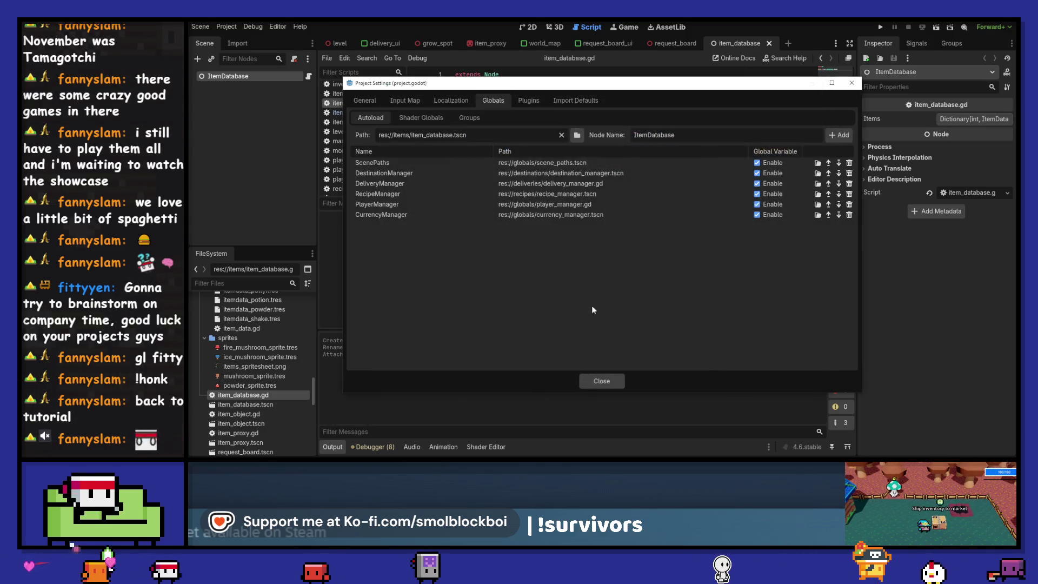
{"action": "left_click", "coordinate": [602, 381]}
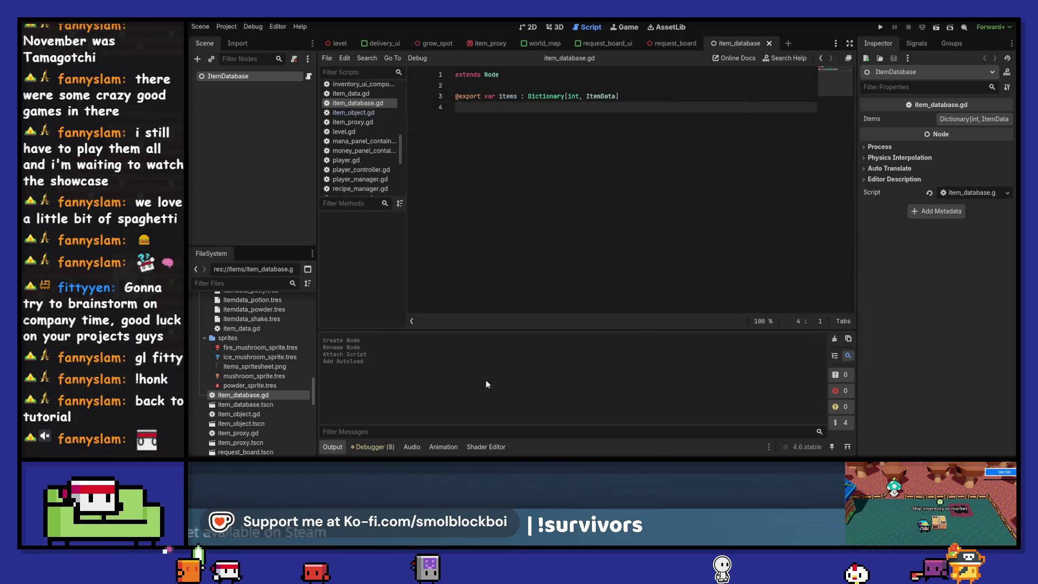
{"action": "left_click", "coordinate": [272, 404]}
{"action": "left_click", "coordinate": [981, 122]}
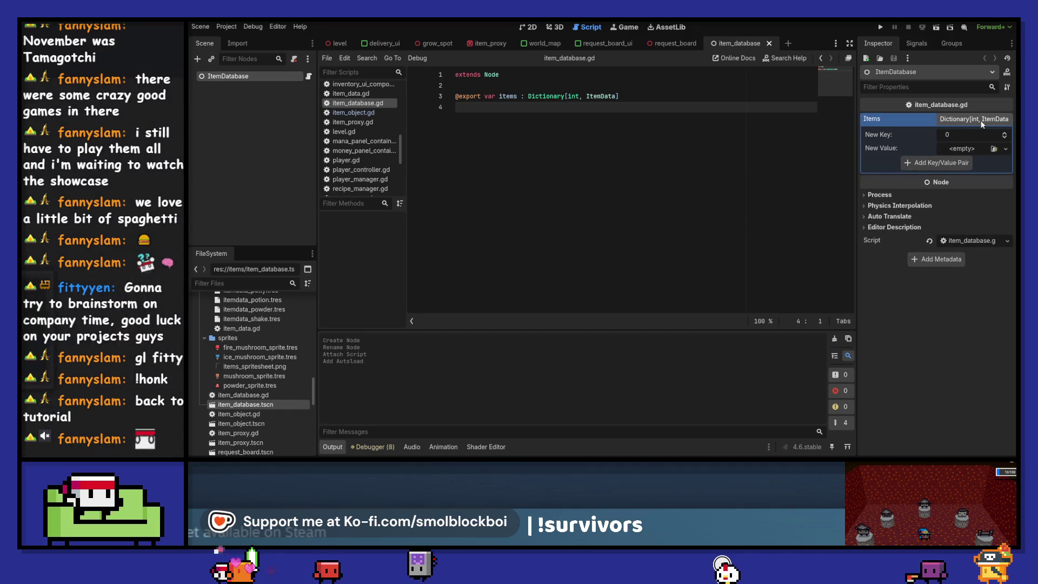
- Add itemdata_mushroom.tres under key 0 and itemdata_fire_mushroom.tres under key 1 to Items
{"action": "scroll", "coordinate": [274, 366], "scroll_direction": "up", "scroll_amount": 5}
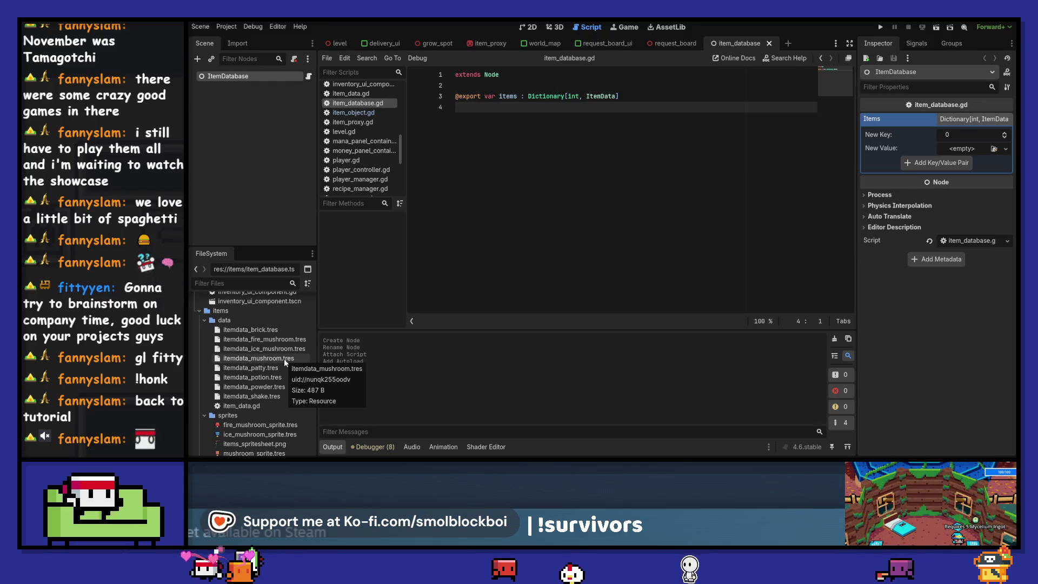
{"action": "right_click", "coordinate": [270, 319]}
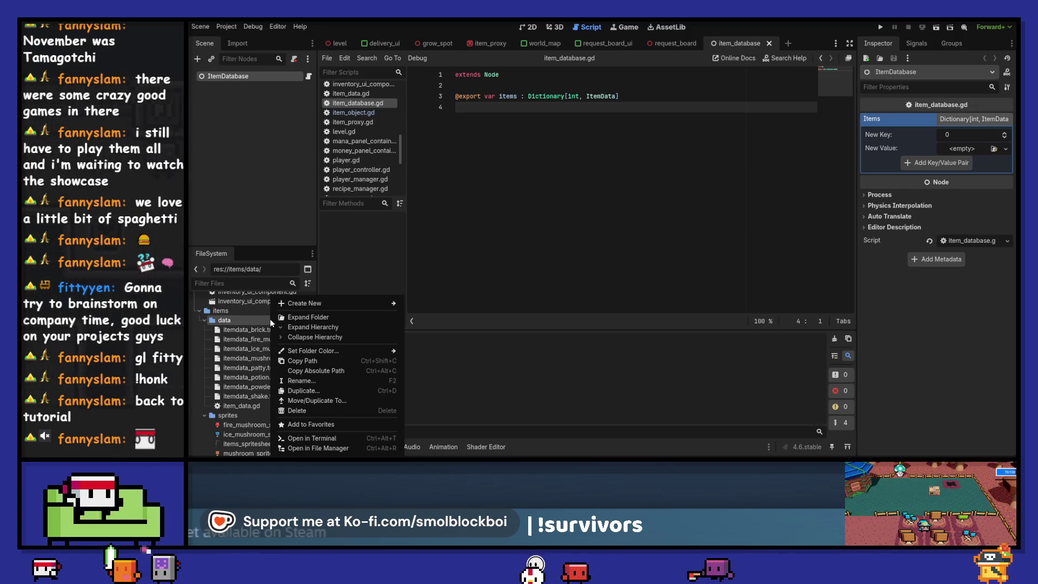
{"action": "left_click", "coordinate": [270, 319]}
{"action": "left_click_drag", "start_coordinate": [264, 357], "coordinate": [945, 153]}
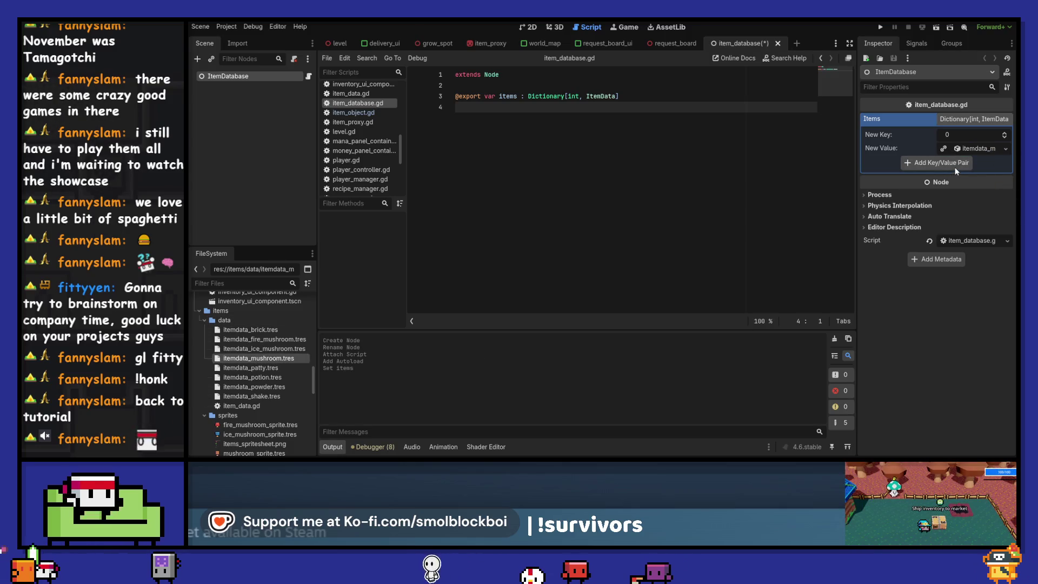
{"action": "left_click", "coordinate": [957, 164]}
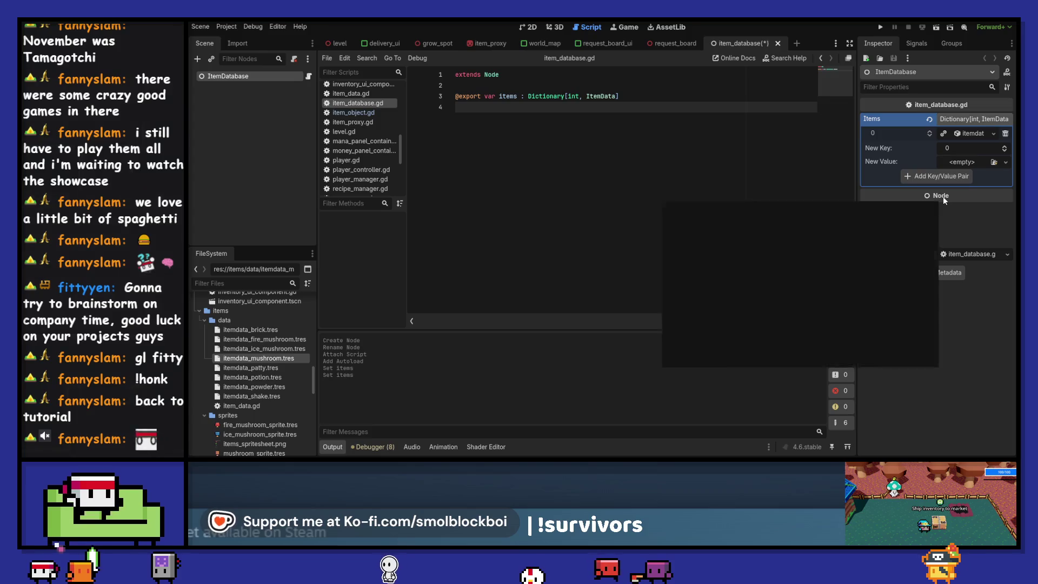
{"action": "left_click", "coordinate": [268, 339]}
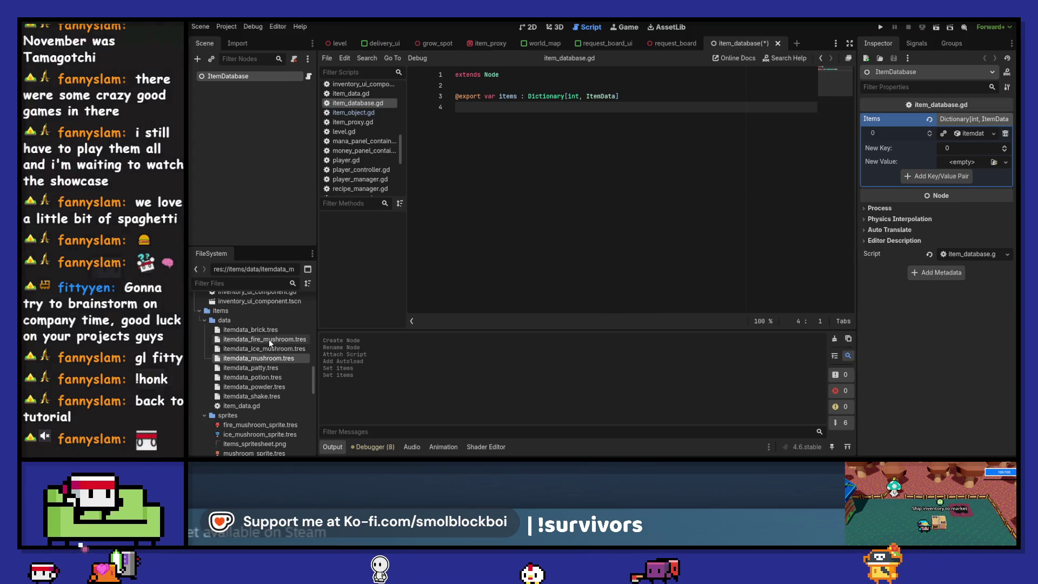
{"action": "left_click_drag", "start_coordinate": [268, 339], "coordinate": [897, 168]}
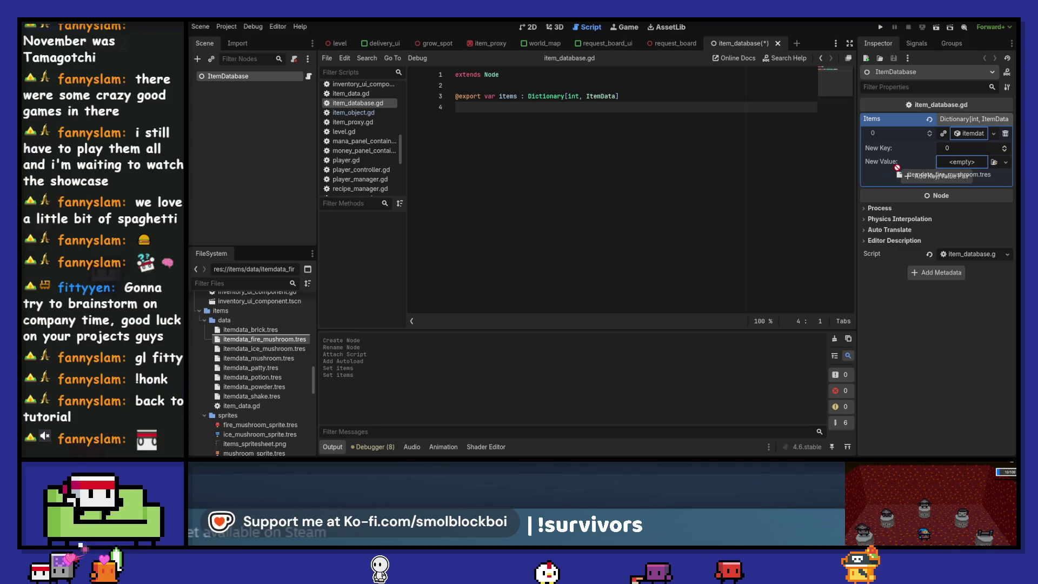
{"action": "left_click_drag", "start_coordinate": [963, 168], "coordinate": [963, 164]}
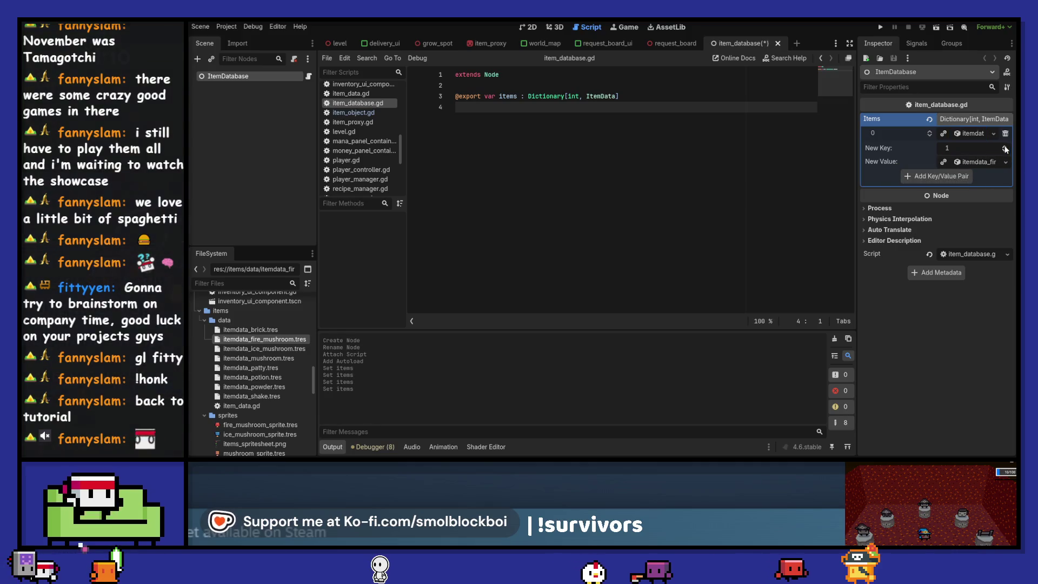
{"action": "left_click", "coordinate": [961, 177]}
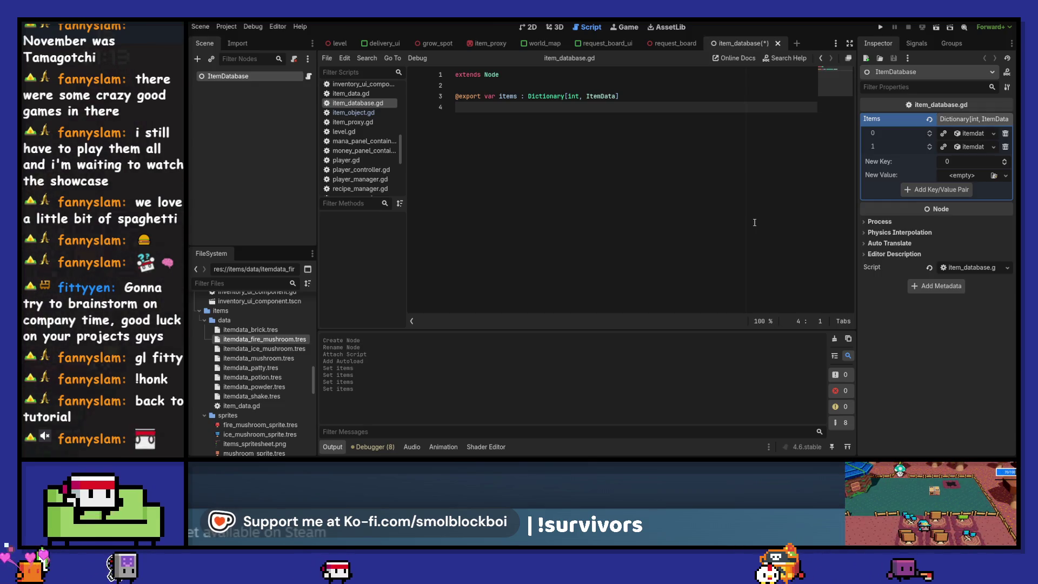
- Add itemdata_ice_mushroom.tres under key 2, then widen the Inspector to read the names
{"action": "left_click", "coordinate": [240, 351]}
{"action": "mouse_move", "coordinate": [240, 352]}
{"action": "left_mouse_down"}
{"action": "mouse_move", "coordinate": [702, 271]}
{"action": "mouse_move", "coordinate": [973, 175]}
{"action": "left_mouse_up"}
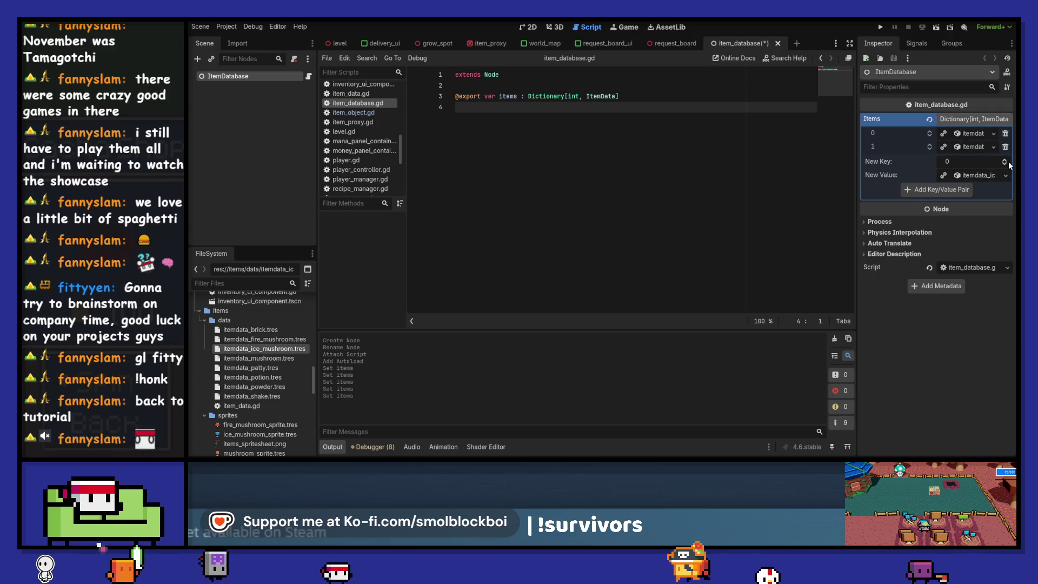
{"action": "left_click", "coordinate": [946, 190]}
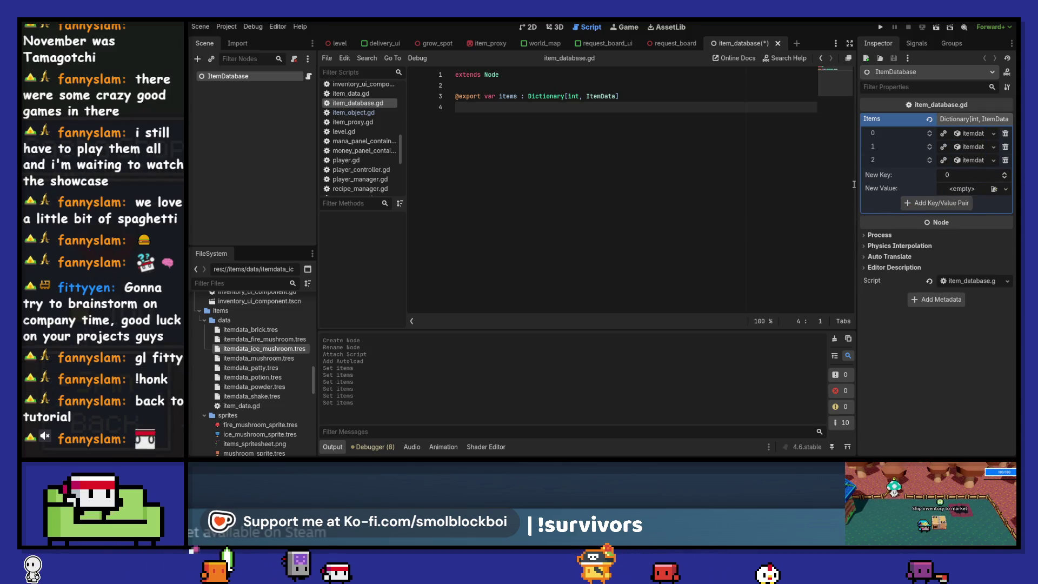
{"action": "left_click_drag", "start_coordinate": [855, 185], "coordinate": [706, 192]}
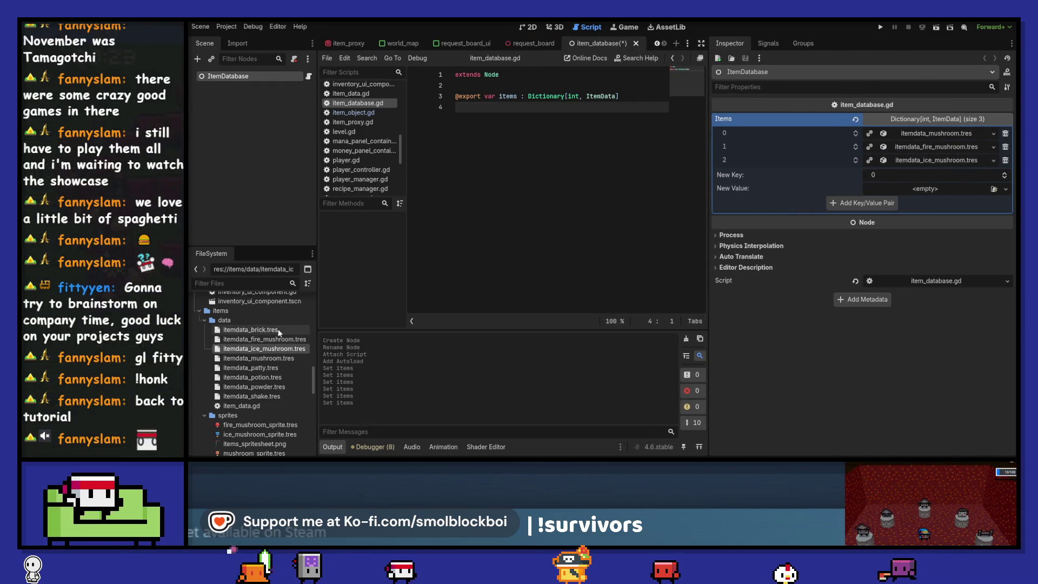
- Add itemdata_potion.tres to Items under key 3, removing the stray key-4 entry
{"action": "mouse_move", "coordinate": [288, 379]}
{"action": "left_mouse_down"}
{"action": "mouse_move", "coordinate": [919, 162]}
{"action": "mouse_move", "coordinate": [925, 189]}
{"action": "left_mouse_up"}
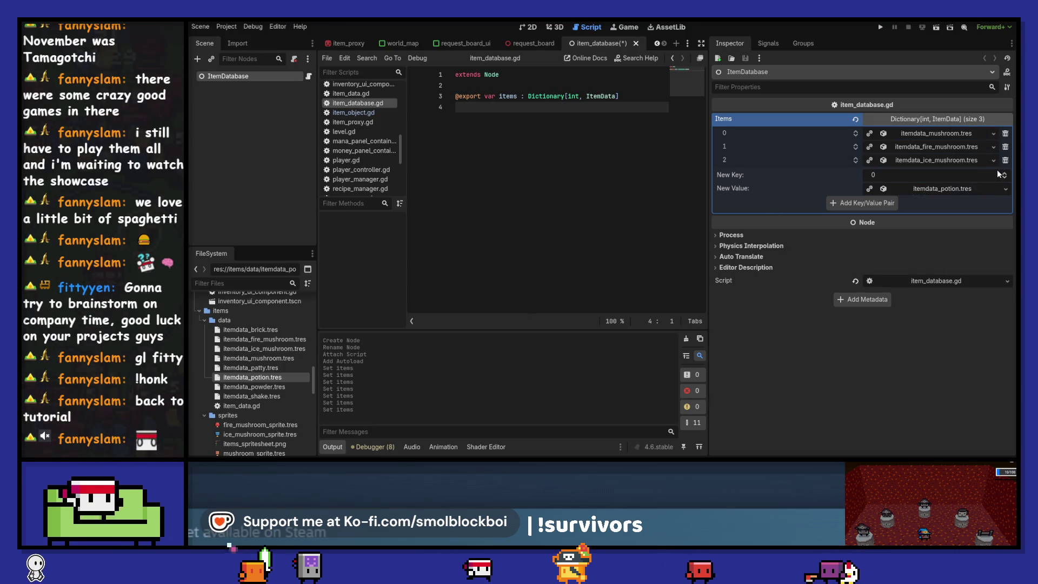
{"action": "left_click", "coordinate": [859, 203]}
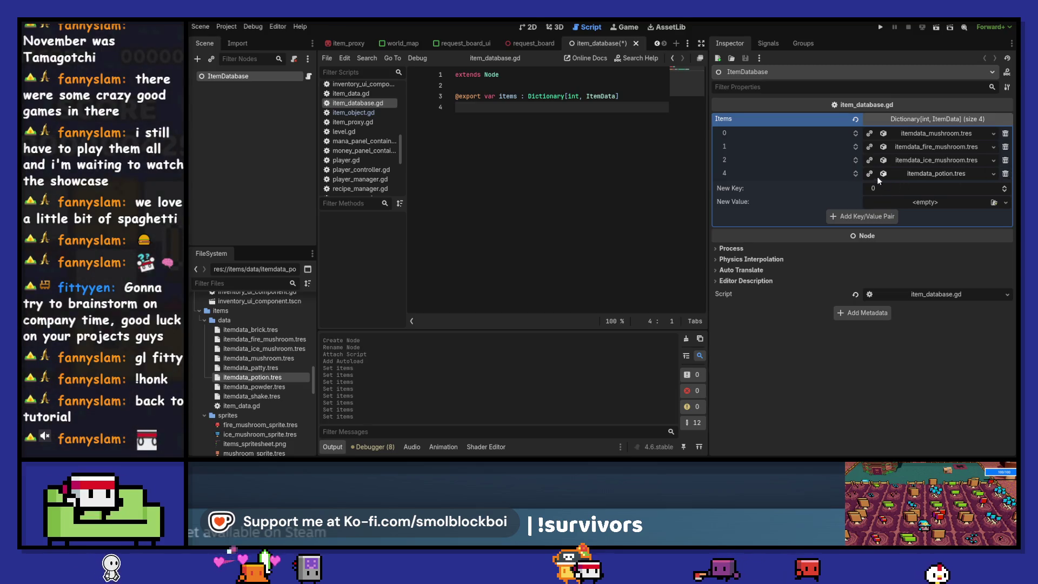
{"action": "left_click", "coordinate": [1006, 173]}
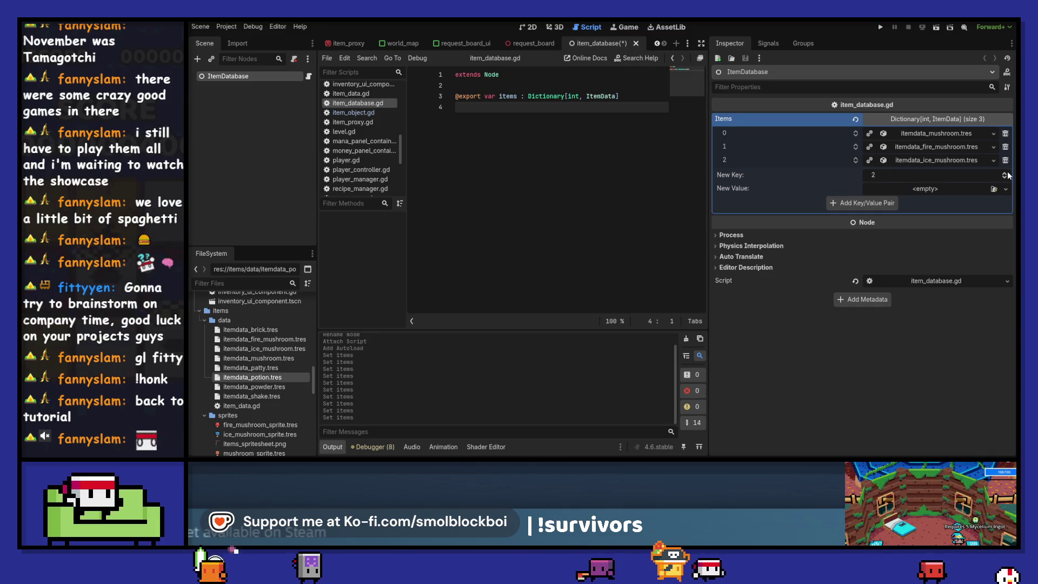
{"action": "left_click_drag", "start_coordinate": [280, 385], "coordinate": [924, 189]}
{"action": "left_click", "coordinate": [880, 204]}
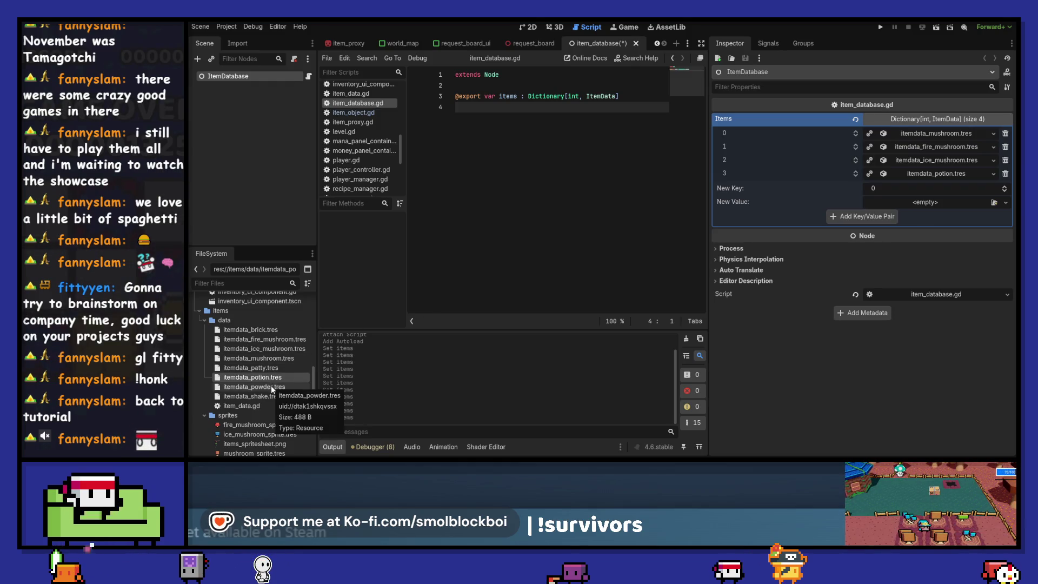
- Drop itemdata_powder.tres in as the new value, then clear all Items entries
{"action": "left_click_drag", "start_coordinate": [277, 388], "coordinate": [843, 216]}
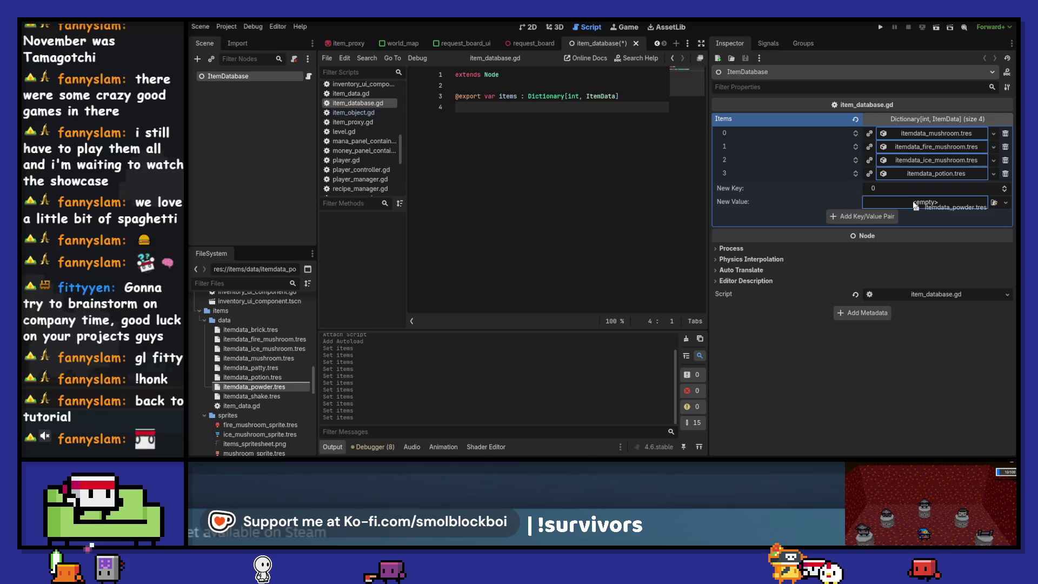
{"action": "left_click_drag", "start_coordinate": [915, 205], "coordinate": [914, 204]}
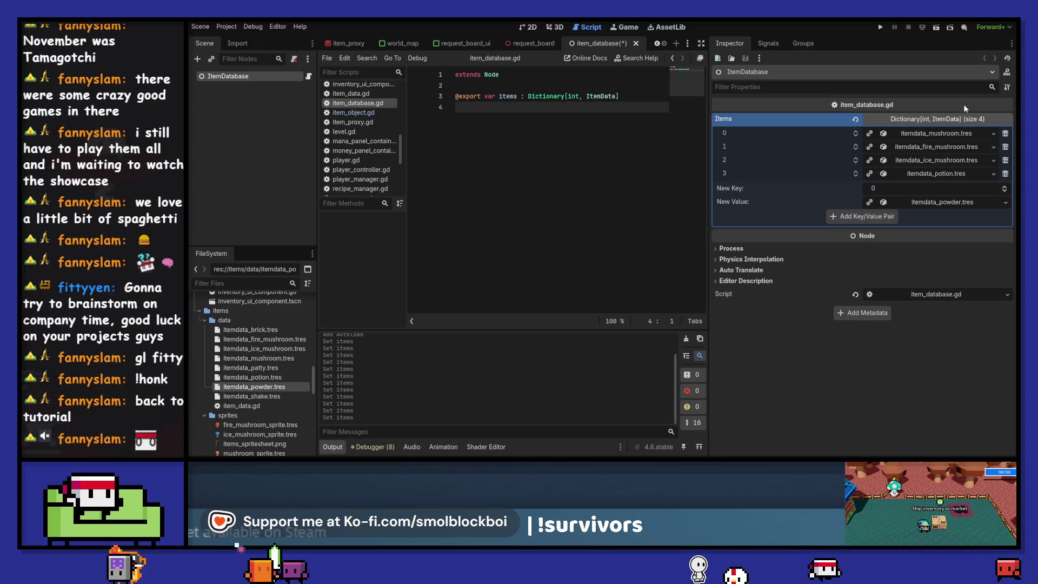
{"action": "left_click", "coordinate": [850, 119]}
- Change the Items dictionary key type from int to StringName and save the script
{"action": "double_click", "coordinate": [573, 96]}
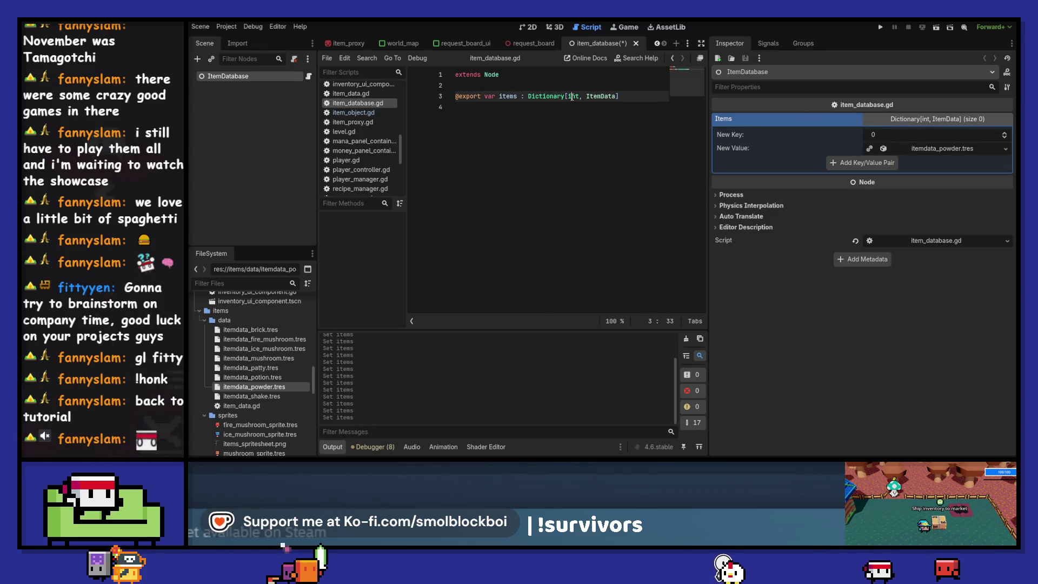
{"action": "type", "text": "St"}
{"action": "key", "text": "Return"}
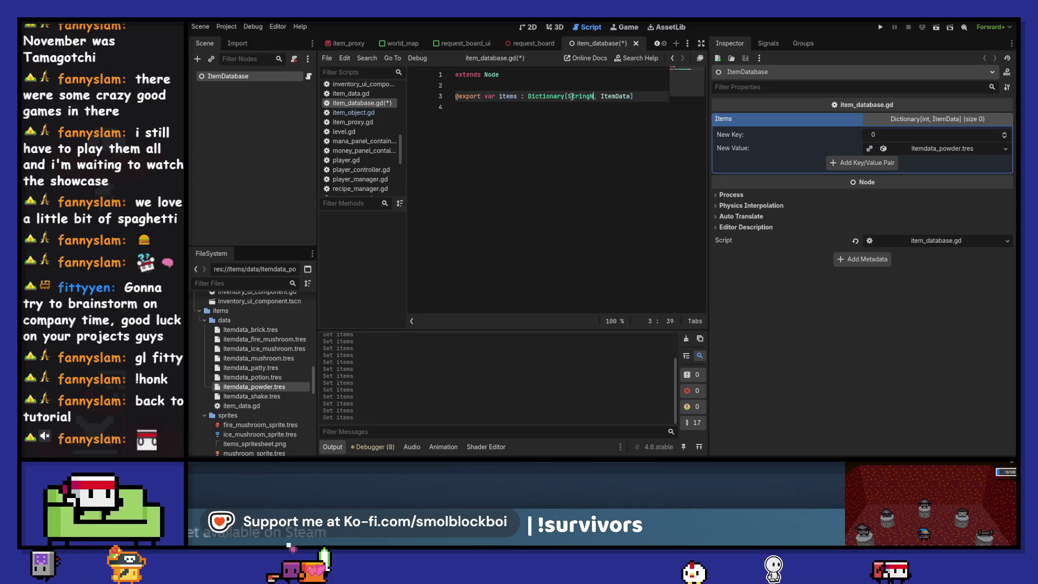
{"action": "type", "text": "ame"}
{"action": "key", "text": "ctrl+s"}
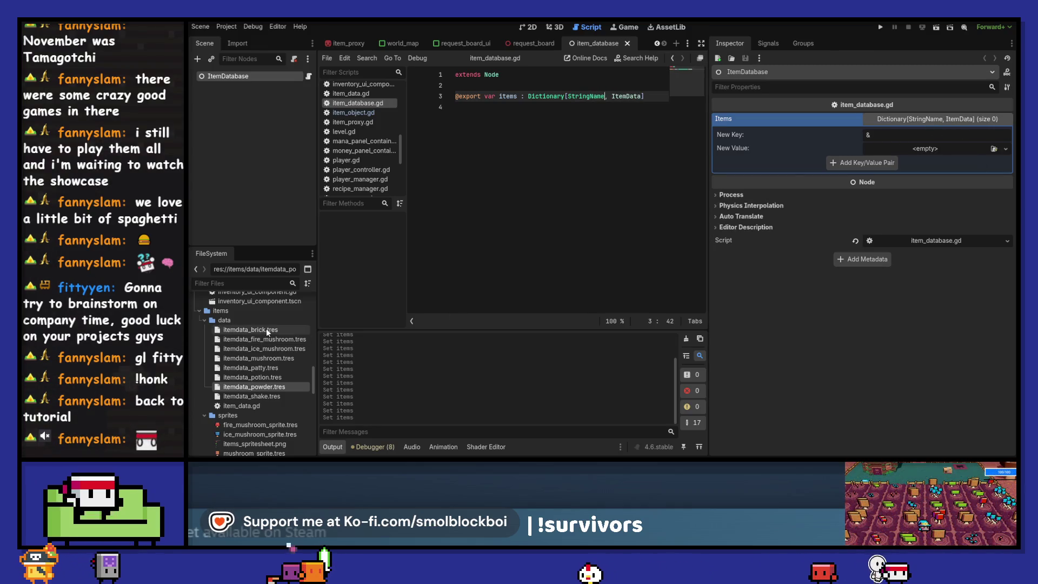
- Add brick and fire_mushroom entries with their item data files
{"action": "type", "text": "brick"}
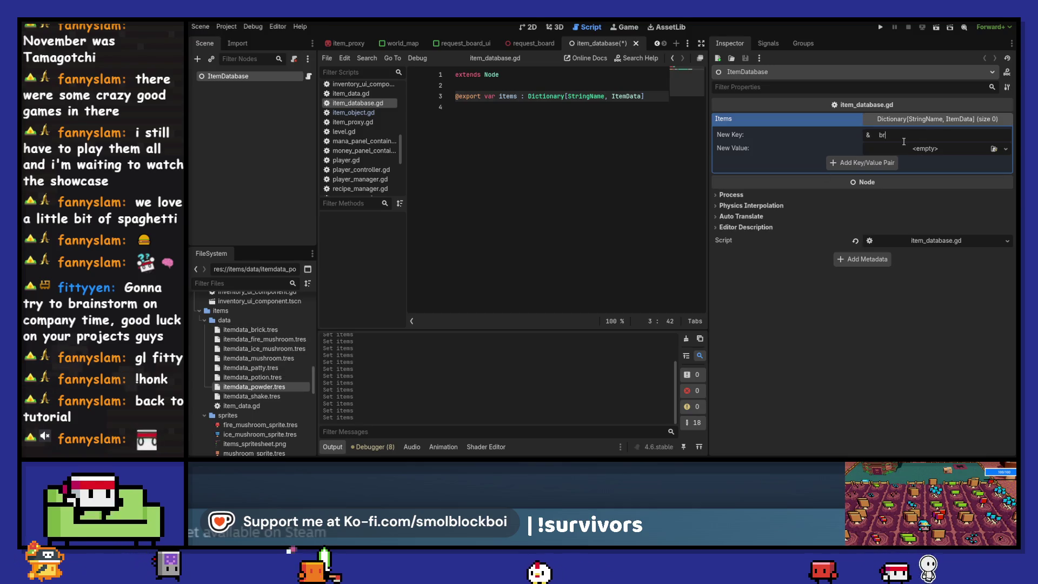
{"action": "key", "text": "Return"}
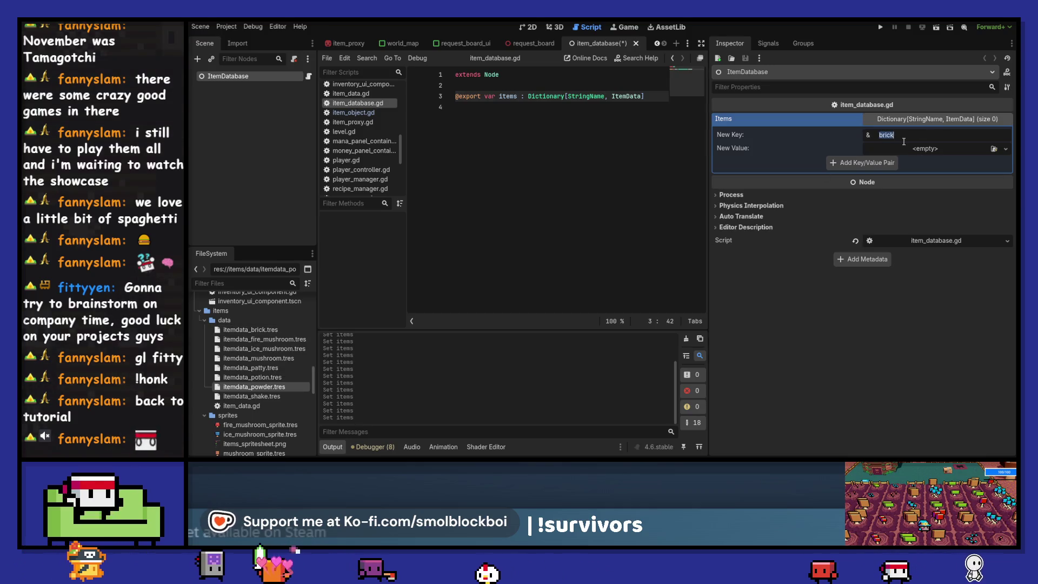
{"action": "left_click_drag", "start_coordinate": [248, 329], "coordinate": [908, 148]}
{"action": "left_click", "coordinate": [886, 170]}
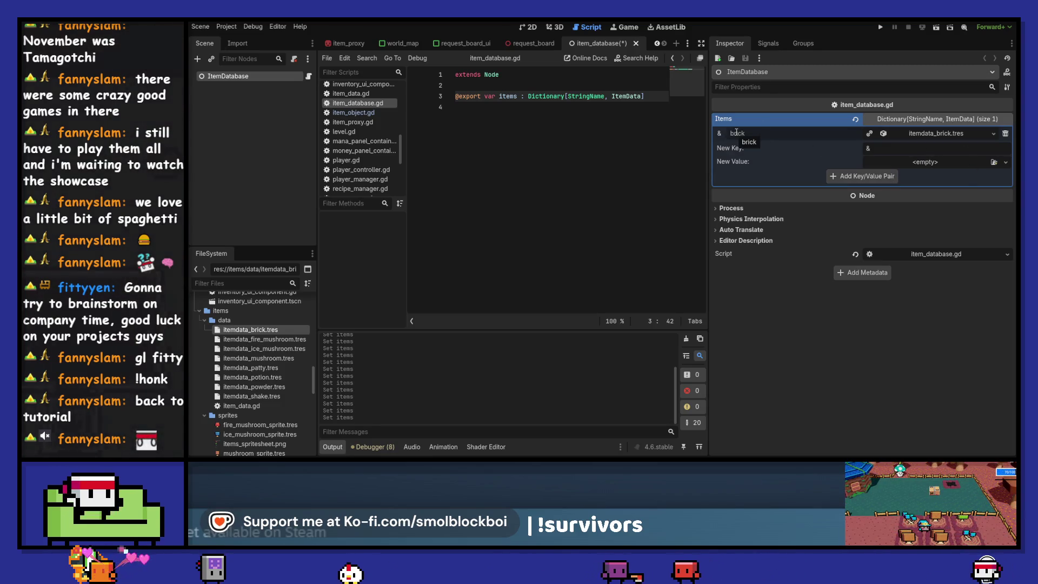
{"action": "mouse_move", "coordinate": [264, 339]}
{"action": "left_mouse_down"}
{"action": "mouse_move", "coordinate": [651, 246]}
{"action": "mouse_move", "coordinate": [927, 162]}
{"action": "left_mouse_up"}
{"action": "left_click", "coordinate": [937, 149]}
{"action": "type", "text": "fire_"}
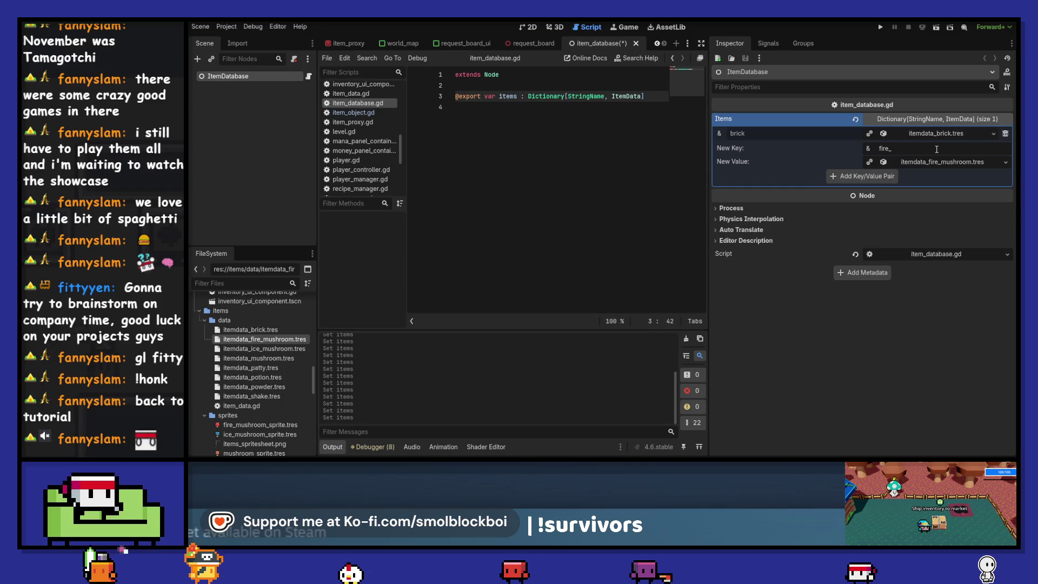
{"action": "type", "text": "mushro"}
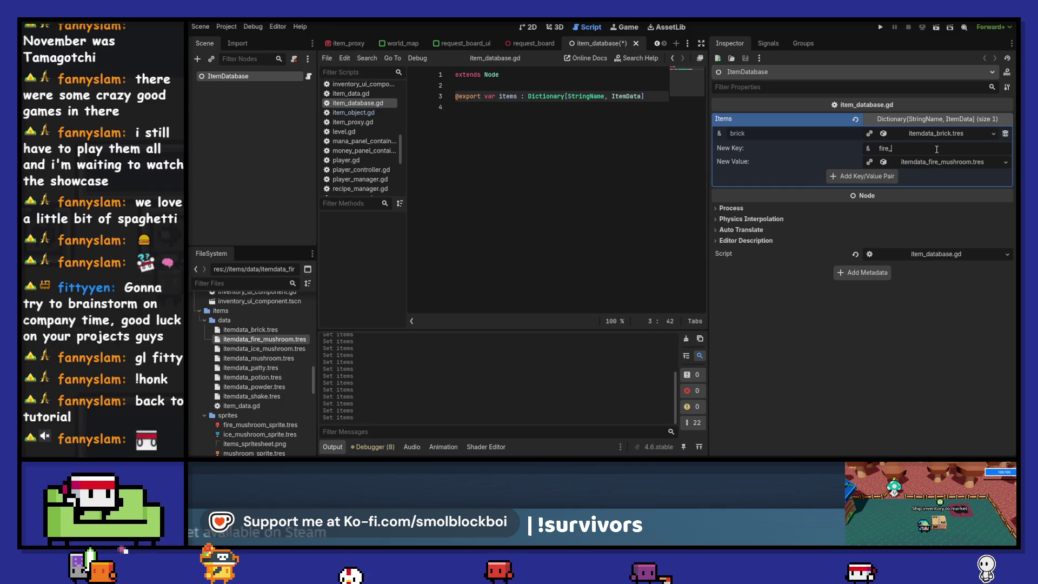
{"action": "type", "text": "om"}
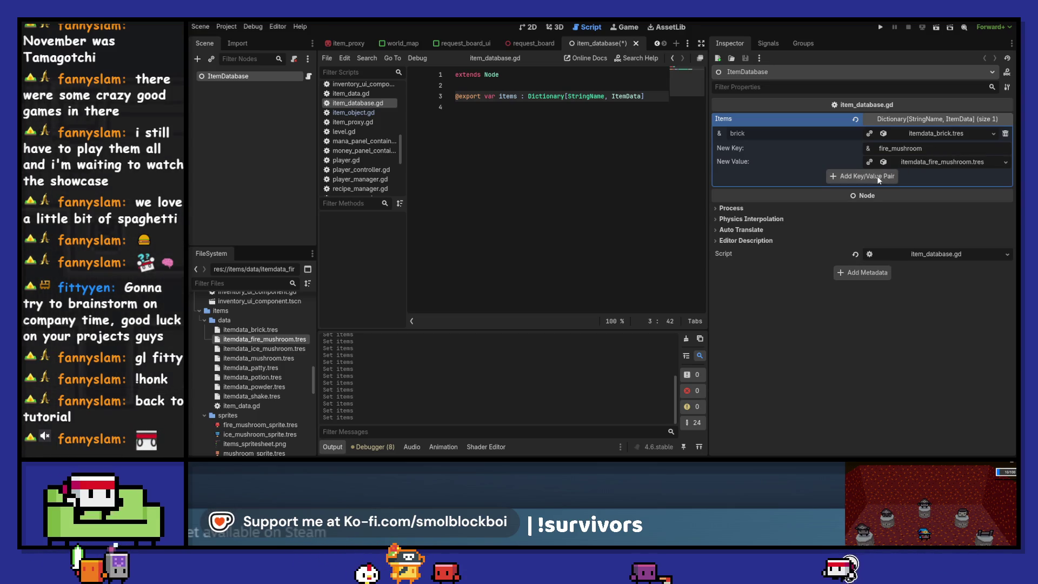
{"action": "left_click", "coordinate": [877, 177]}
- Add ice_mushroom and mushroom entries with their item data files
{"action": "left_click_drag", "start_coordinate": [295, 352], "coordinate": [925, 175]}
{"action": "left_click", "coordinate": [928, 162]}
{"action": "type", "text": "ice_mus"}
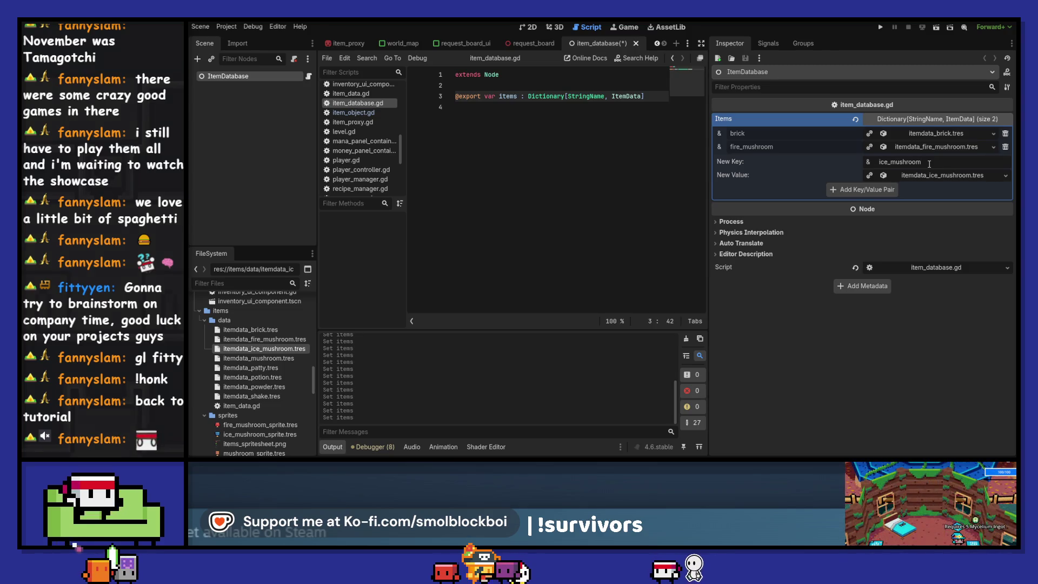
{"action": "left_click", "coordinate": [881, 191]}
{"action": "mouse_move", "coordinate": [250, 358]}
{"action": "left_mouse_down"}
{"action": "mouse_move", "coordinate": [487, 162]}
{"action": "mouse_move", "coordinate": [919, 162]}
{"action": "mouse_move", "coordinate": [930, 188]}
{"action": "left_mouse_up"}
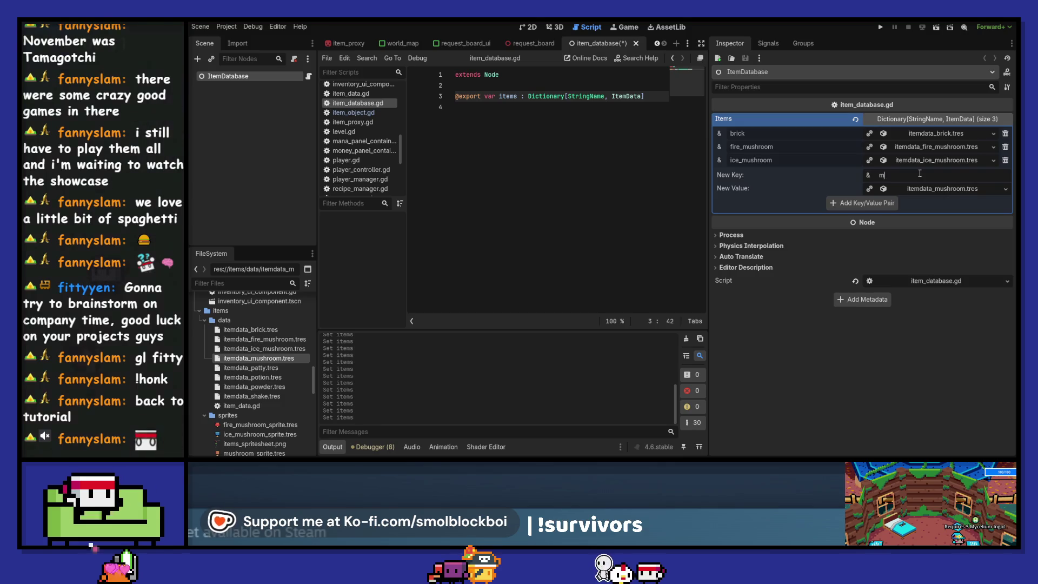
{"action": "type", "text": "ushroom"}
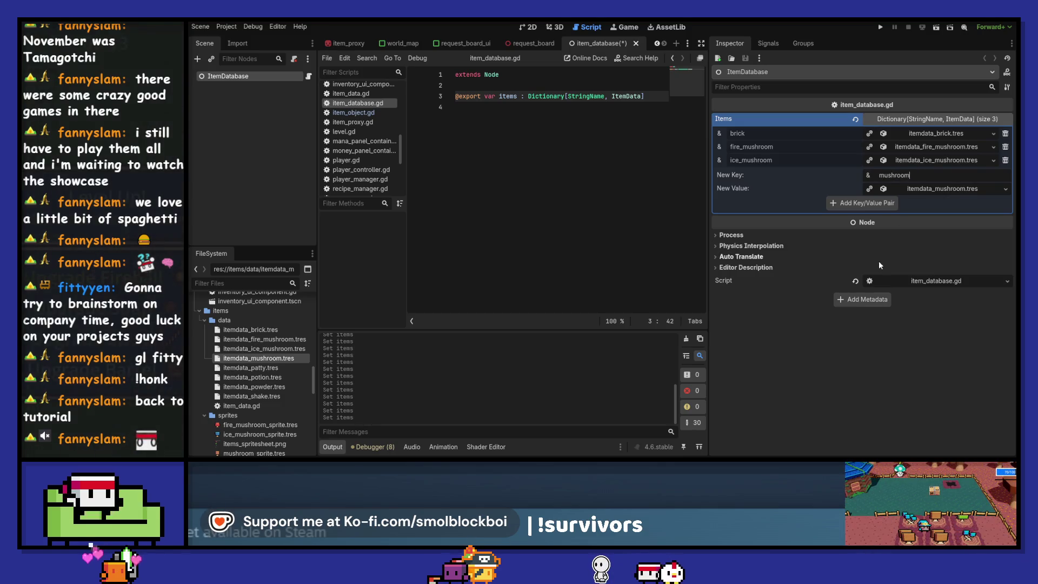
{"action": "left_click", "coordinate": [883, 206]}
- Add a potion entry with itemdata_potion.tres, discarding an accidental patty entry
{"action": "left_click_drag", "start_coordinate": [250, 368], "coordinate": [875, 235]}
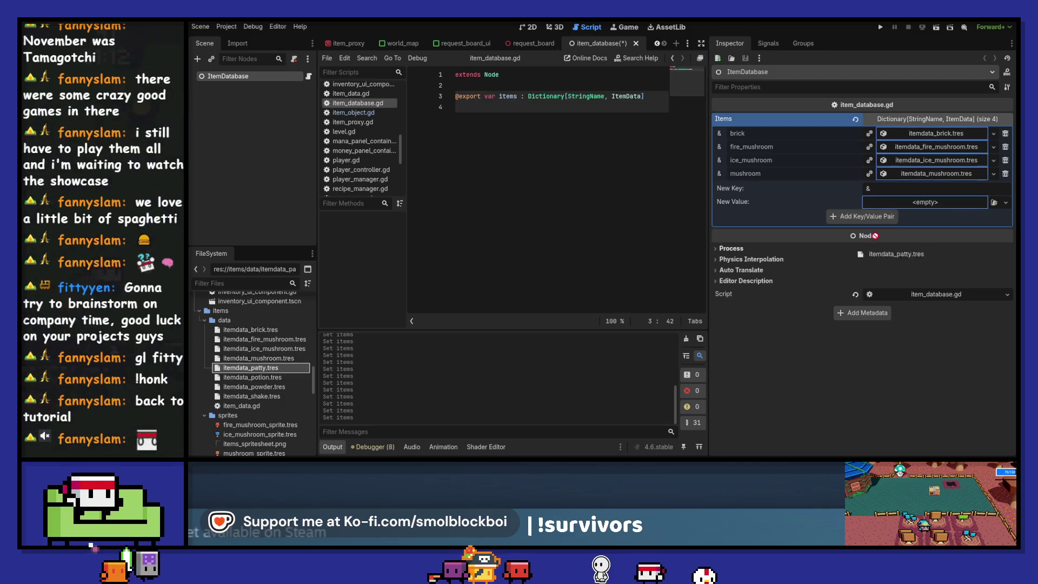
{"action": "left_click_drag", "start_coordinate": [911, 205], "coordinate": [911, 204]}
{"action": "type", "text": "patty"}
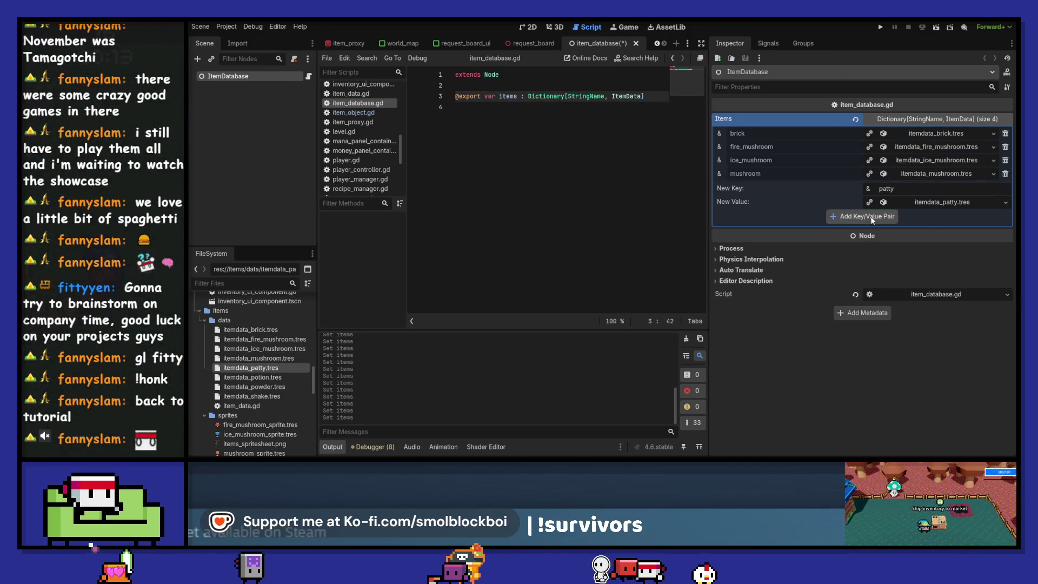
{"action": "left_click", "coordinate": [872, 218]}
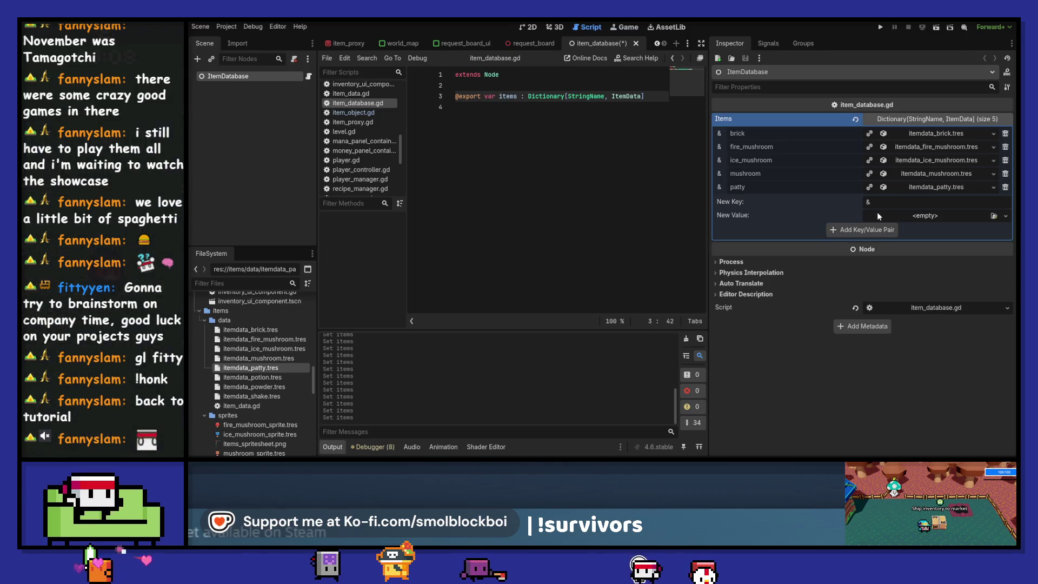
{"action": "left_click", "coordinate": [1005, 187]}
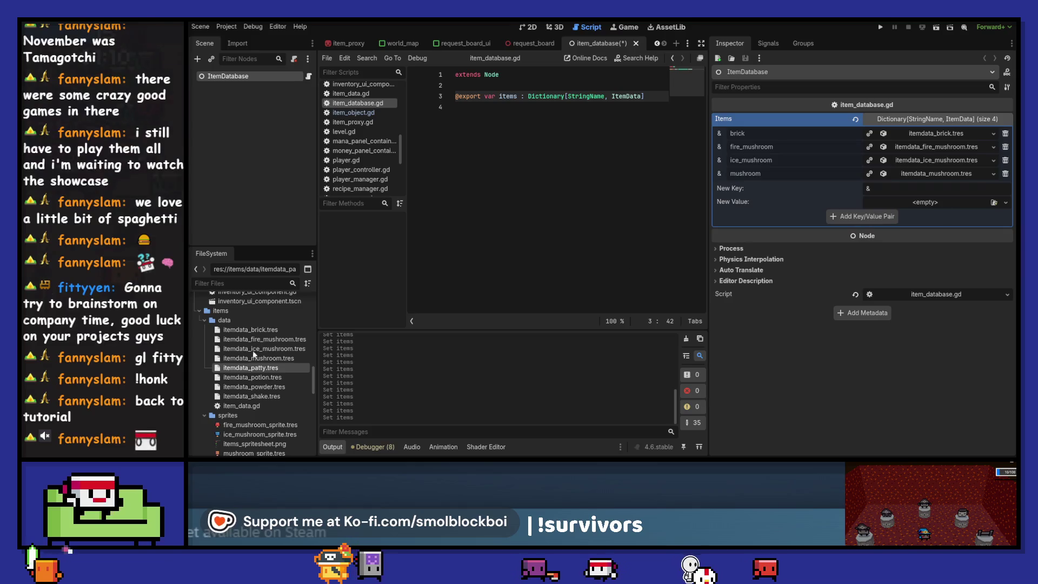
{"action": "mouse_move", "coordinate": [252, 377]}
{"action": "left_mouse_down"}
{"action": "mouse_move", "coordinate": [810, 217]}
{"action": "mouse_move", "coordinate": [891, 204]}
{"action": "left_mouse_up"}
{"action": "left_click", "coordinate": [898, 188]}
{"action": "type", "text": "potio"}
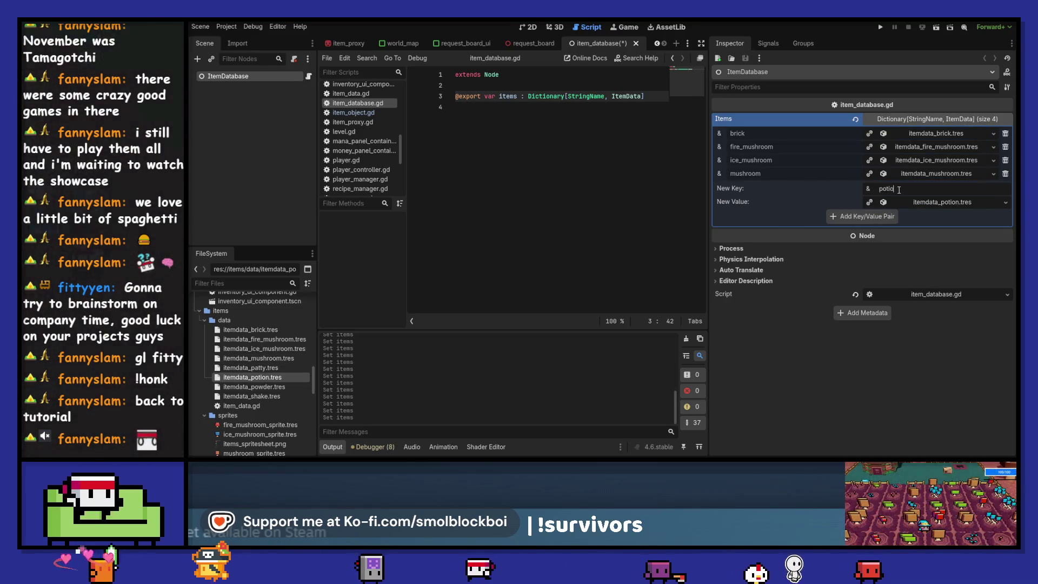
{"action": "type", "text": "n"}
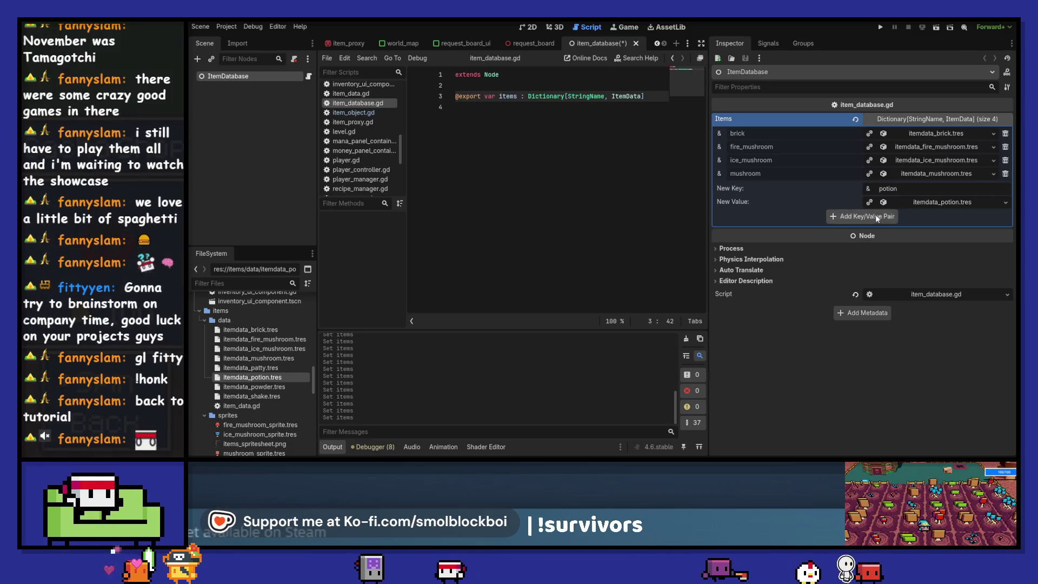
{"action": "left_click", "coordinate": [877, 217]}
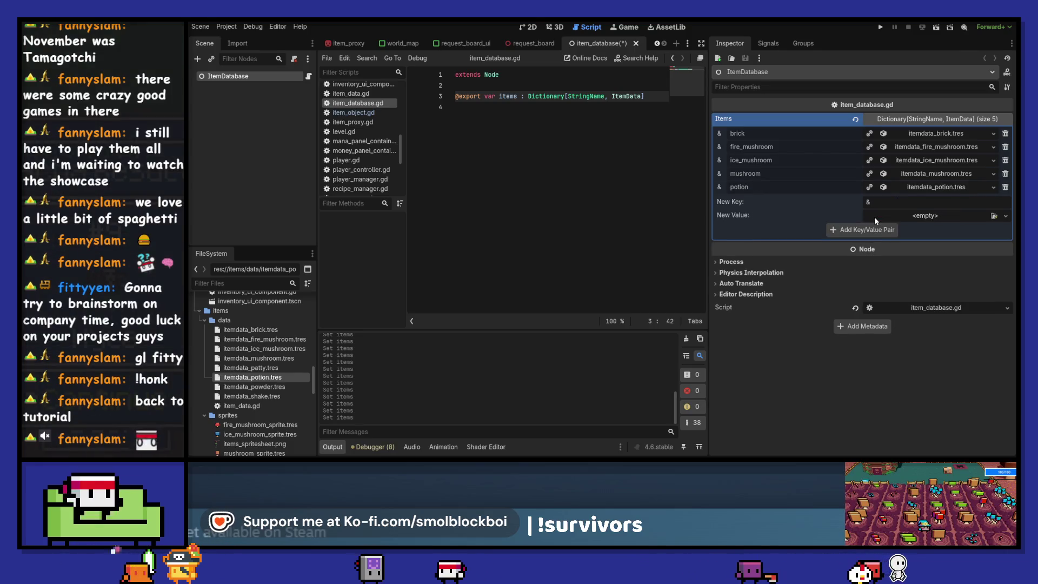
- Widen the script editor and save item_database.gd
{"action": "left_click_drag", "start_coordinate": [708, 209], "coordinate": [875, 209]}
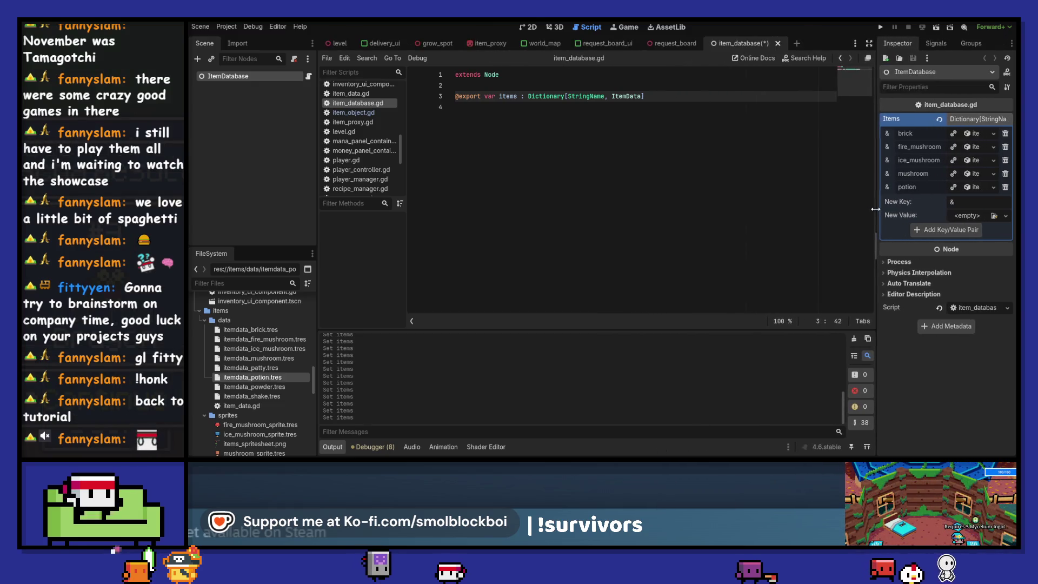
{"action": "key", "text": "ctrl+s"}
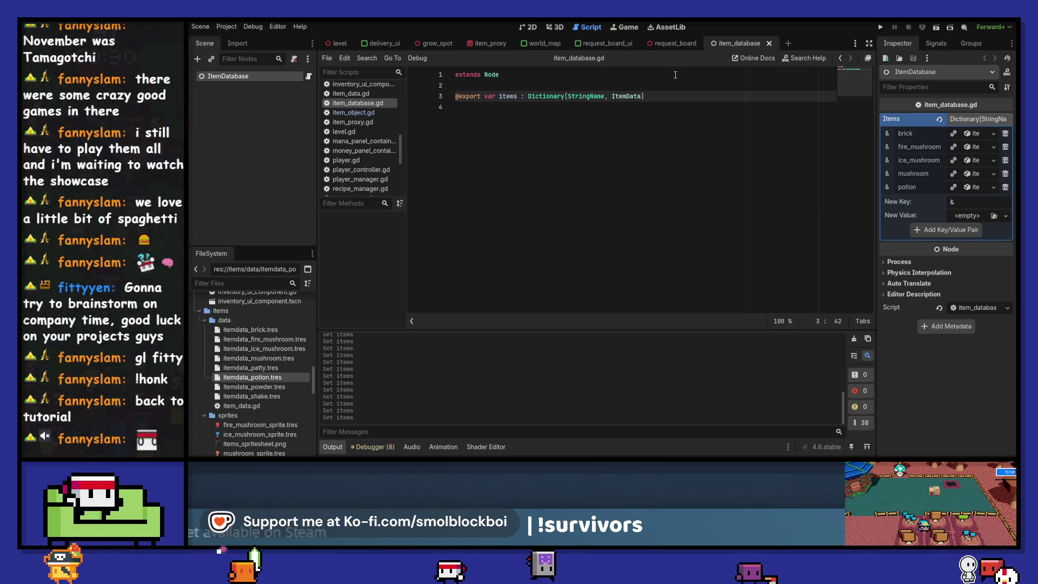
{"action": "left_click", "coordinate": [673, 43]}
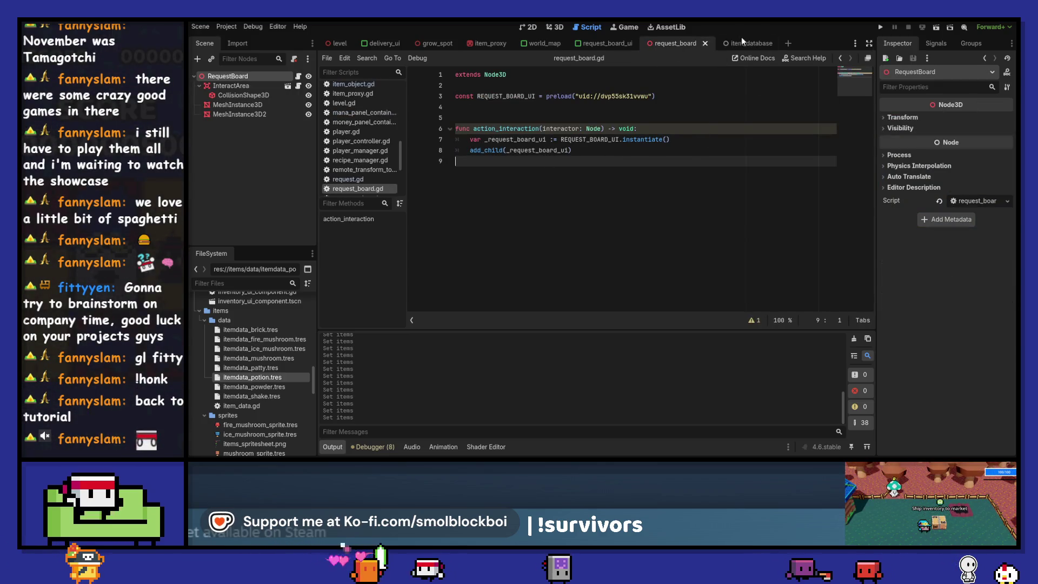
- In request.gd, replace pass with 'for i in randi_range(1, 3):'
{"action": "left_click", "coordinate": [599, 43]}
{"action": "left_click", "coordinate": [685, 46]}
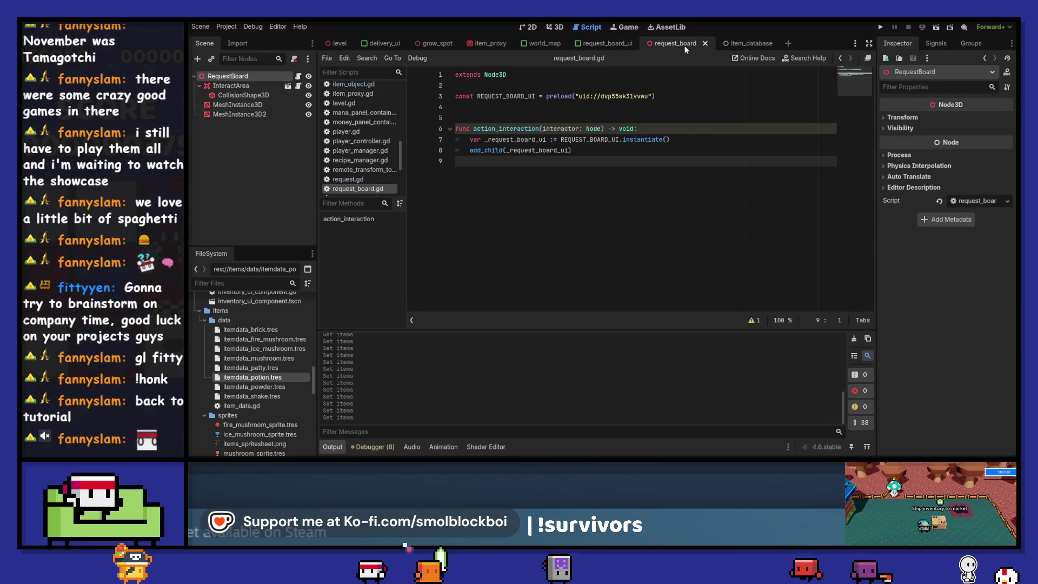
{"action": "left_click", "coordinate": [347, 178]}
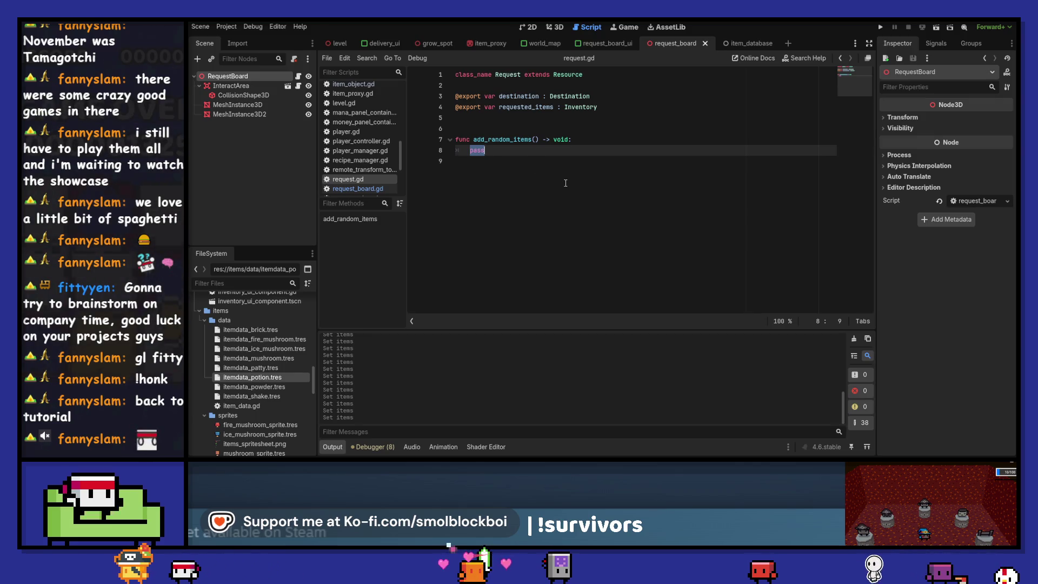
{"action": "type", "text": "for i in rand"}
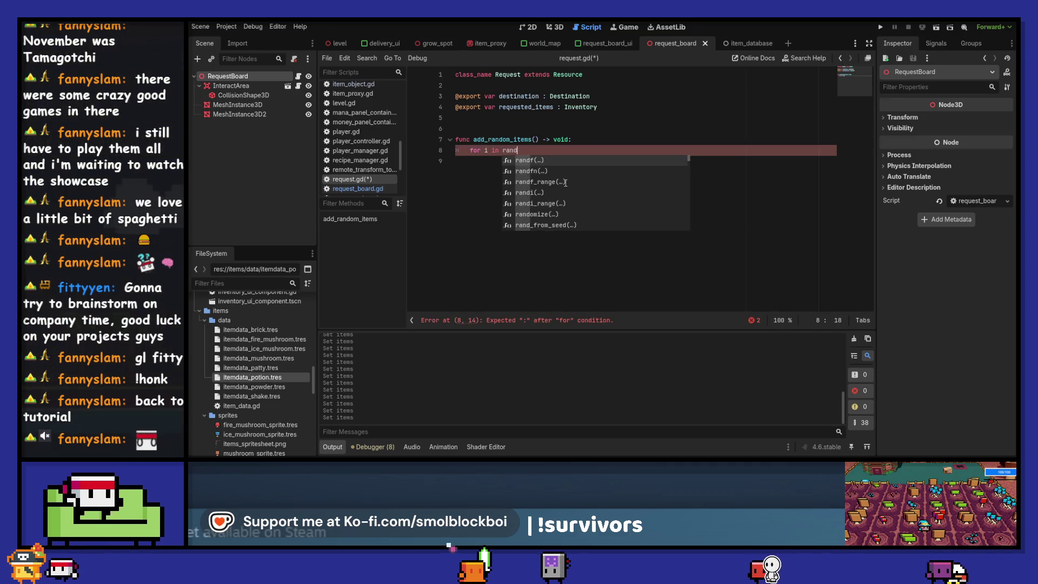
{"action": "type", "text": "i"}
{"action": "key", "text": "Return"}
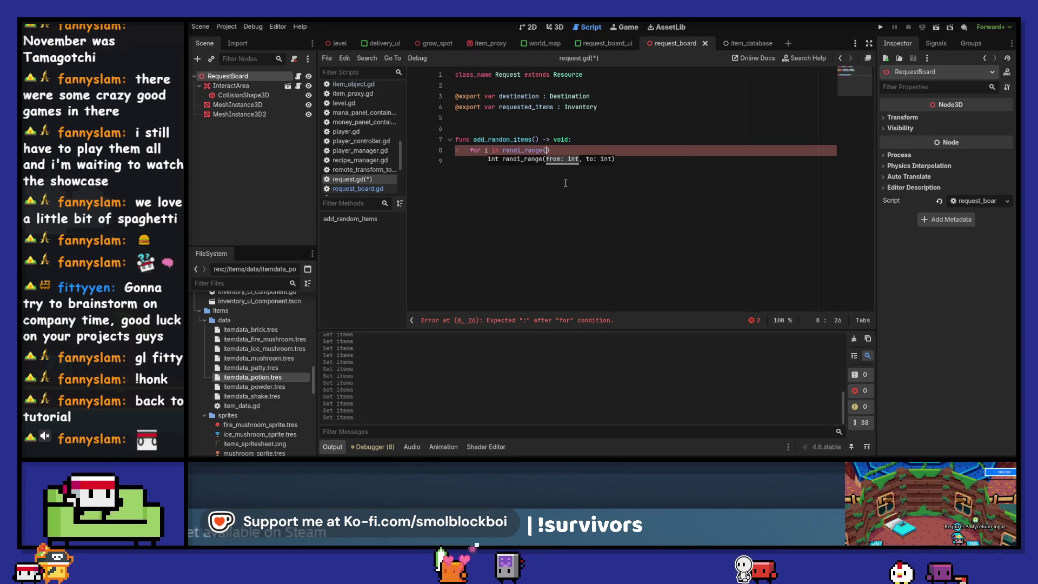
{"action": "type", "text": "1, 3"}
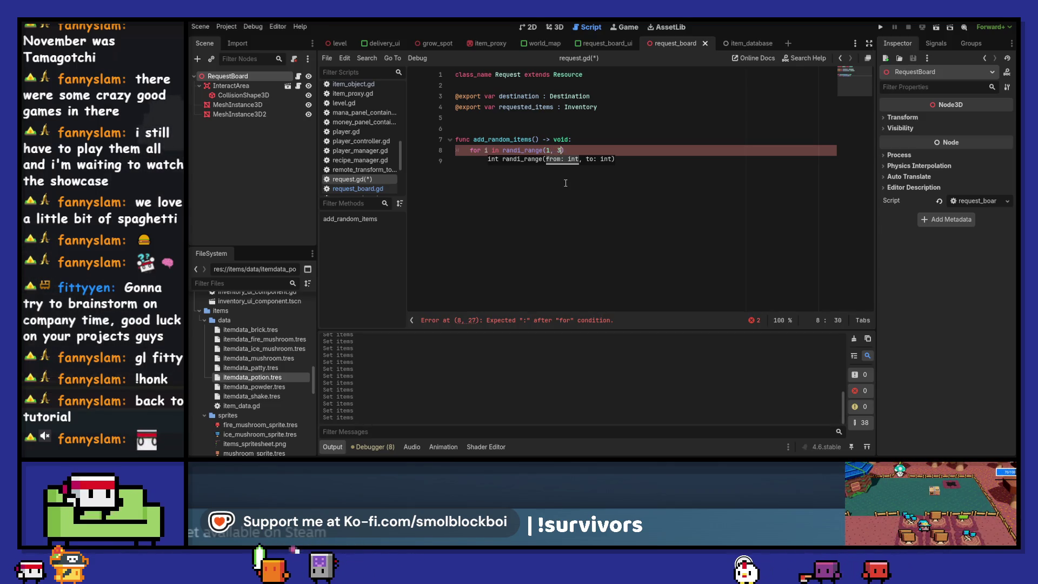
{"action": "type", "text": ")"}
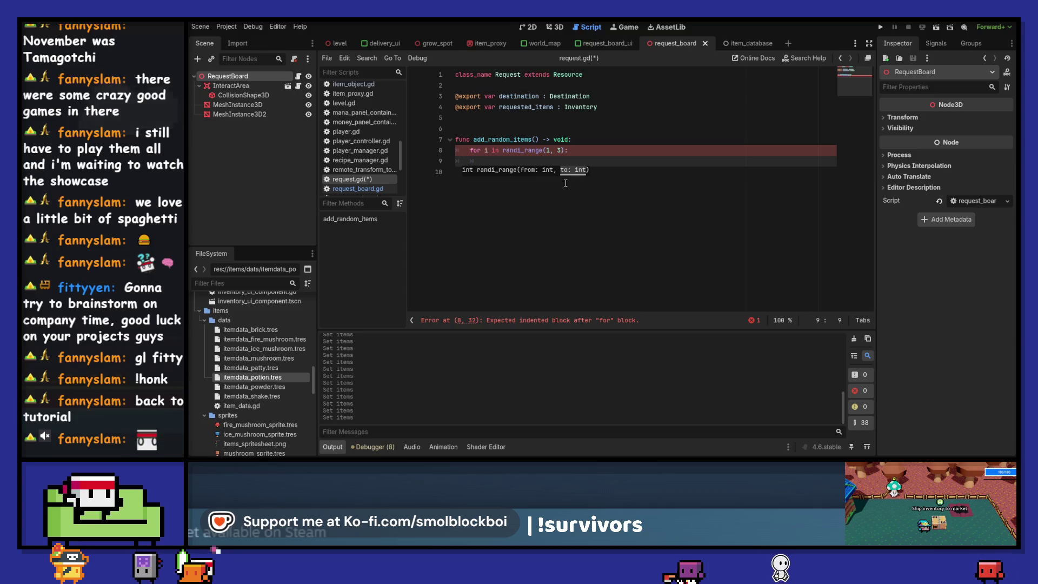
- Begin the loop body with 'requested_items.'
{"action": "type", "text": "requested_items."}
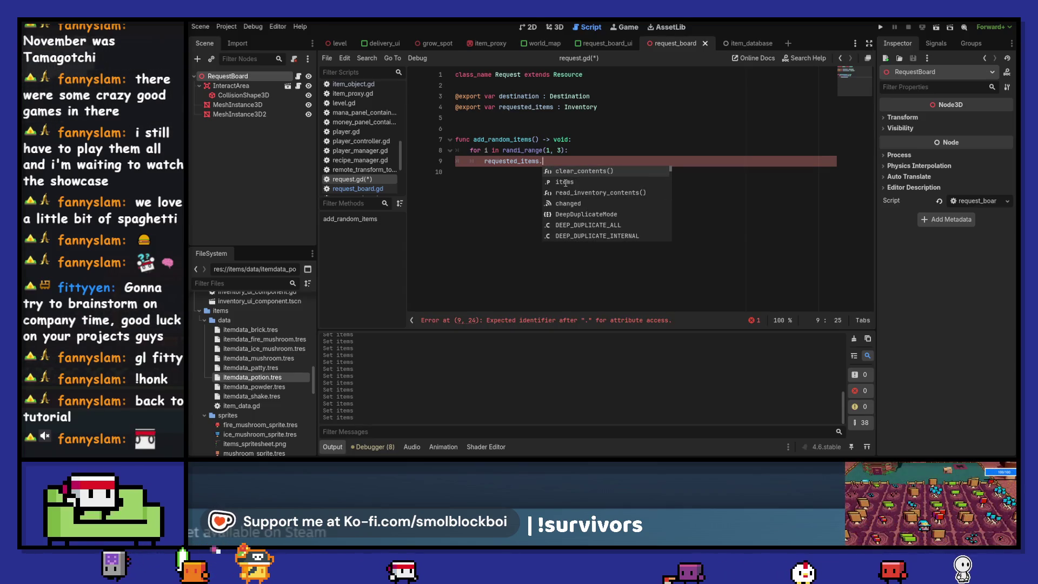
{"action": "double_click", "coordinate": [565, 183]}
{"action": "key", "text": "BackSpace"}
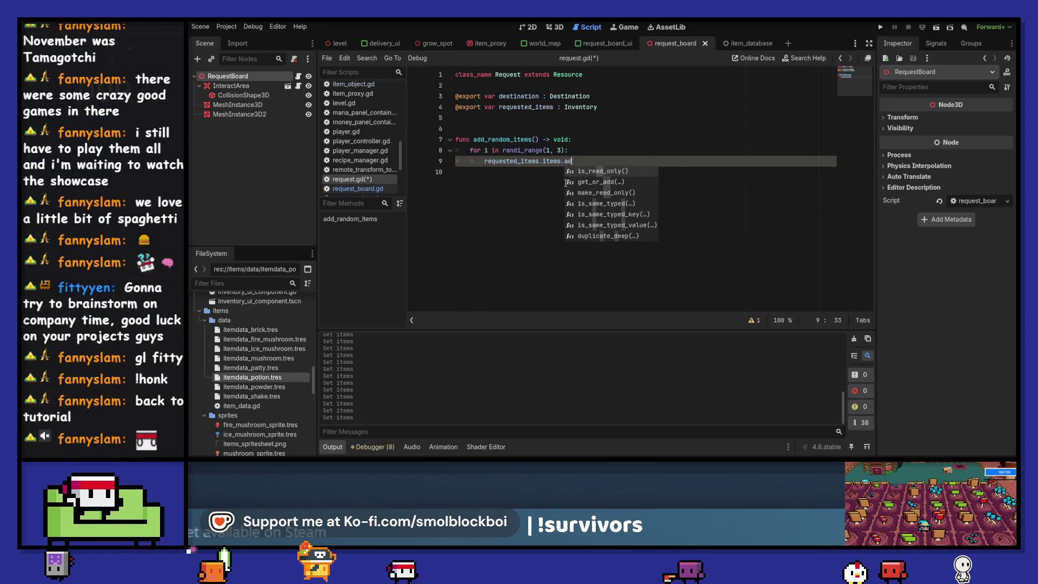
{"action": "key", "text": "Escape"}
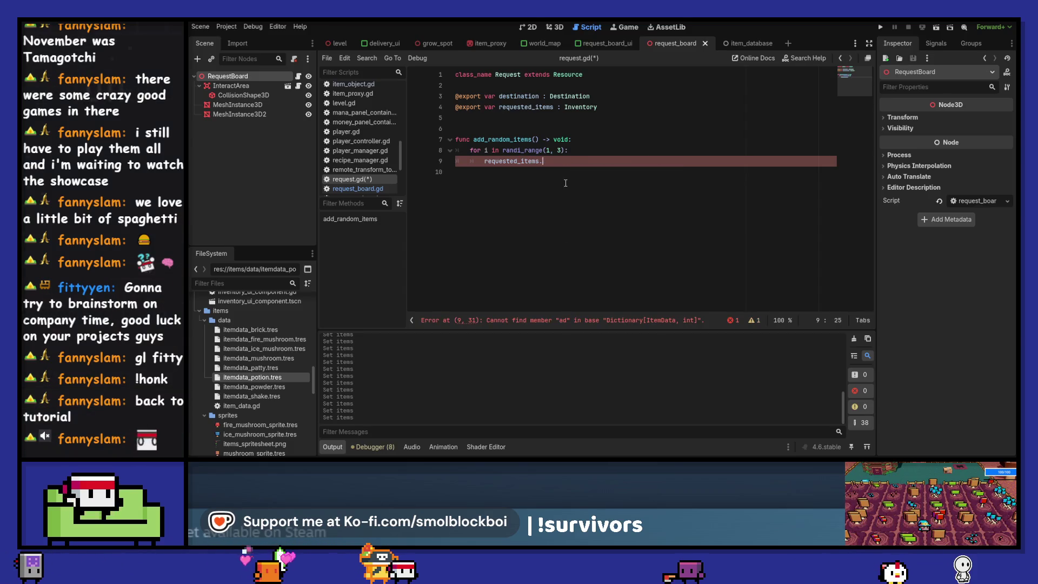
{"action": "key", "text": "BackSpace"}
{"action": "key", "text": "BackSpace"}
{"action": "key", "text": "BackSpace"}
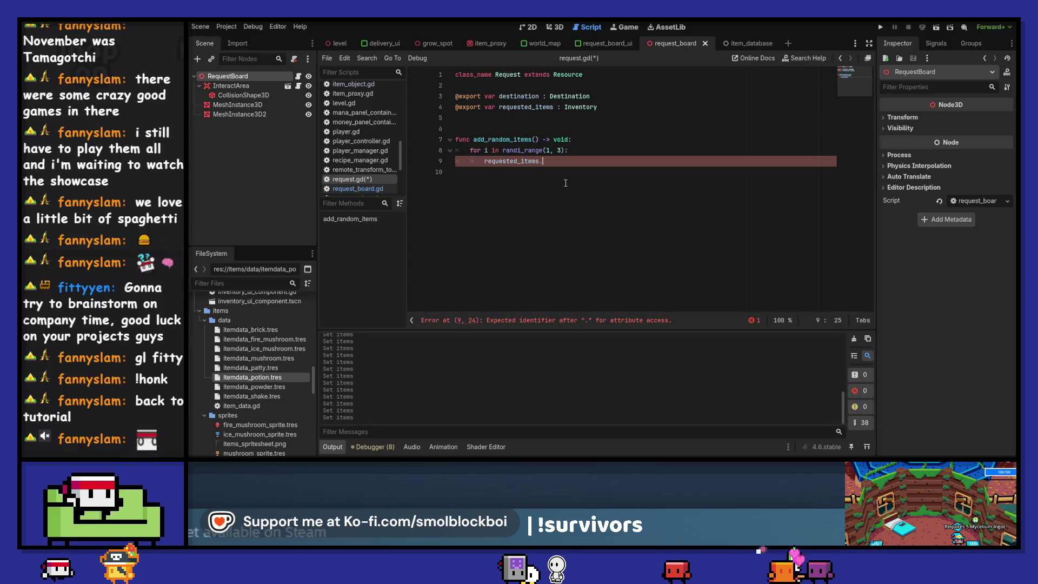
- Replace add_random_items with matches_other_inventory(other : Inventory) -> bool after checking the Inventory class
{"action": "left_click", "coordinate": [584, 109], "text": "ctrl"}
{"action": "scroll", "coordinate": [690, 165], "scroll_direction": "down", "scroll_amount": 1}
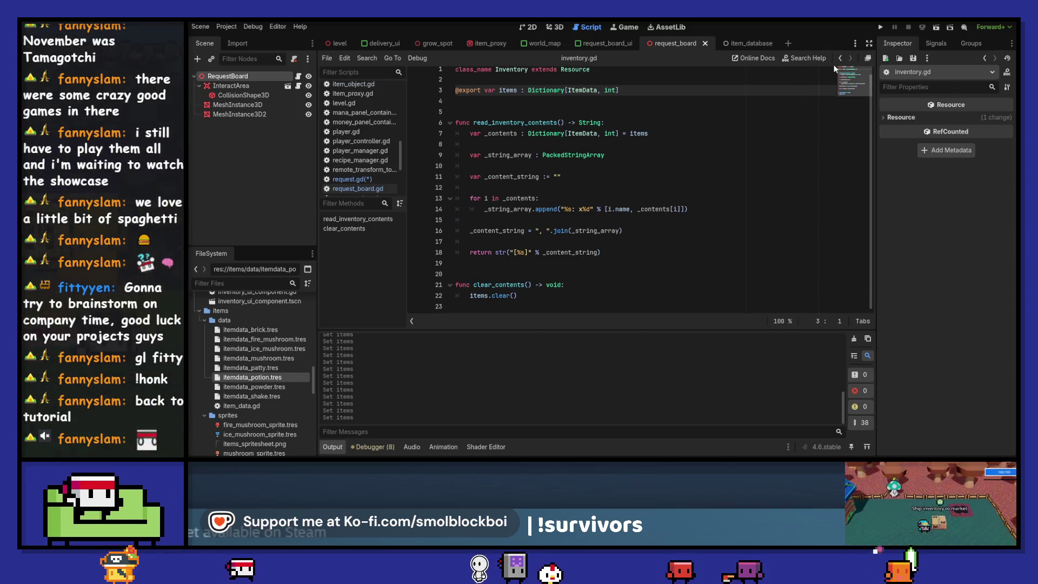
{"action": "key", "text": "alt+Left"}
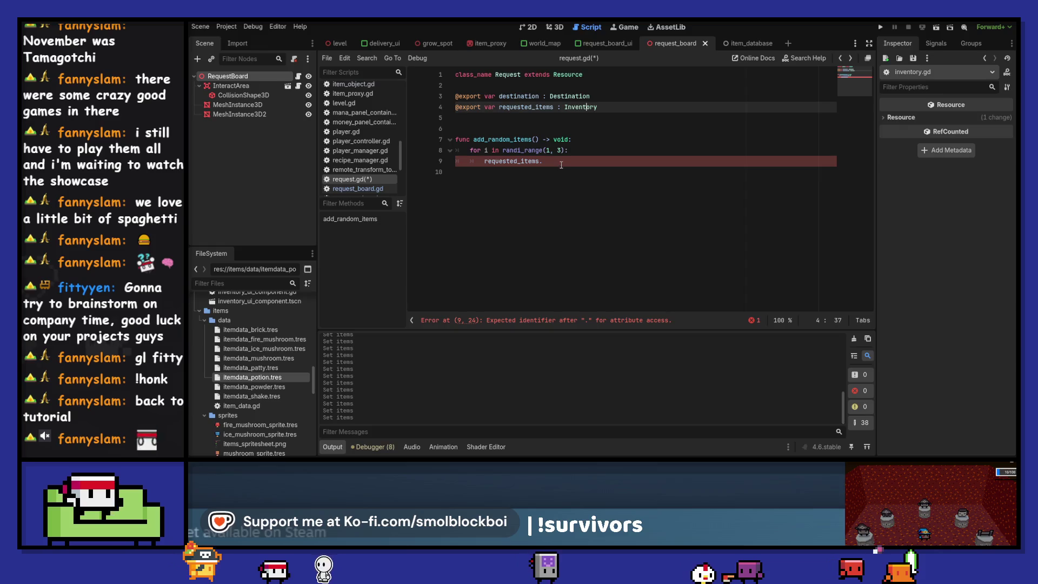
{"action": "left_click_drag", "start_coordinate": [561, 165], "coordinate": [474, 139]}
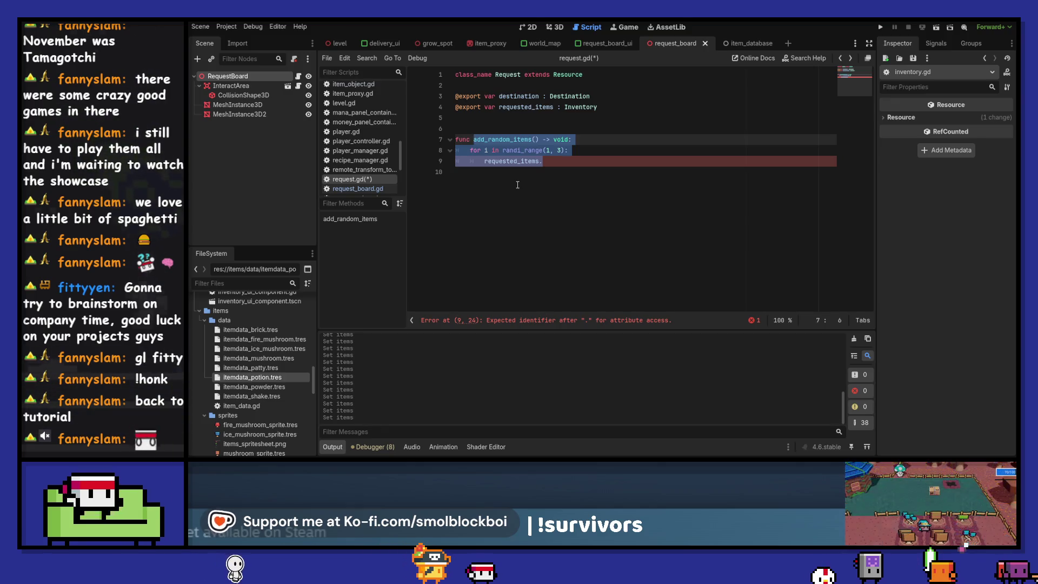
{"action": "type", "text": "matches"}
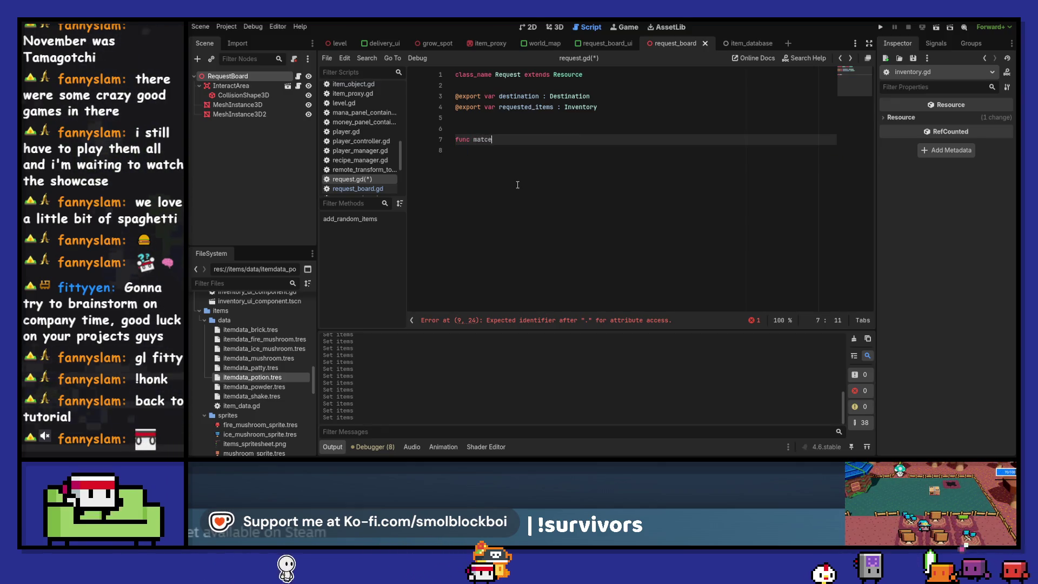
{"action": "type", "text": "_oth"}
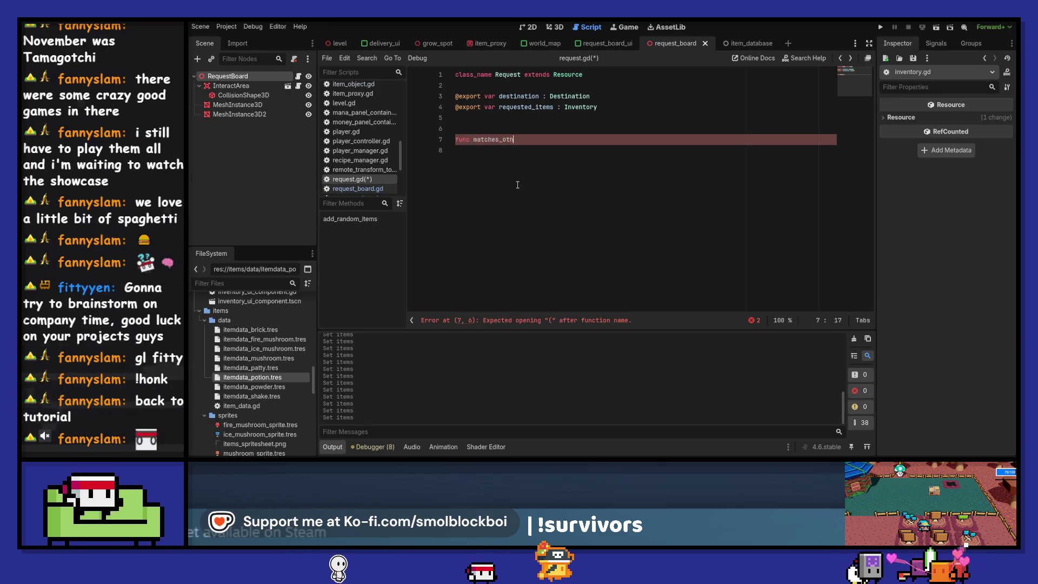
{"action": "type", "text": "er_inventory(other : I"}
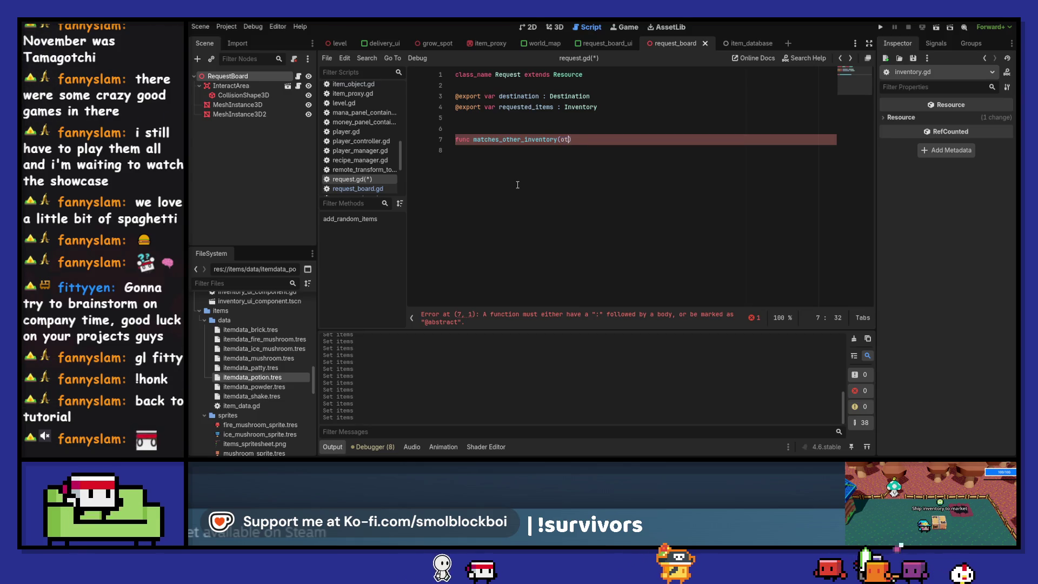
{"action": "type", "text": "nventory) "}
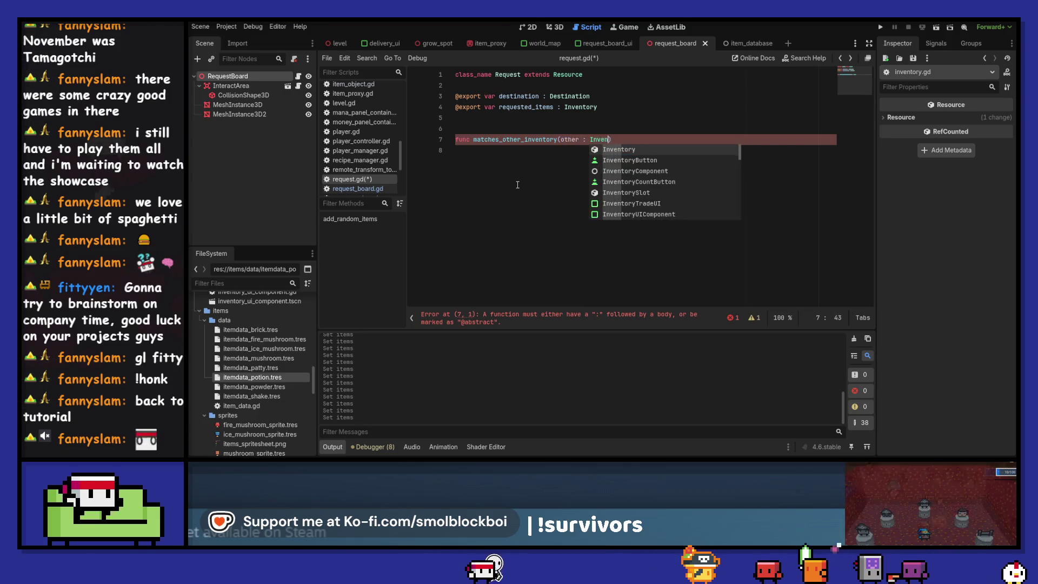
{"action": "type", "text": "-> bool:"}
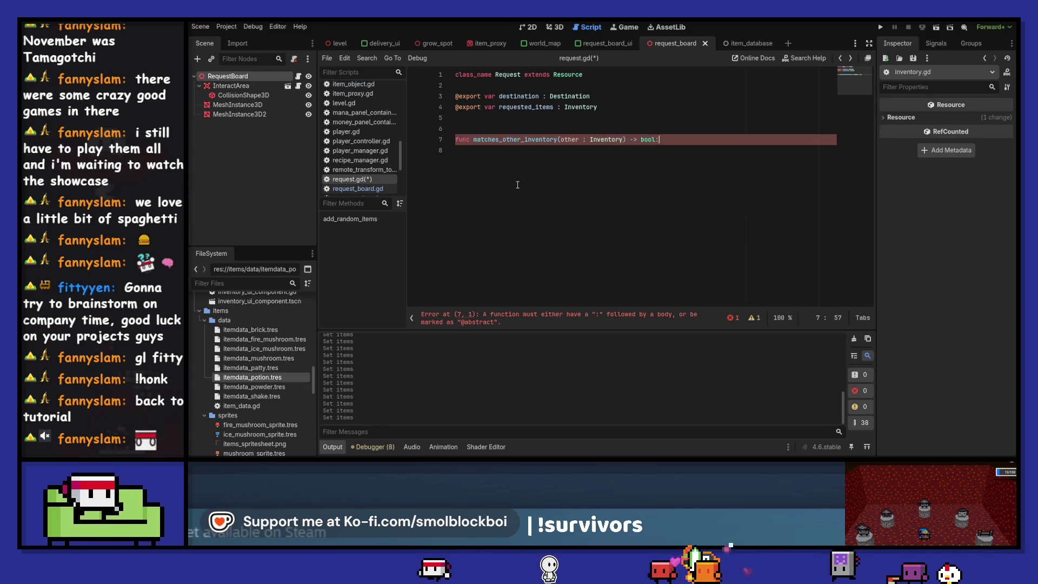
{"action": "key", "text": "Return"}
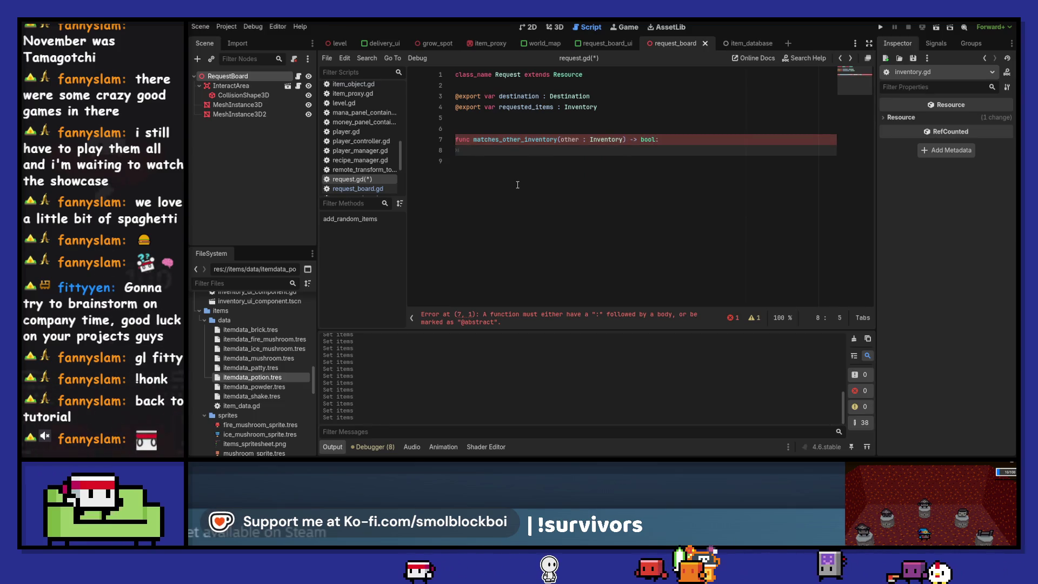
- Write line 8 as 'if other.items.recursive_equal()'
{"action": "type", "text": "for i in "}
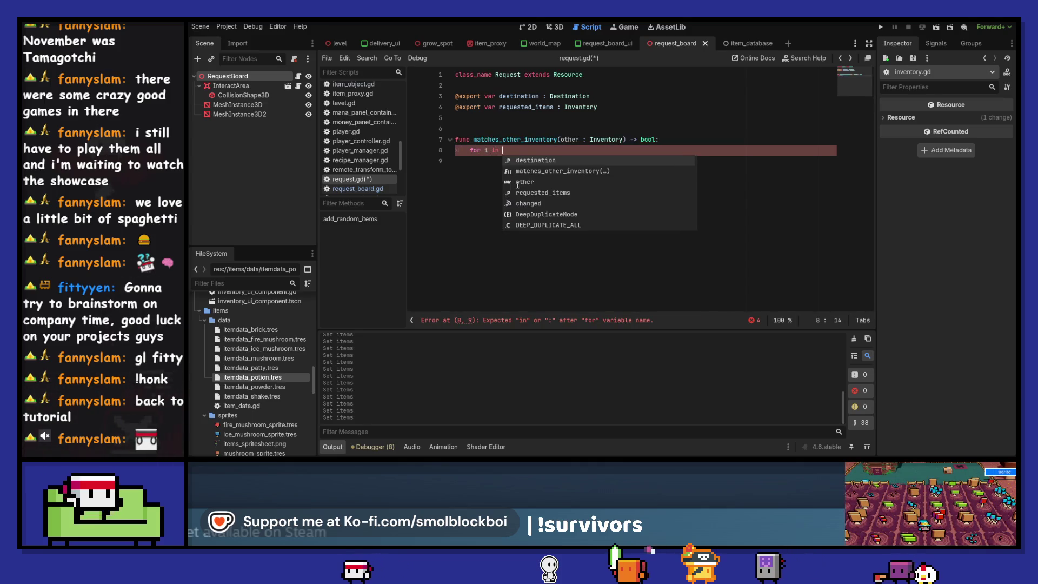
{"action": "type", "text": "other"}
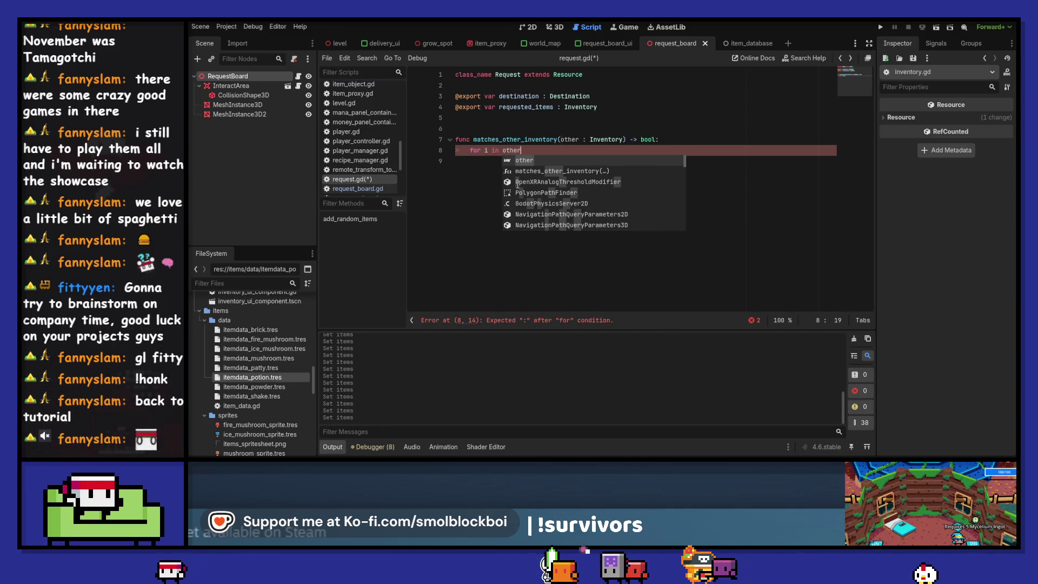
{"action": "key", "text": "ctrl+shift+Left"}
{"action": "key", "text": "ctrl+shift+Left"}
{"action": "key", "text": "ctrl+shift+Left"}
{"action": "type", "text": "if i."}
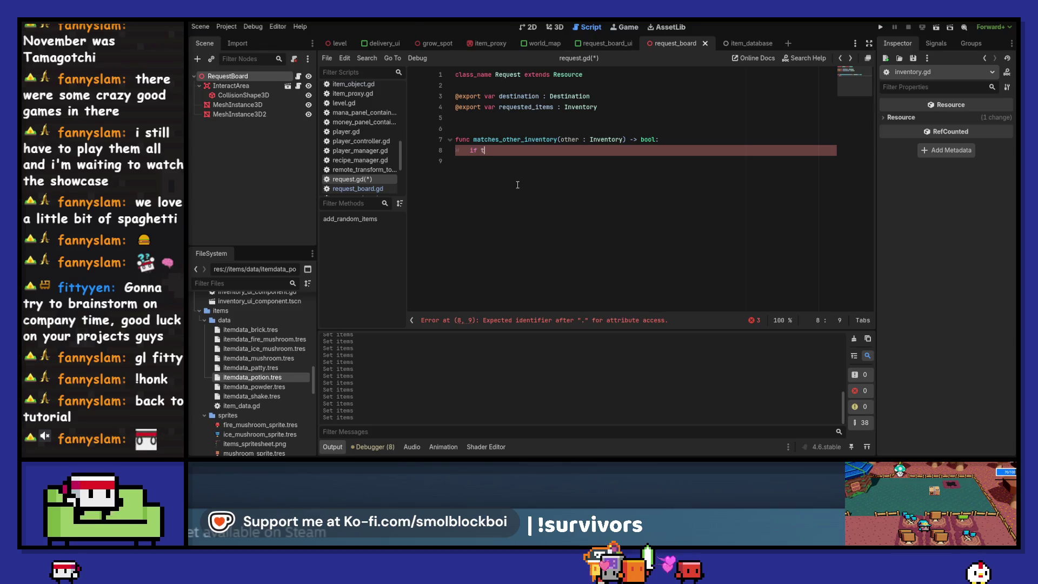
{"action": "type", "text": "ther."}
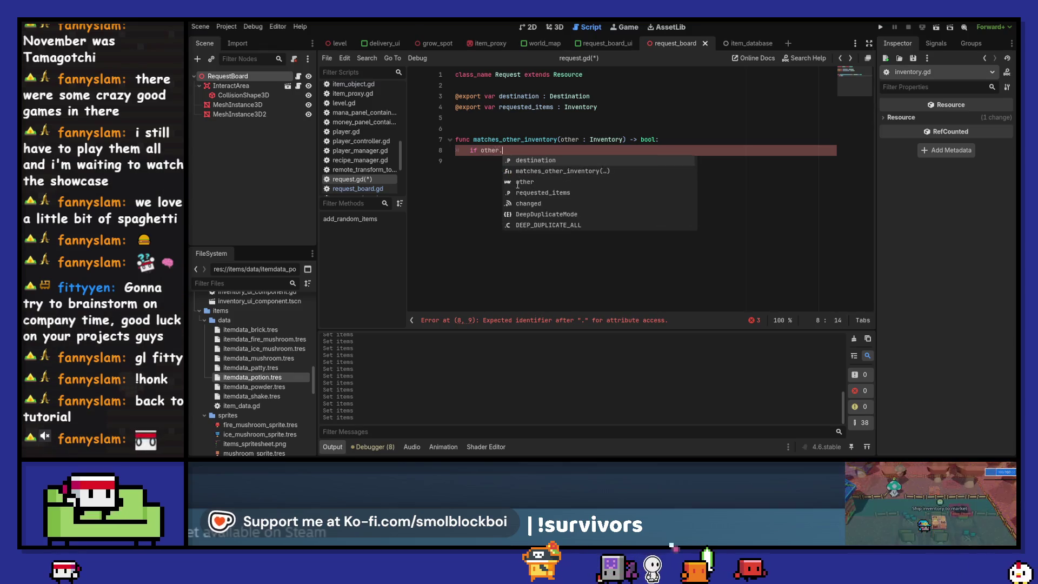
{"action": "type", "text": "items."}
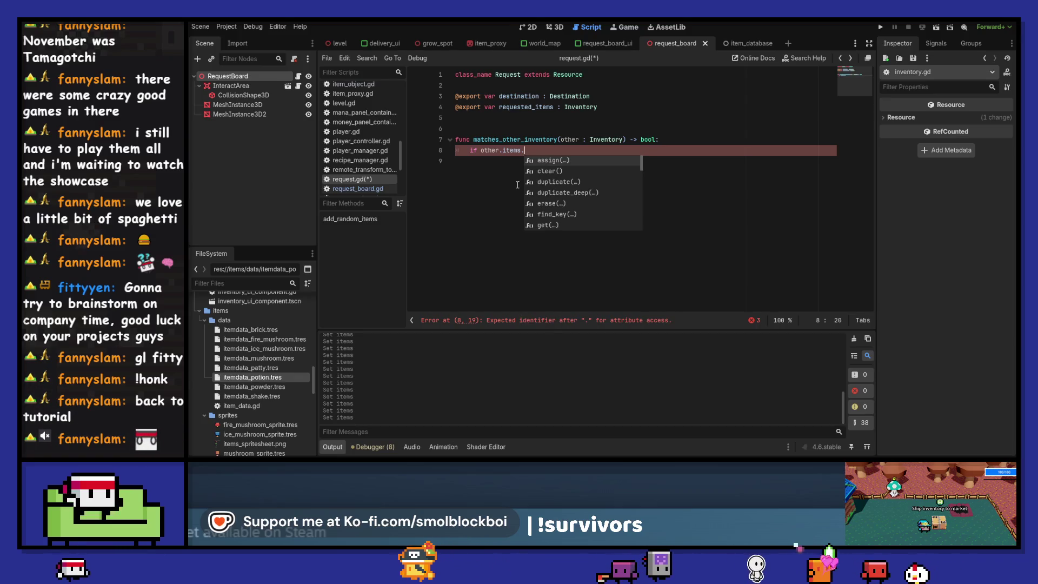
{"action": "type", "text": "ma"}
{"action": "key", "text": "BackSpace"}
{"action": "key", "text": "BackSpace"}
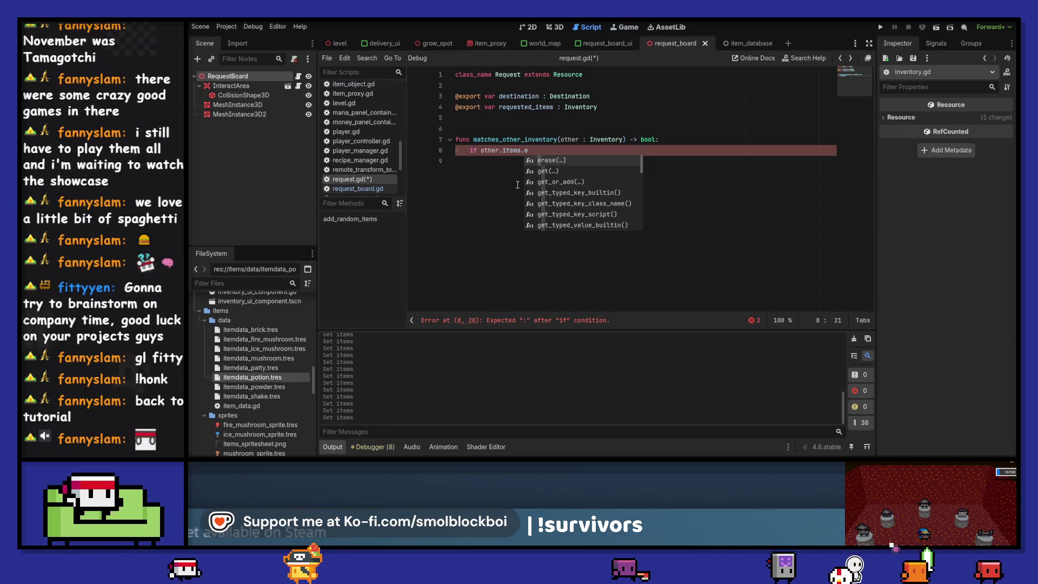
{"action": "type", "text": "eq"}
{"action": "key", "text": "Return"}
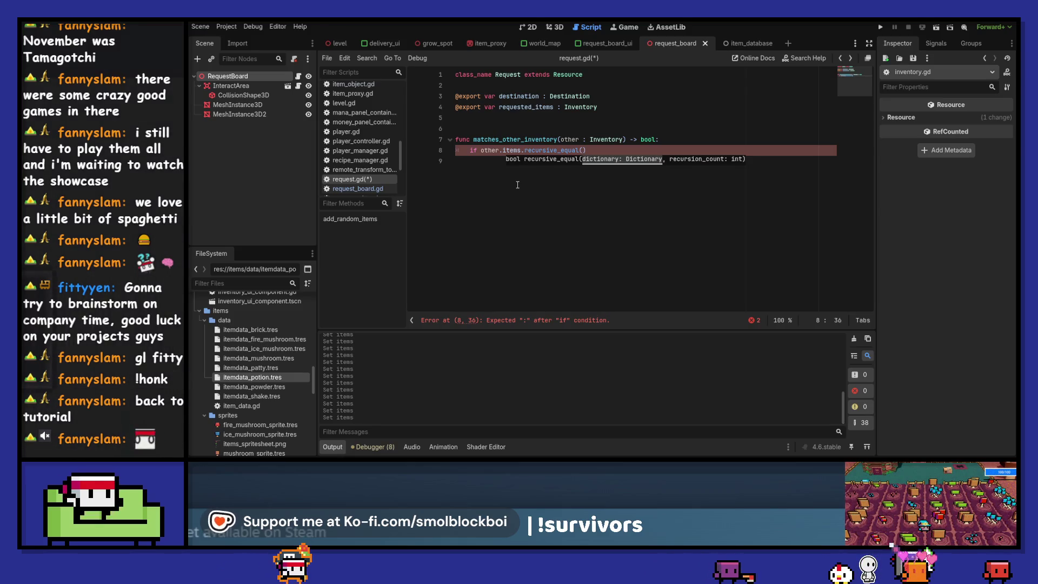
- Read the recursive_equal docs, then insert requested_items into the comparison in request.gd
{"action": "left_click", "coordinate": [548, 151], "text": "ctrl"}
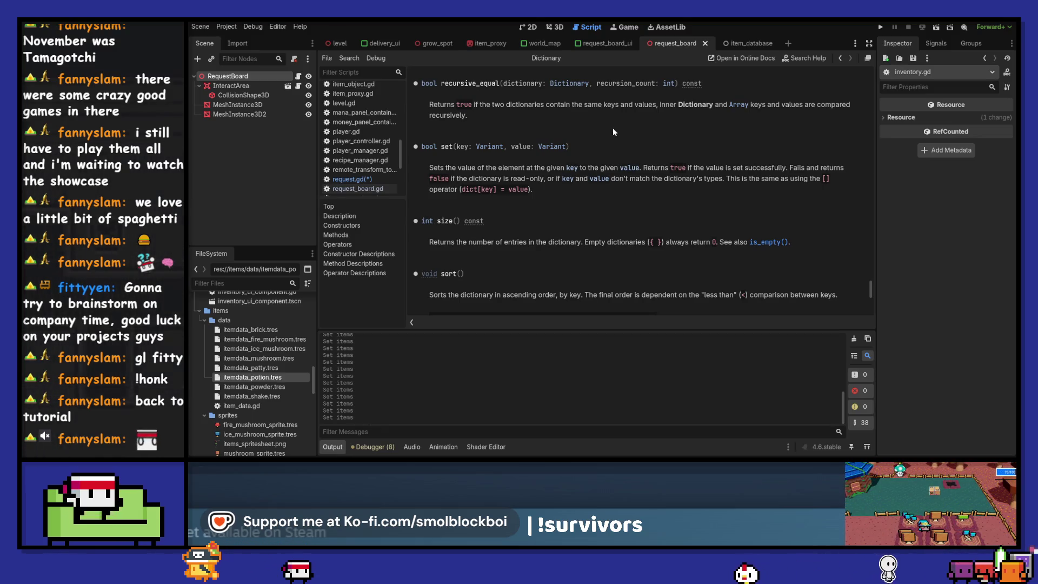
{"action": "left_click", "coordinate": [298, 78]}
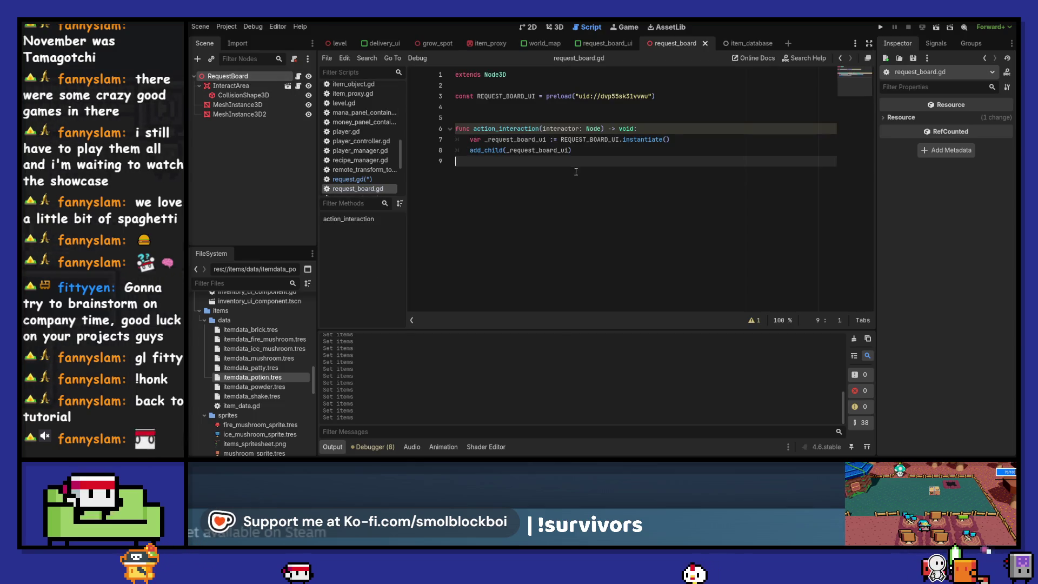
{"action": "left_click", "coordinate": [359, 179]}
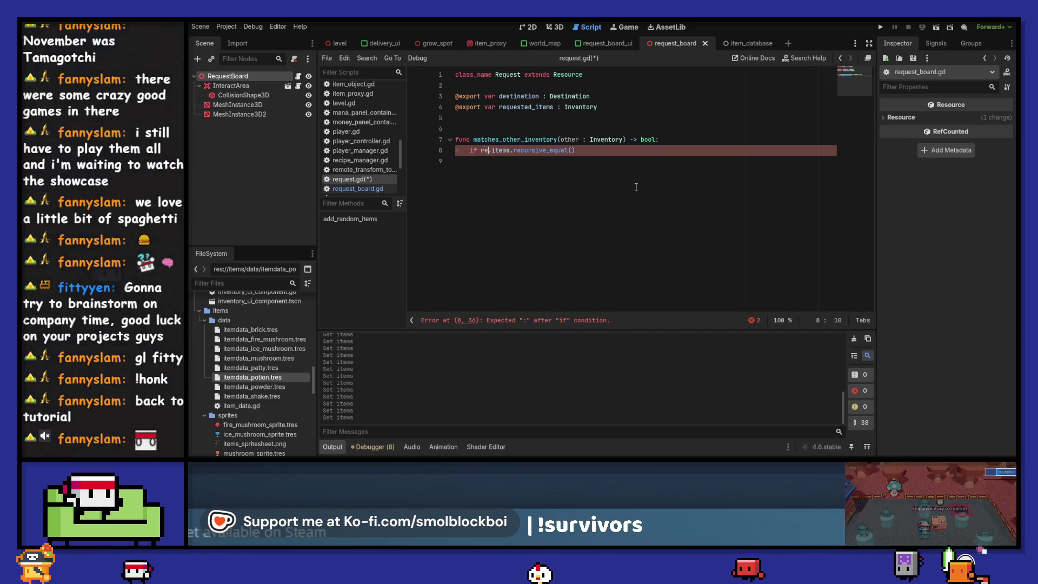
{"action": "type", "text": "reques"}
{"action": "key", "text": "Return"}
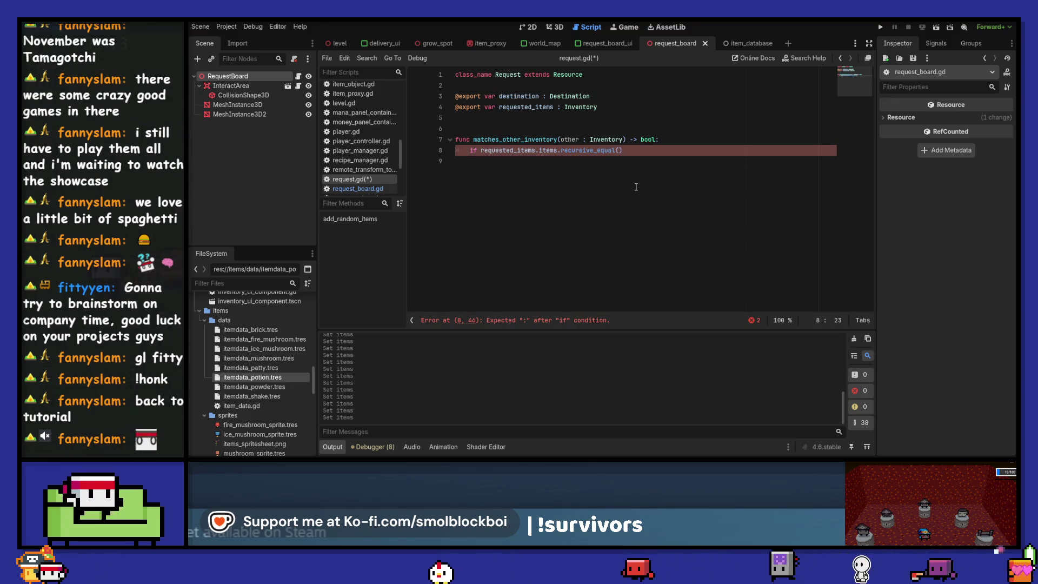
- Rename the export to requested_inventory and compare requested_inventory.items on line 8
{"action": "key", "text": "Up"}
{"action": "key", "text": "Up"}
{"action": "key", "text": "Up"}
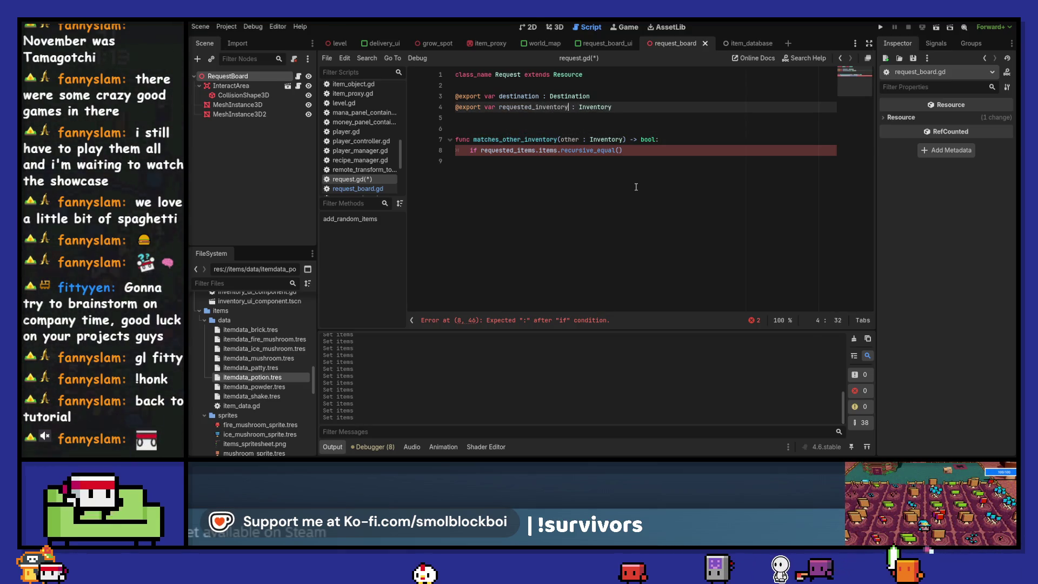
{"action": "key", "text": "ctrl+c"}
{"action": "key", "text": "Down"}
{"action": "key", "text": "Down"}
{"action": "key", "text": "Down"}
{"action": "key", "text": "ctrl+Left"}
{"action": "key", "text": "ctrl+shift+Right"}
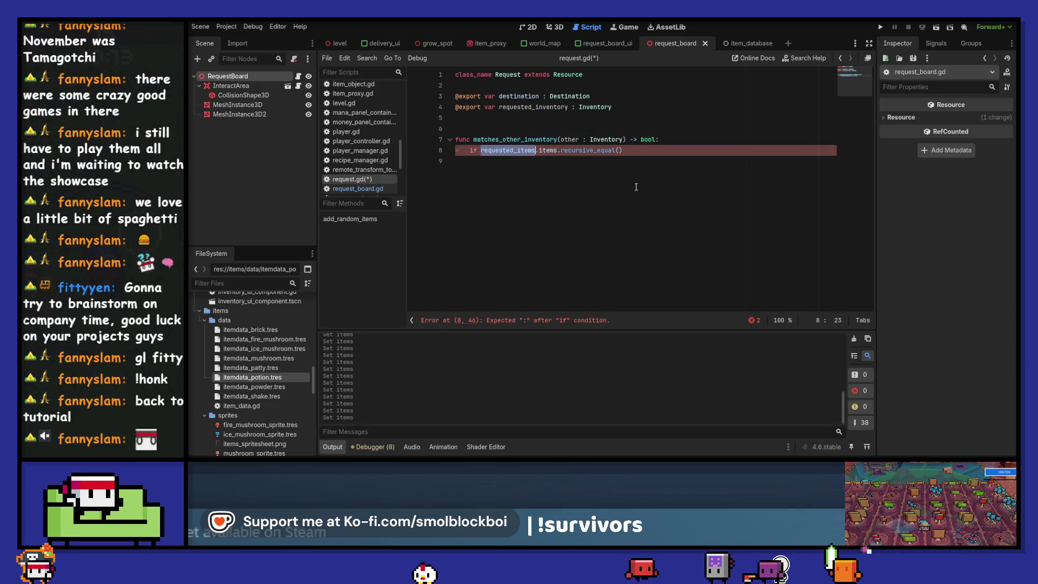
{"action": "key", "text": "ctrl+v"}
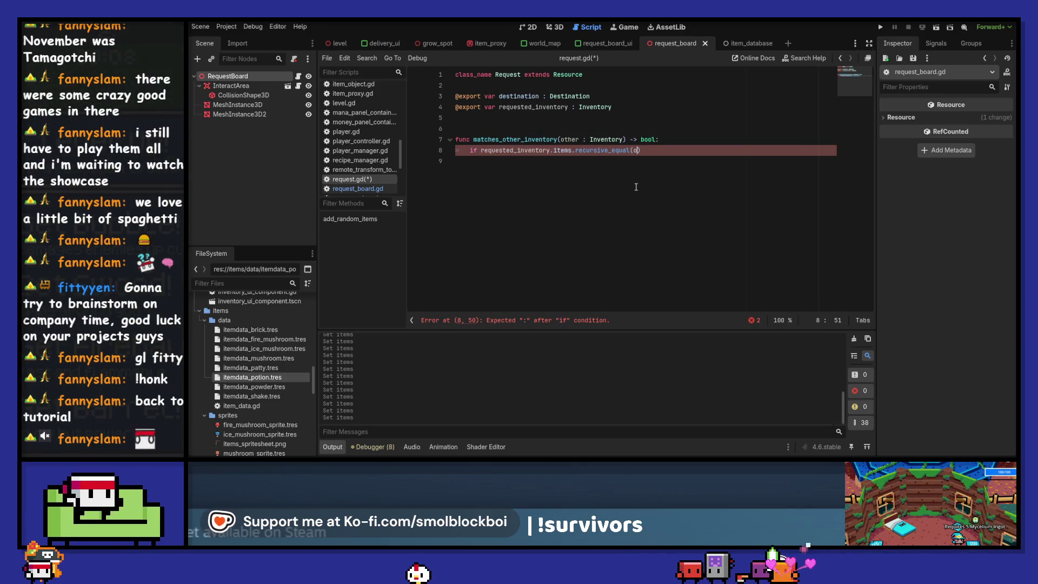
{"action": "type", "text": "ther.items"}
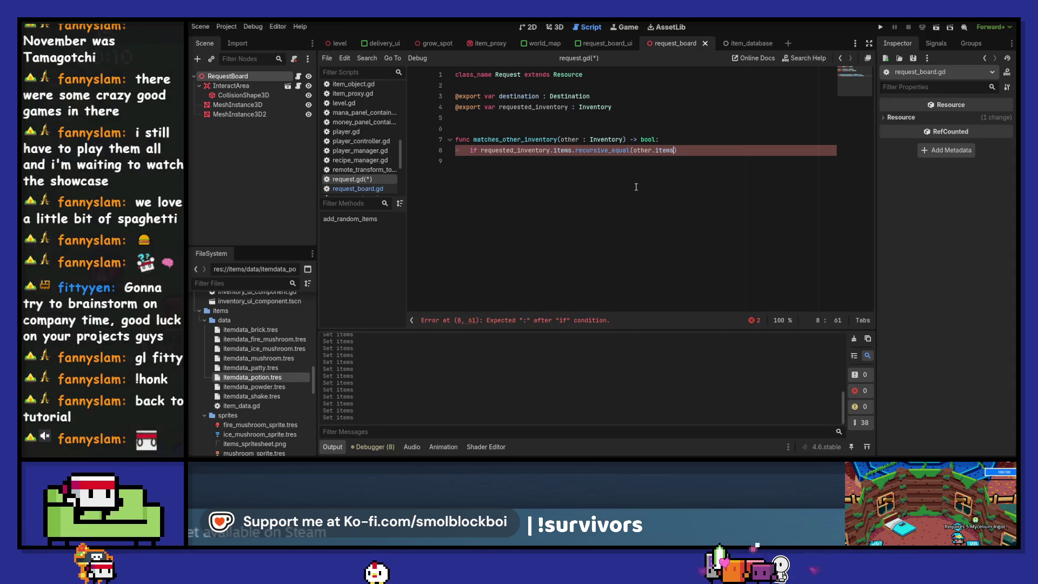
{"action": "key", "text": "Right"}
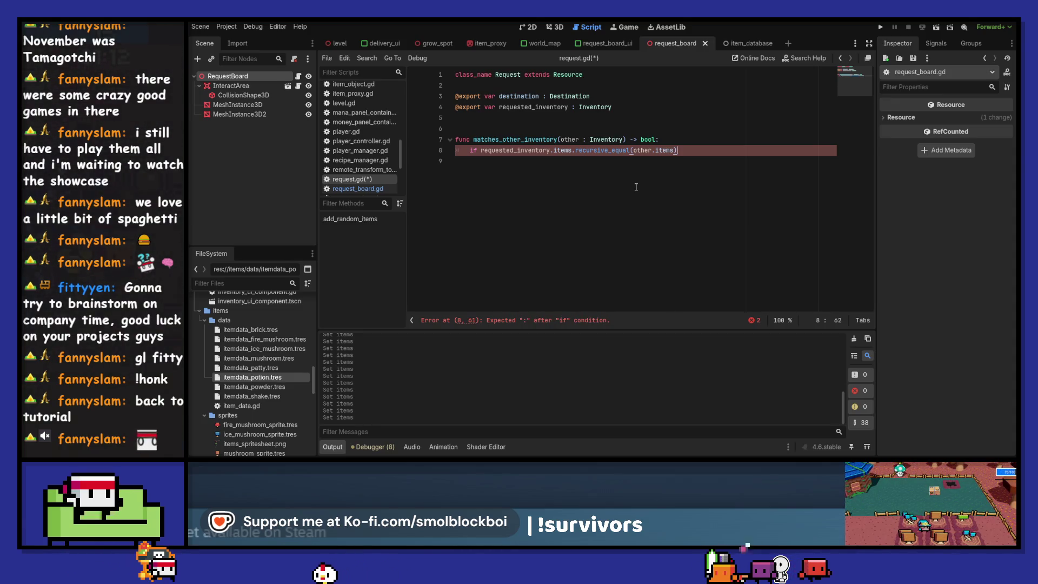
- Turn the if condition into a return statement and save request.gd
{"action": "key", "text": "ctrl+shift+Return"}
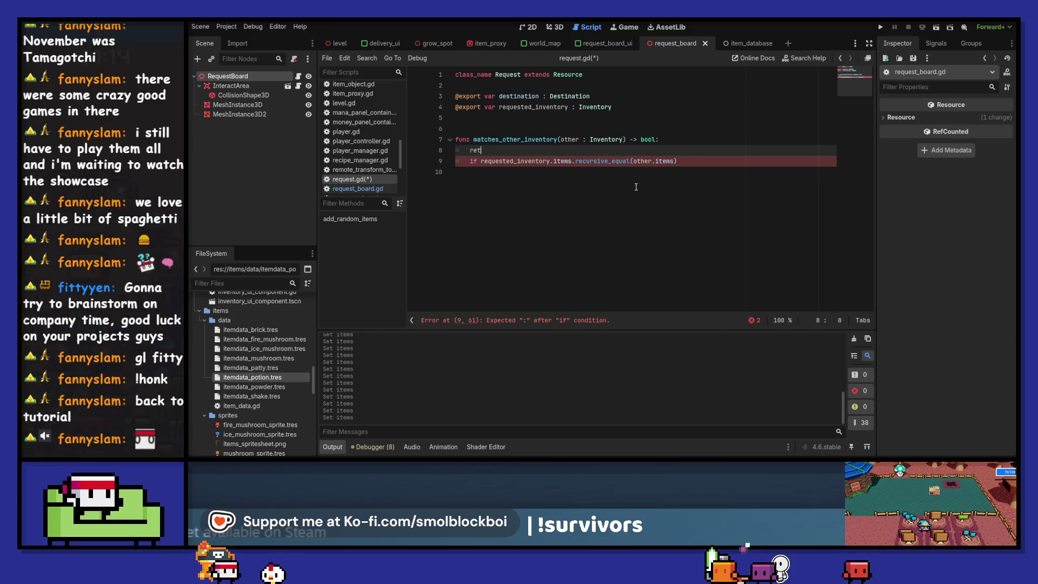
{"action": "key", "text": "Down"}
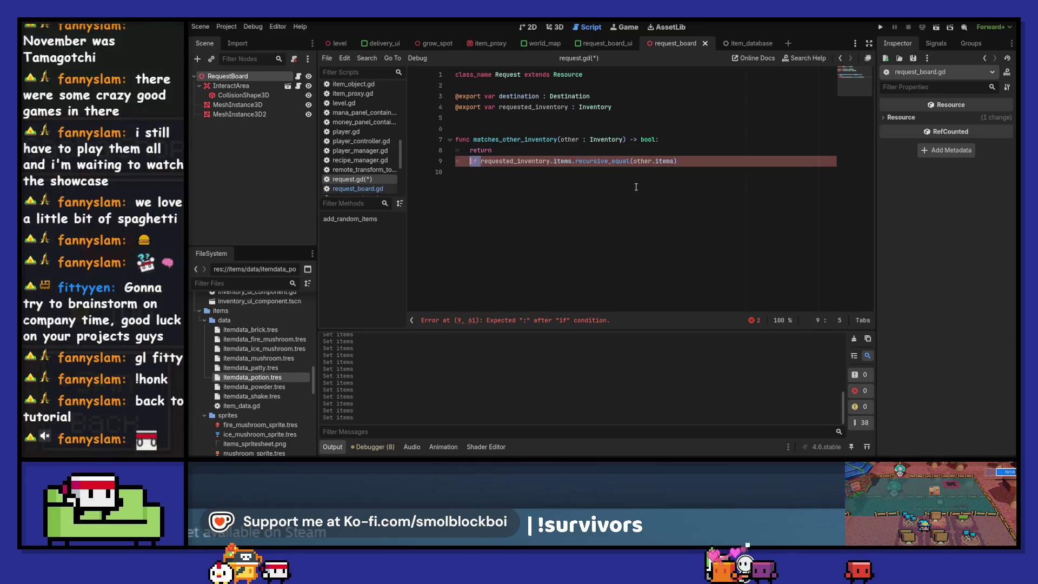
{"action": "key", "text": "BackSpace"}
{"action": "key", "text": "BackSpace"}
{"action": "key", "text": "BackSpace"}
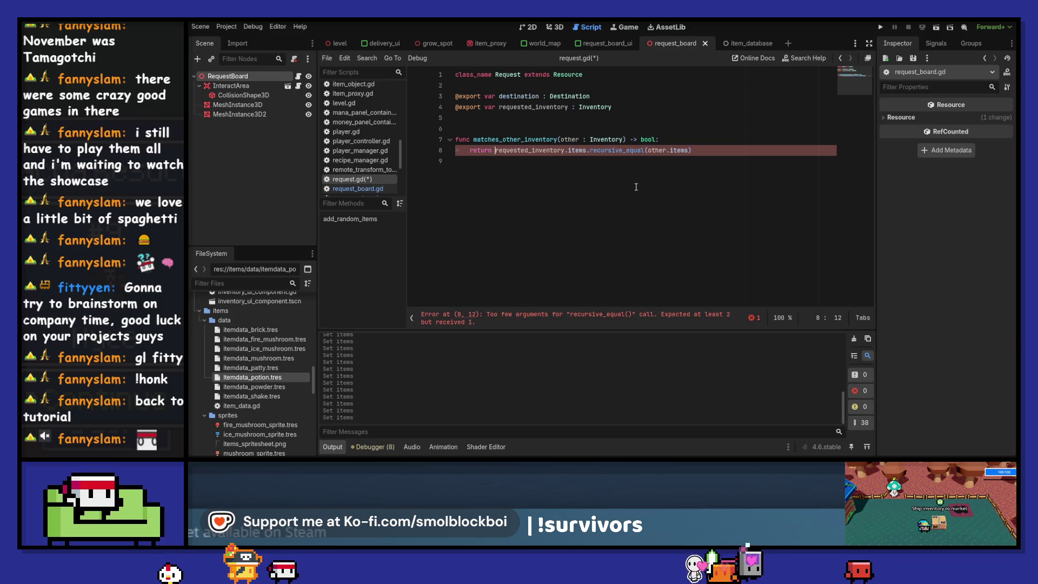
{"action": "key", "text": "ctrl+s"}
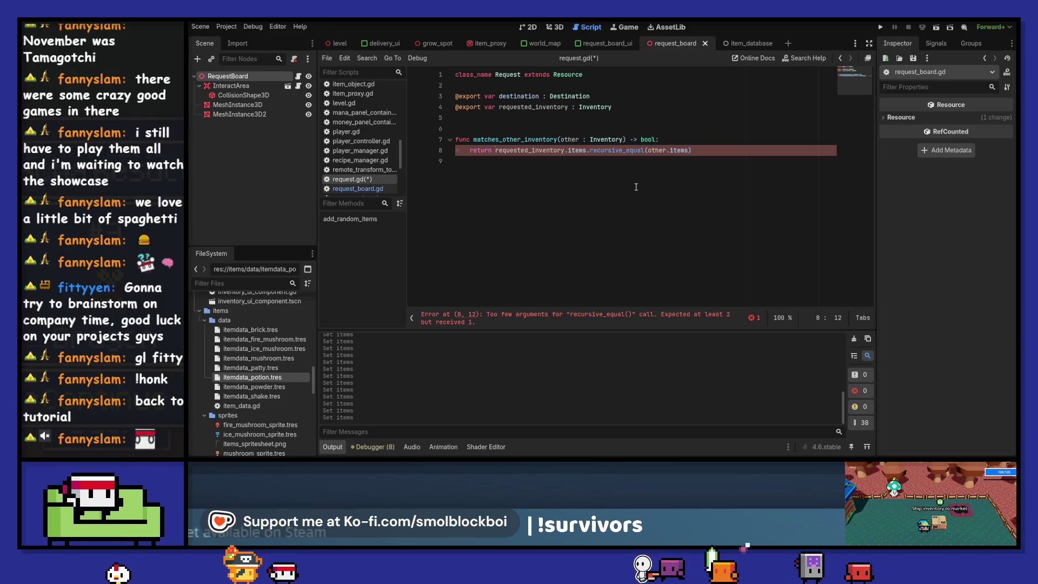
- Add recursion count 1 so it returns recursive_equal(other.items, 1), and save
{"action": "left_click", "coordinate": [629, 150], "text": "ctrl"}
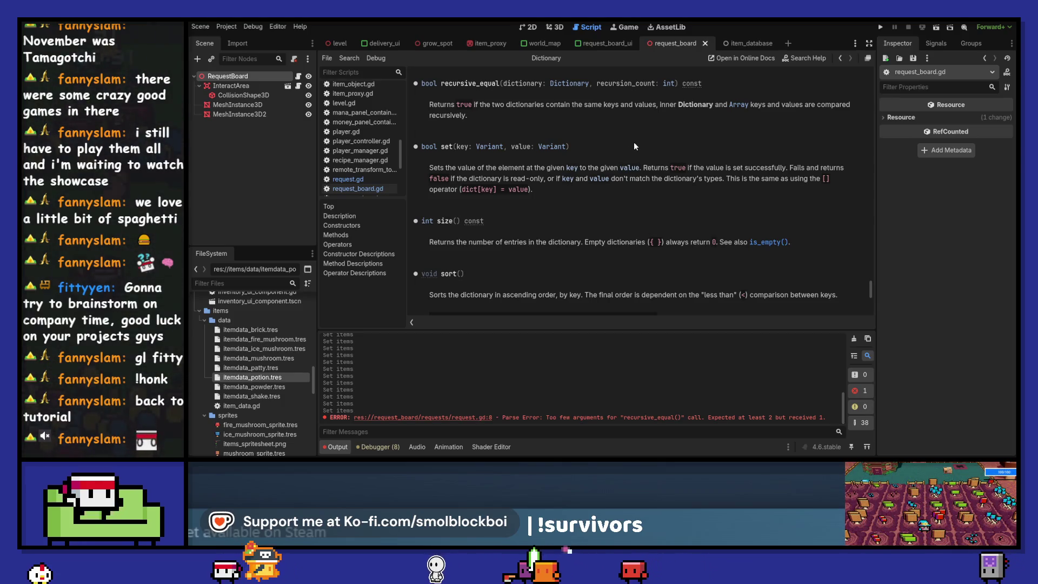
{"action": "key", "text": "ctrl+w"}
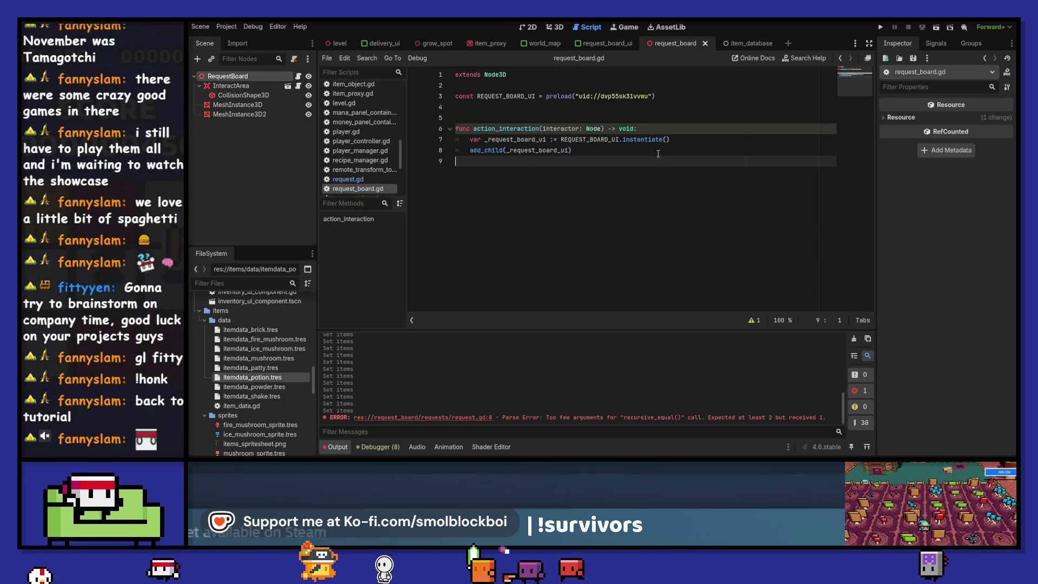
{"action": "left_click", "coordinate": [373, 179]}
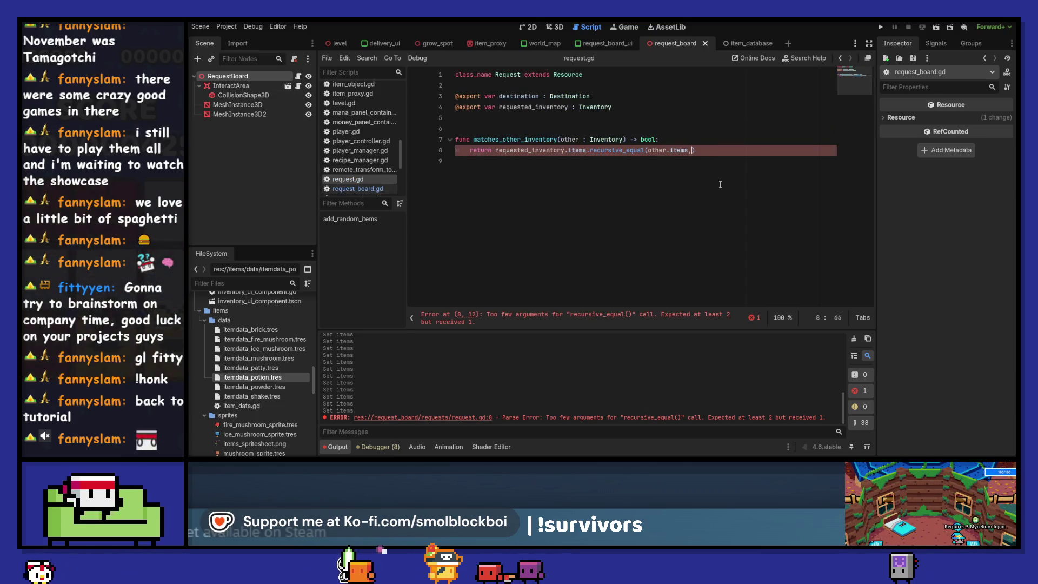
{"action": "left_click", "coordinate": [689, 149]}
{"action": "type", "text": ", 1"}
{"action": "key", "text": "ctrl+s"}
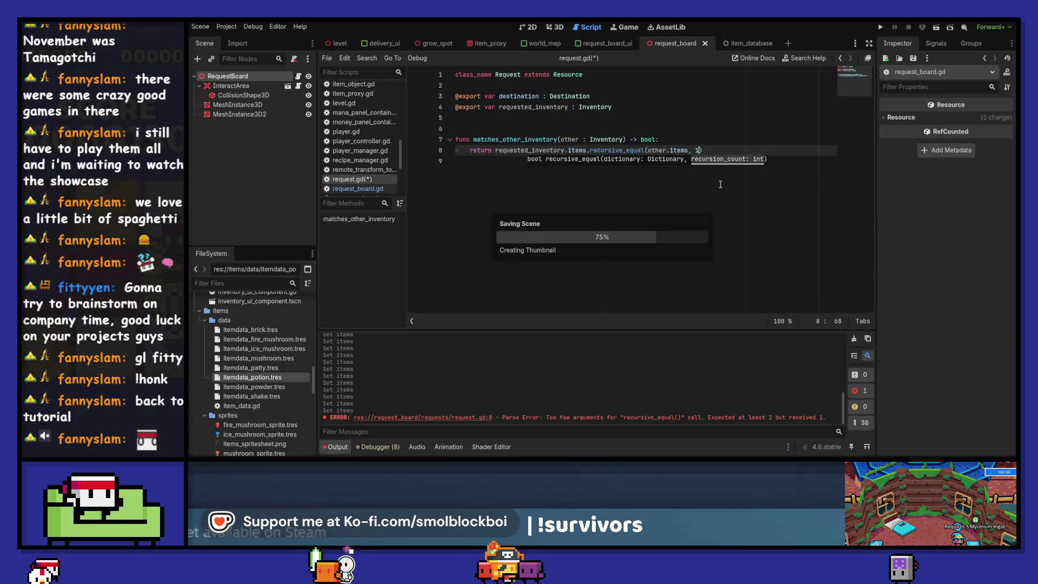
{"action": "key", "text": "Down"}
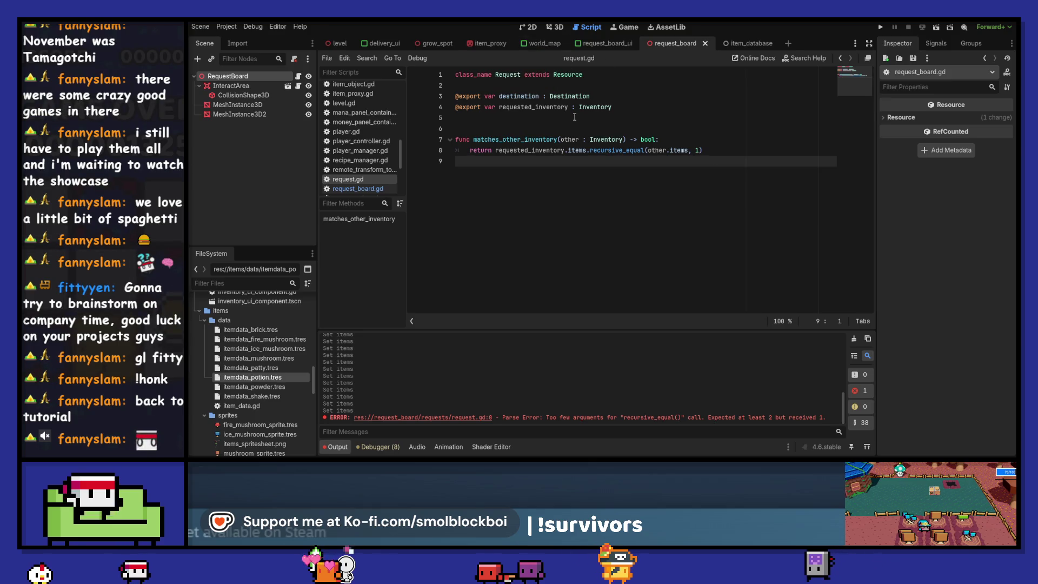
{"action": "left_click", "coordinate": [595, 45]}
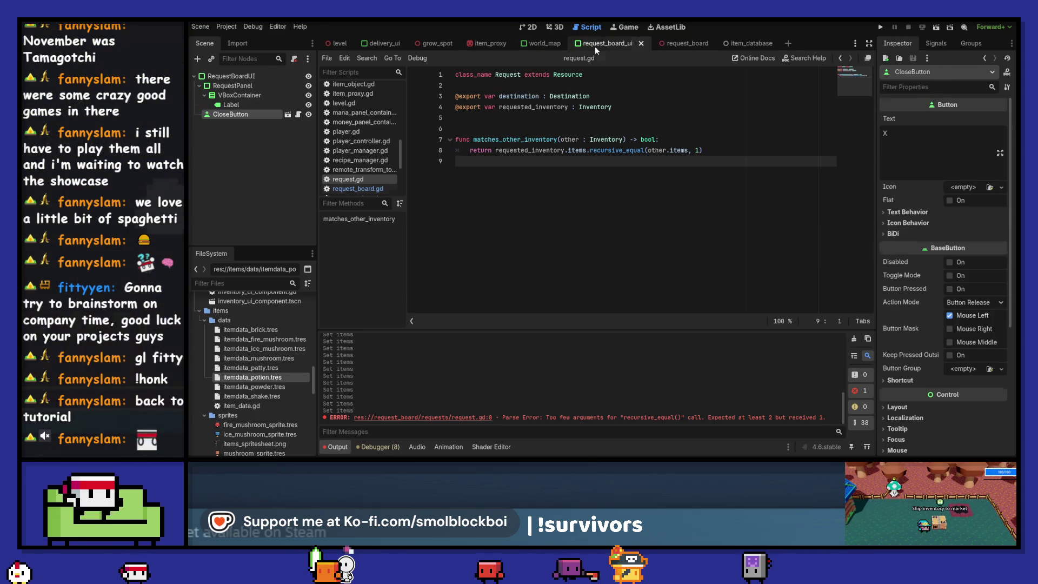
- Attach a new request_board_ui.gd to RequestBoardUI with _ready() containing 'for i in 3:'
{"action": "left_click", "coordinate": [254, 76]}
{"action": "left_click", "coordinate": [294, 59]}
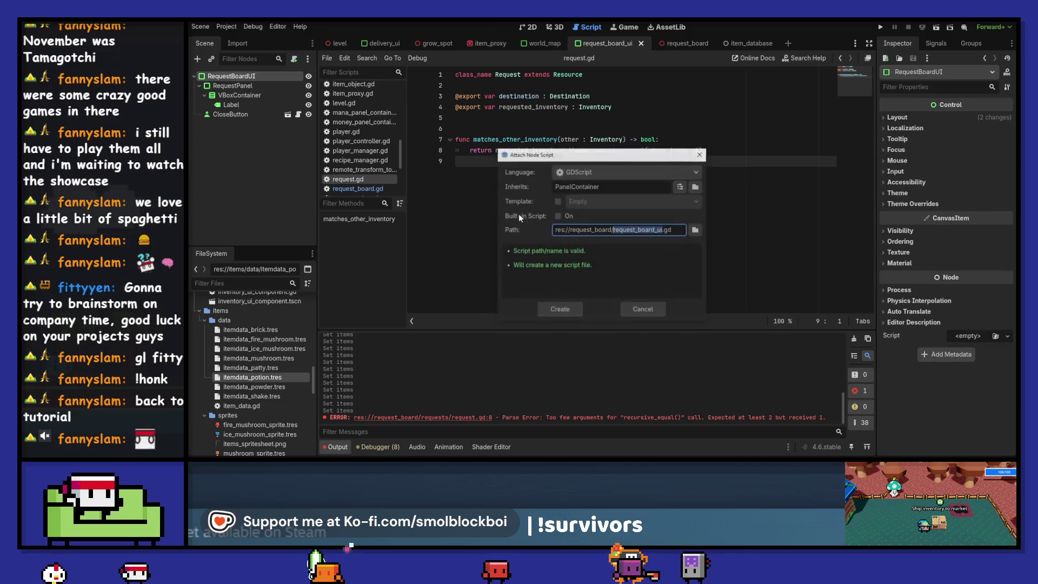
{"action": "left_click", "coordinate": [565, 309]}
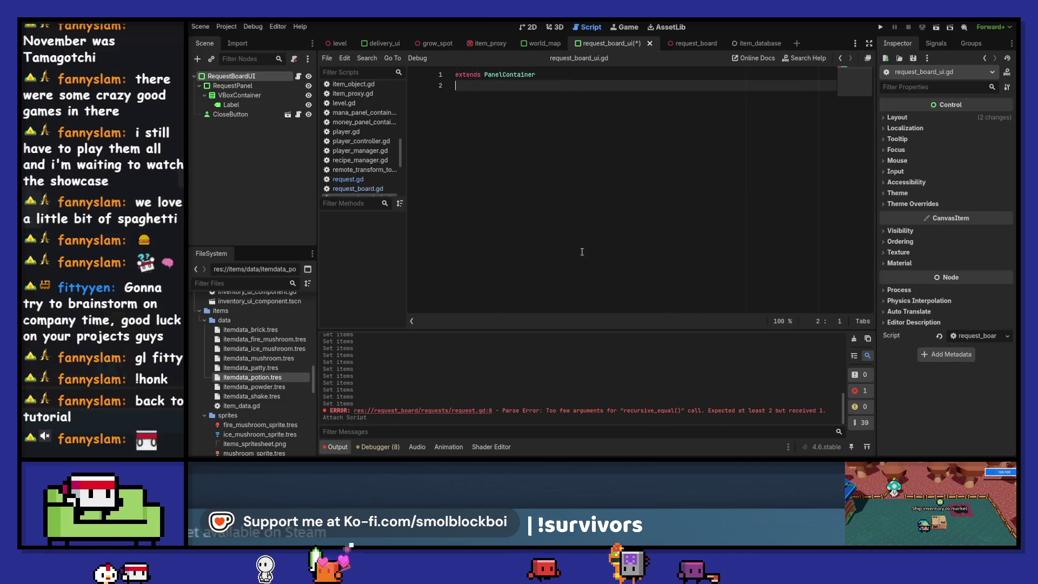
{"action": "key", "text": "Return"}
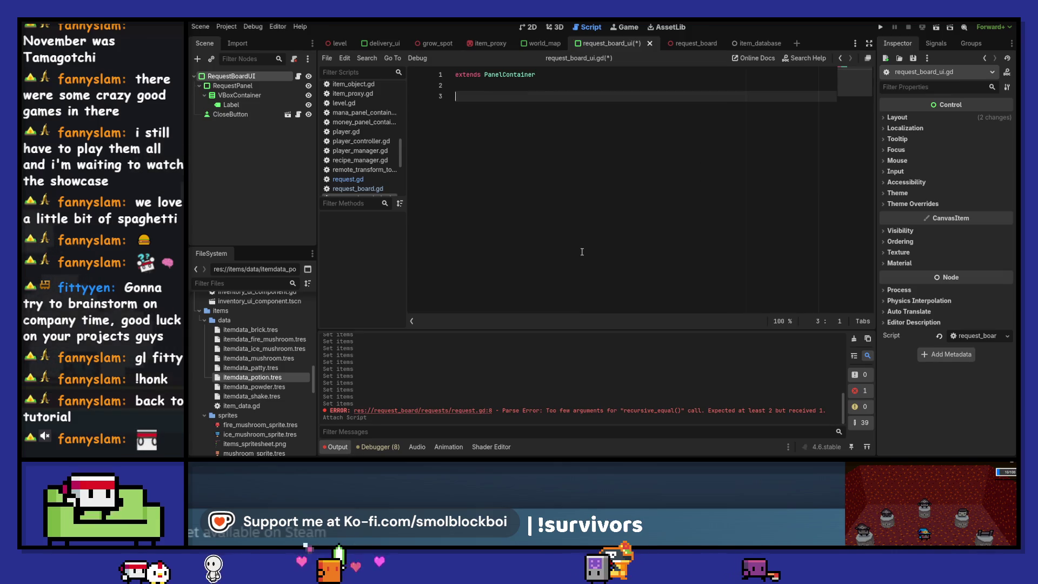
{"action": "type", "text": "func _"}
{"action": "key", "text": "Return"}
{"action": "key", "text": "Return"}
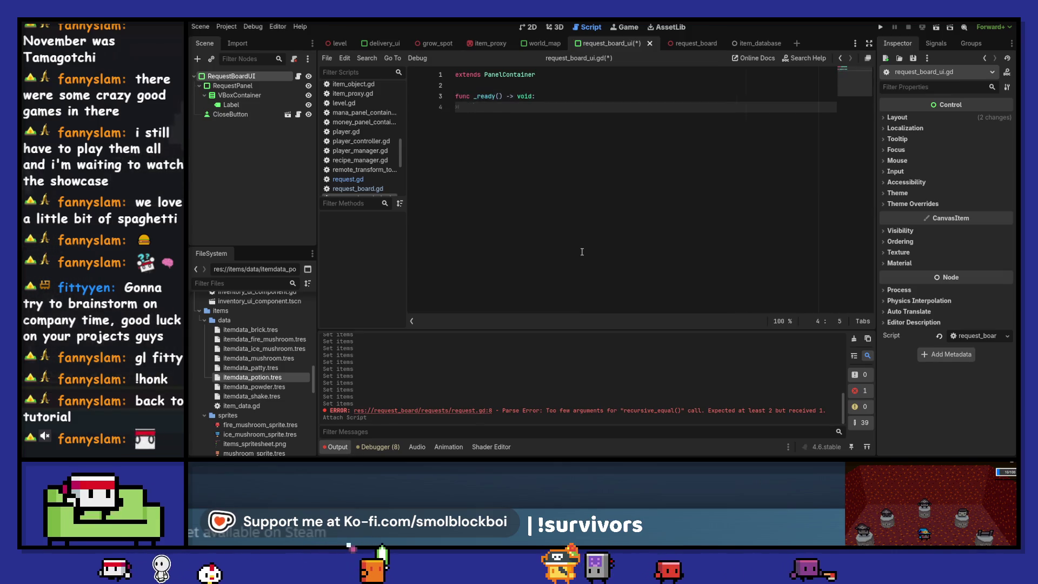
{"action": "type", "text": "for i in 3:"}
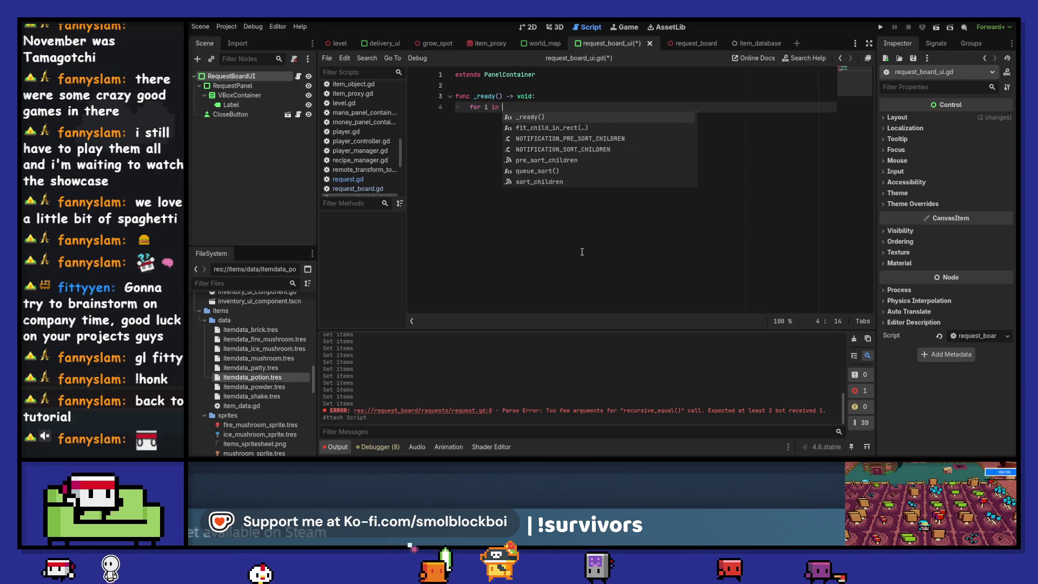
{"action": "key", "text": "Return"}
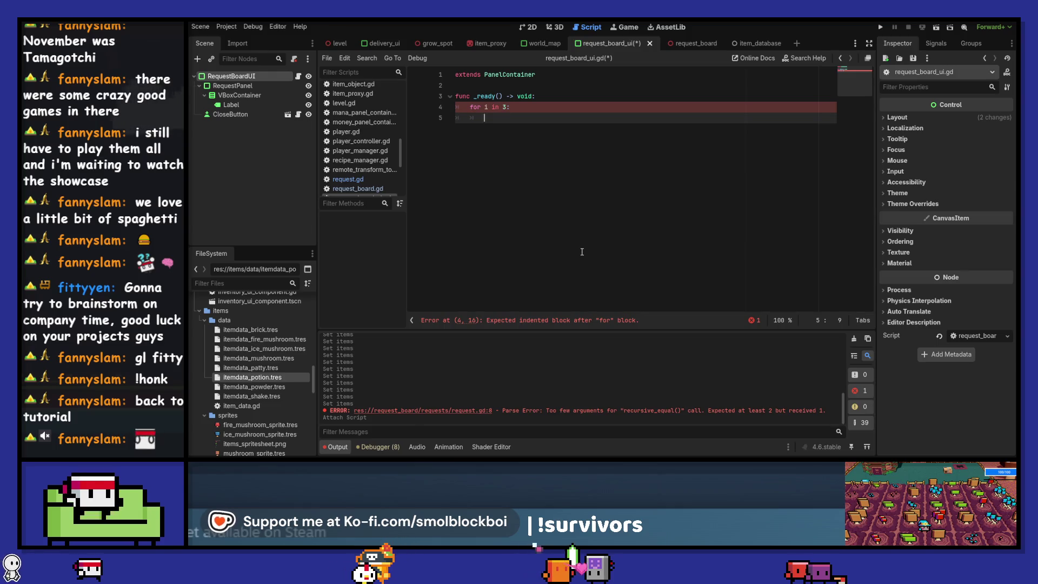
- Declare 'var _request := Request.new()' inside the loop and save the script
{"action": "key", "text": "Up"}
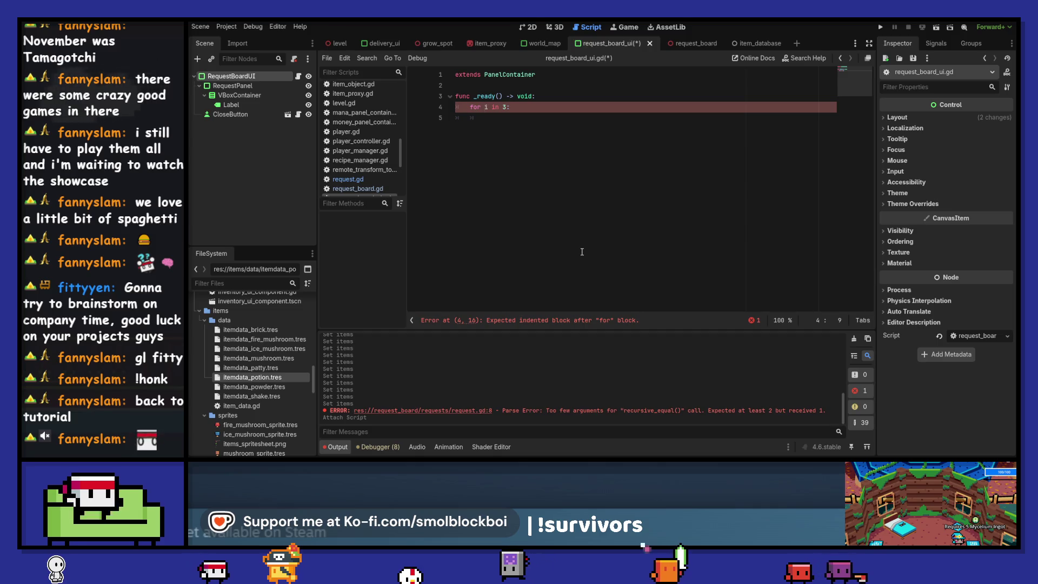
{"action": "key", "text": "Down"}
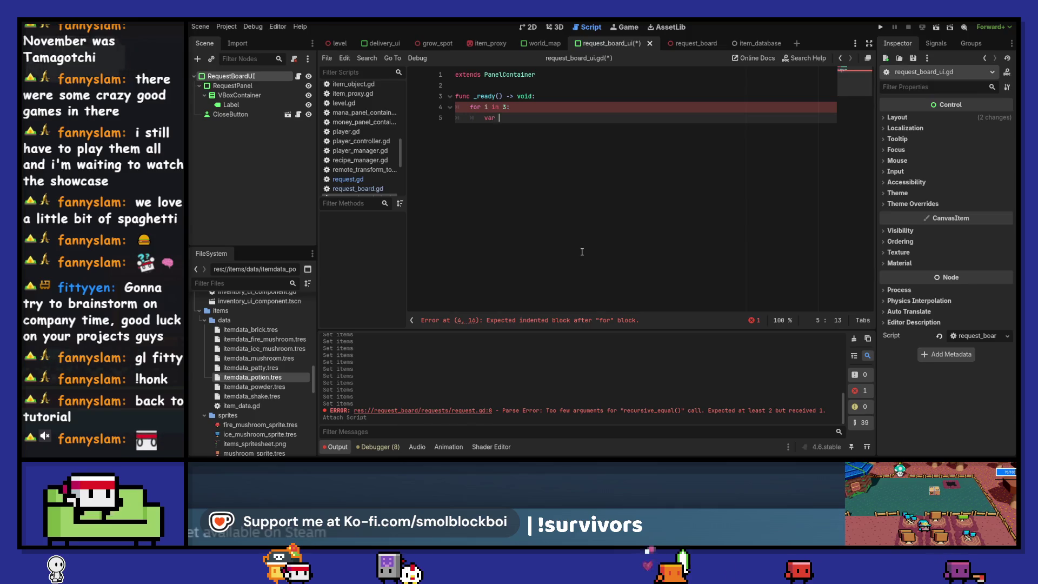
{"action": "type", "text": ":= Requ"}
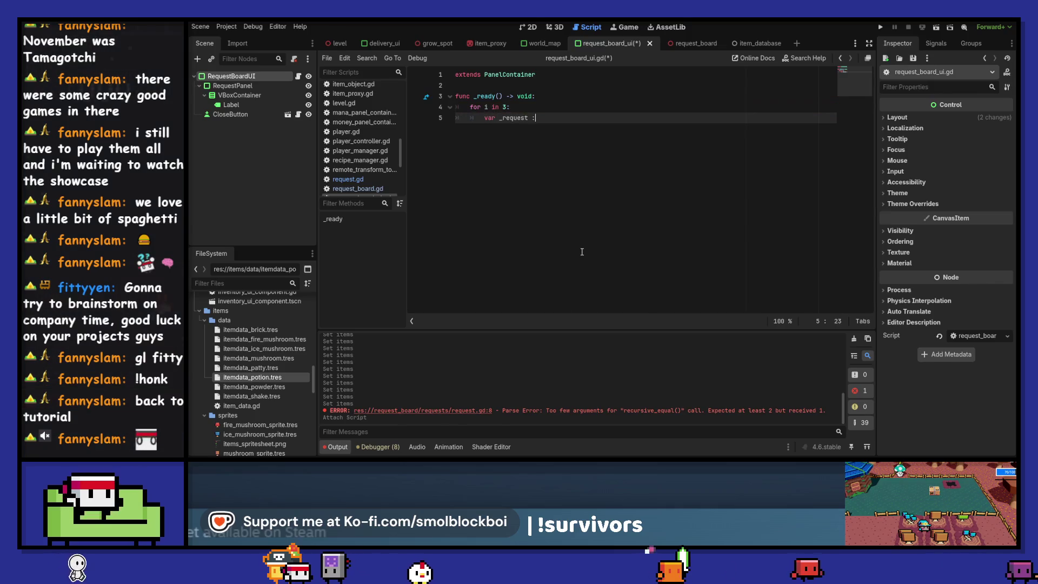
{"action": "key", "text": "Return"}
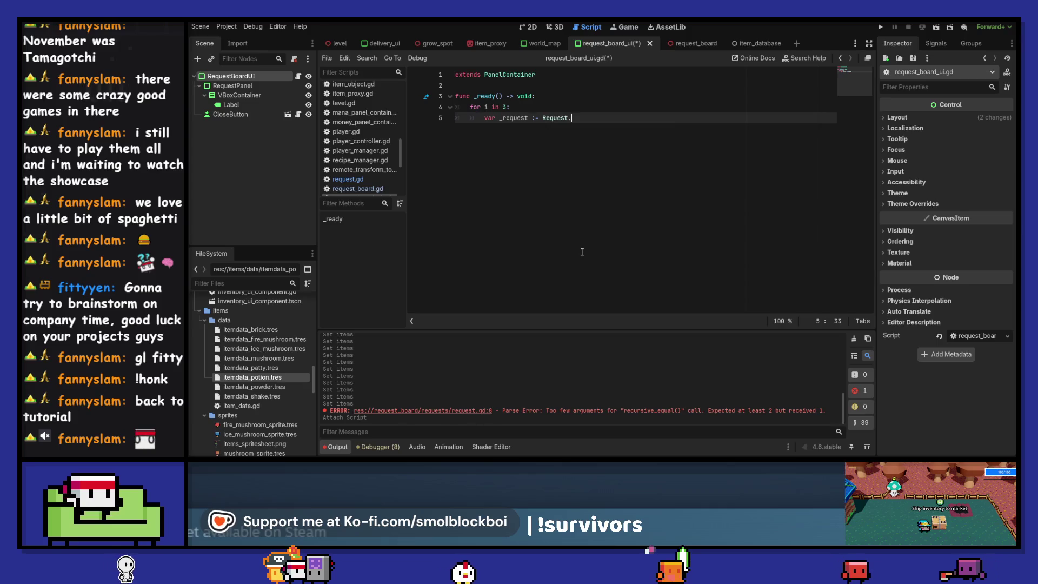
{"action": "type", "text": ".new("}
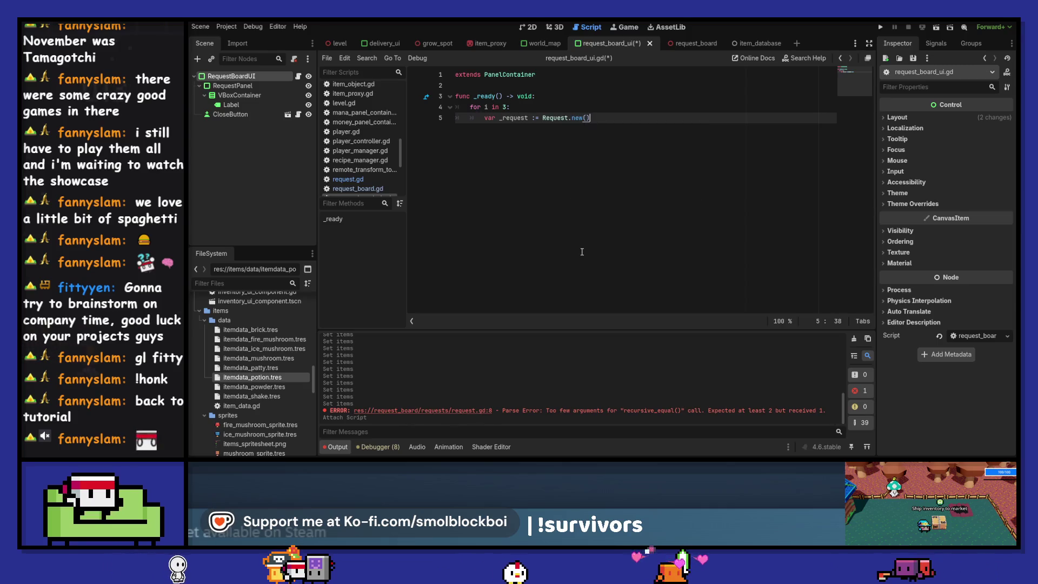
{"action": "key", "text": "Return"}
{"action": "key", "text": "Return"}
{"action": "key", "text": "ctrl+s"}
{"action": "key", "text": "Up"}
{"action": "key", "text": "Up"}
{"action": "key", "text": "Up"}
{"action": "key", "text": "Return"}
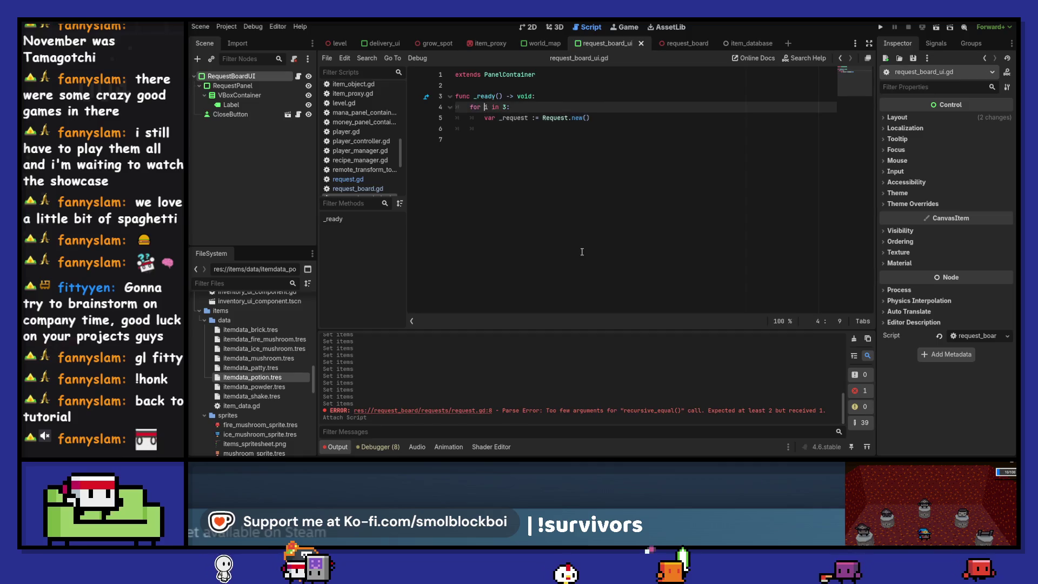
- Start a '_request.' line below the Request creation
{"action": "key", "text": "Down"}
{"action": "key", "text": "Down"}
{"action": "key", "text": "Down"}
{"action": "key", "text": "End"}
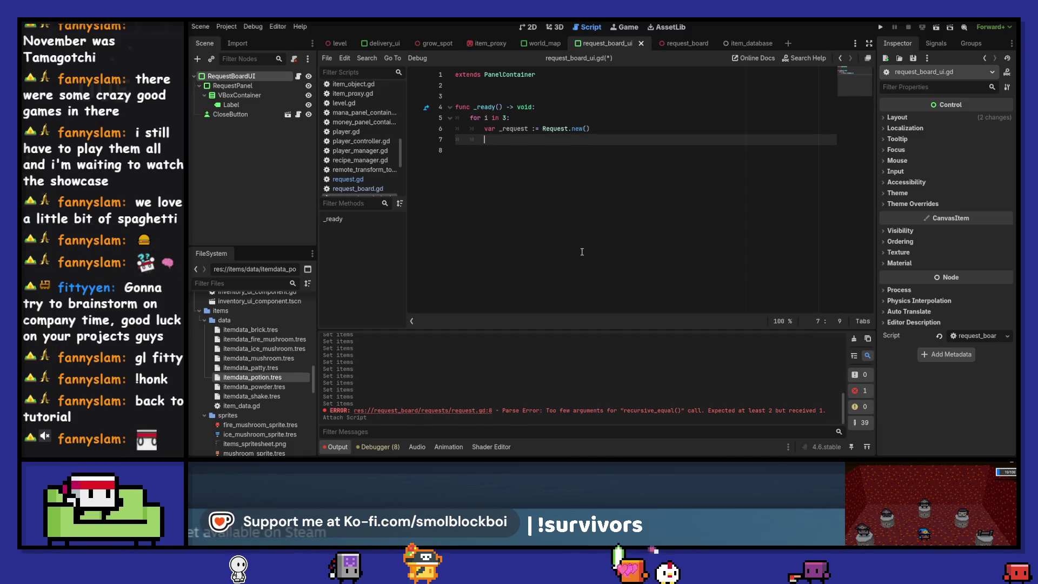
{"action": "type", "text": "_re"}
{"action": "key", "text": "Return"}
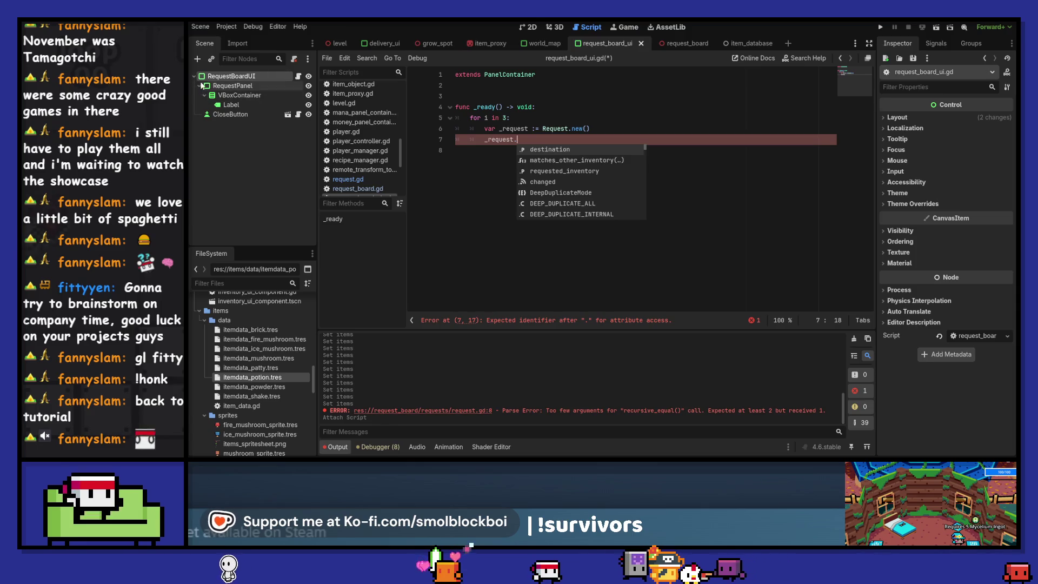
{"action": "left_click", "coordinate": [214, 77]}
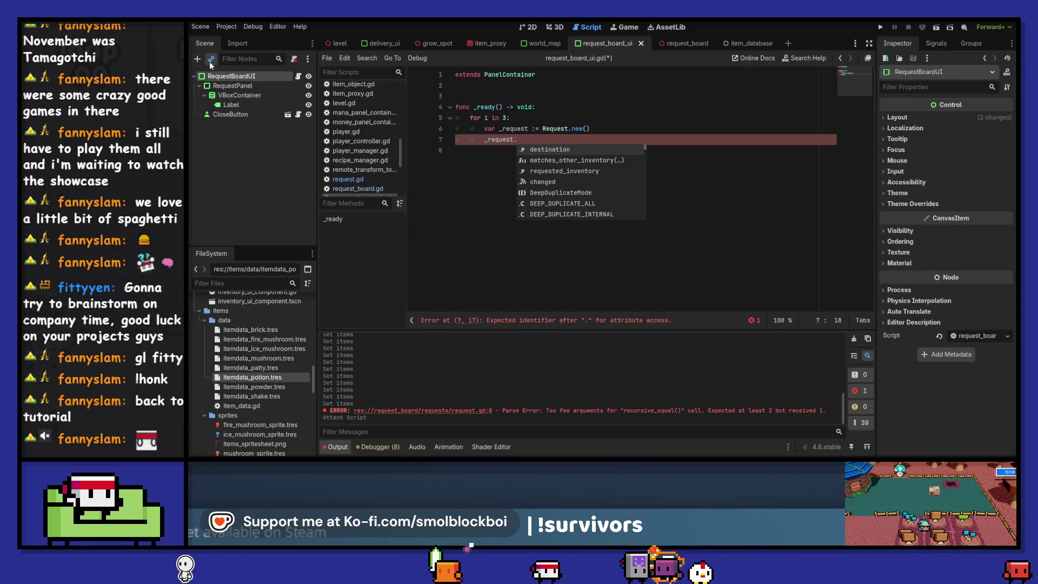
- Instantiate inventory_component.tscn as a child of RequestBoardUI
{"action": "left_click", "coordinate": [210, 62]}
{"action": "type", "text": "inventory"}
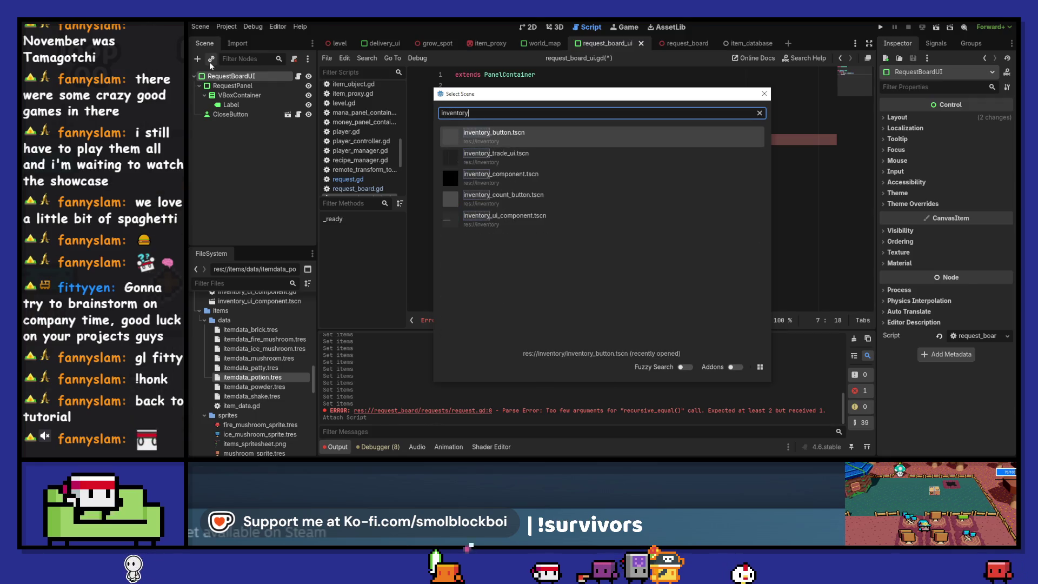
{"action": "key", "text": "Down"}
{"action": "key", "text": "Down"}
{"action": "key", "text": "Return"}
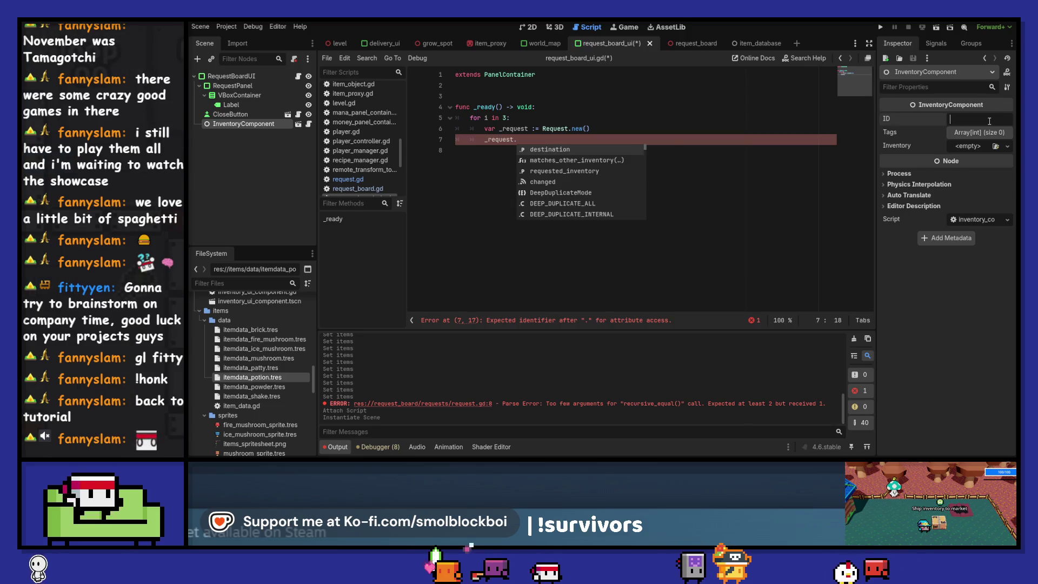
- Set the component's ID to request_board and give it a single Container tag
{"action": "type", "text": "request_board"}
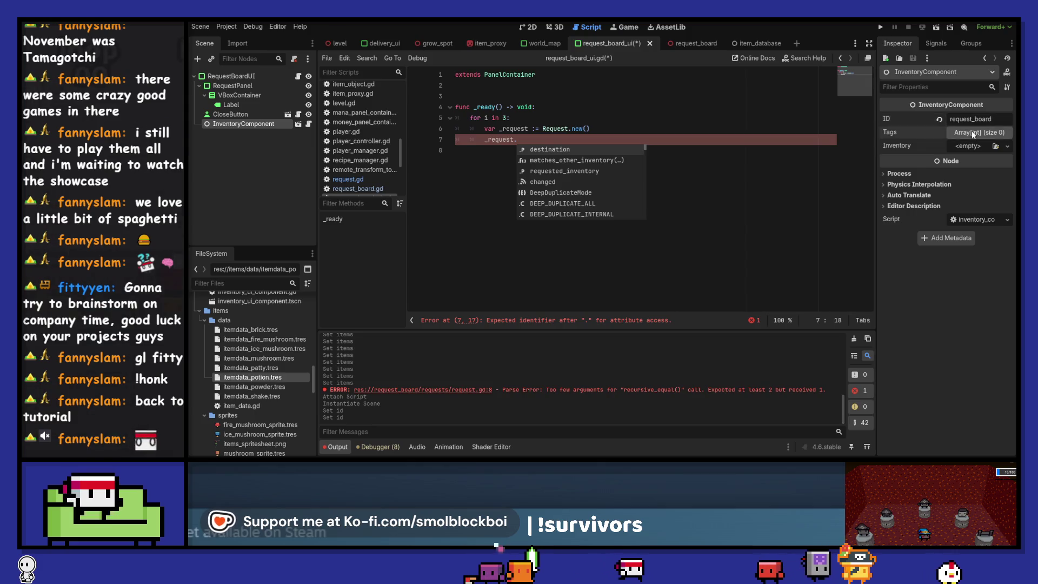
{"action": "left_click", "coordinate": [986, 132]}
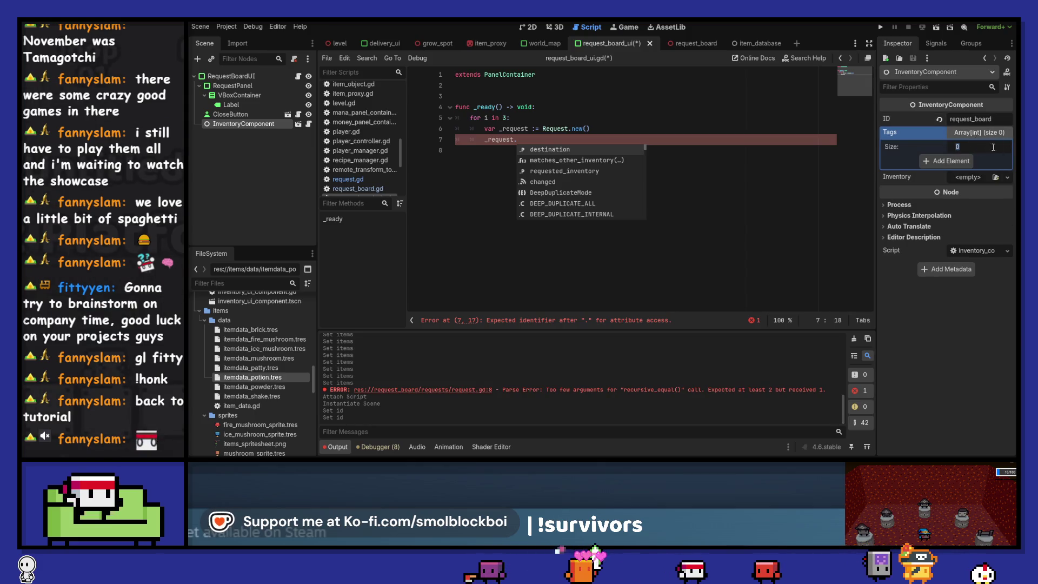
{"action": "left_click", "coordinate": [924, 160]}
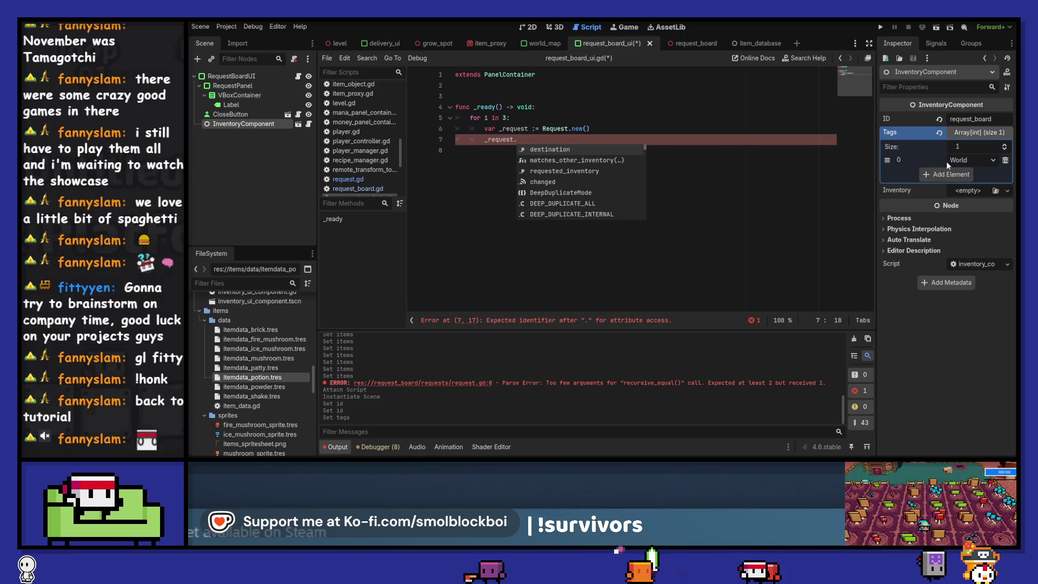
{"action": "left_click", "coordinate": [967, 160]}
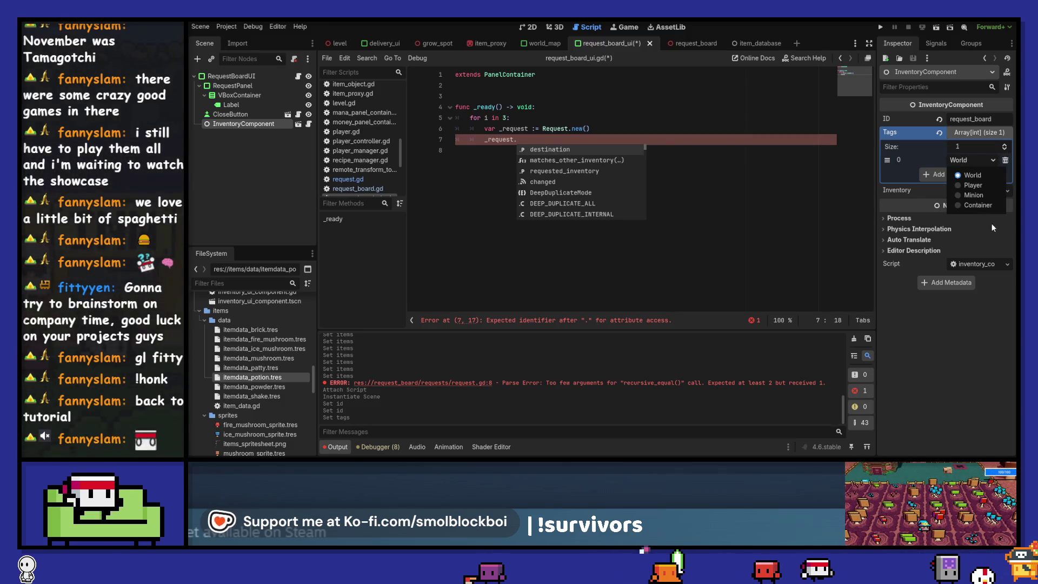
{"action": "left_click", "coordinate": [990, 205]}
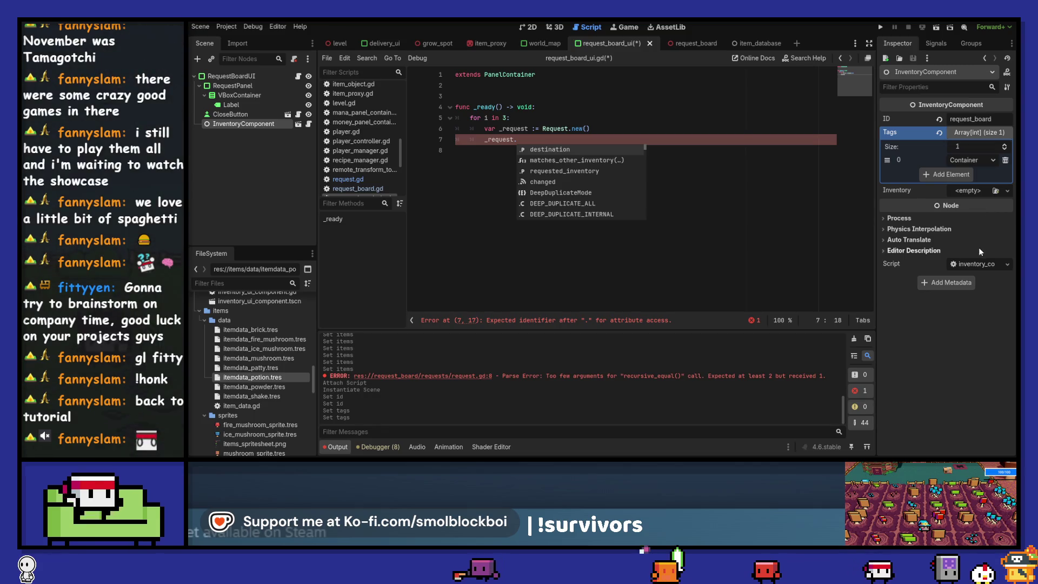
{"action": "left_click", "coordinate": [533, 139]}
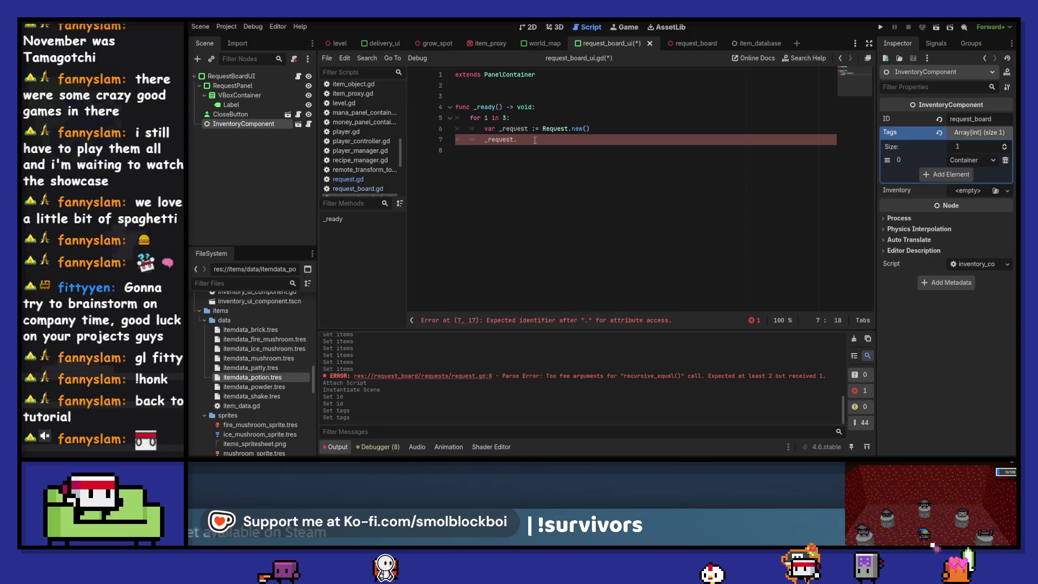
{"action": "left_click", "coordinate": [510, 96]}
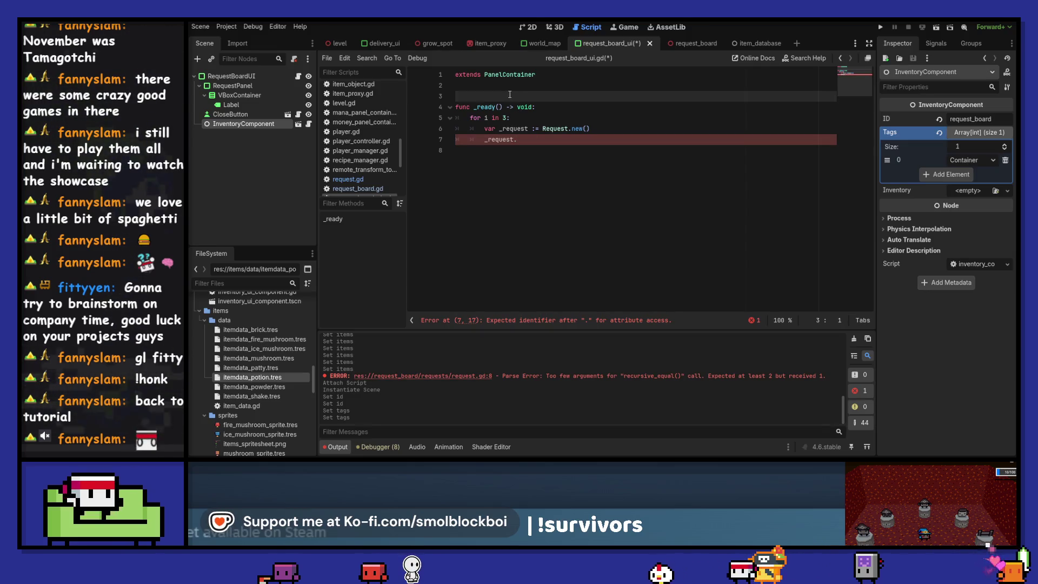
{"action": "key", "text": "Return"}
{"action": "left_click_drag", "start_coordinate": [247, 130], "coordinate": [504, 99]}
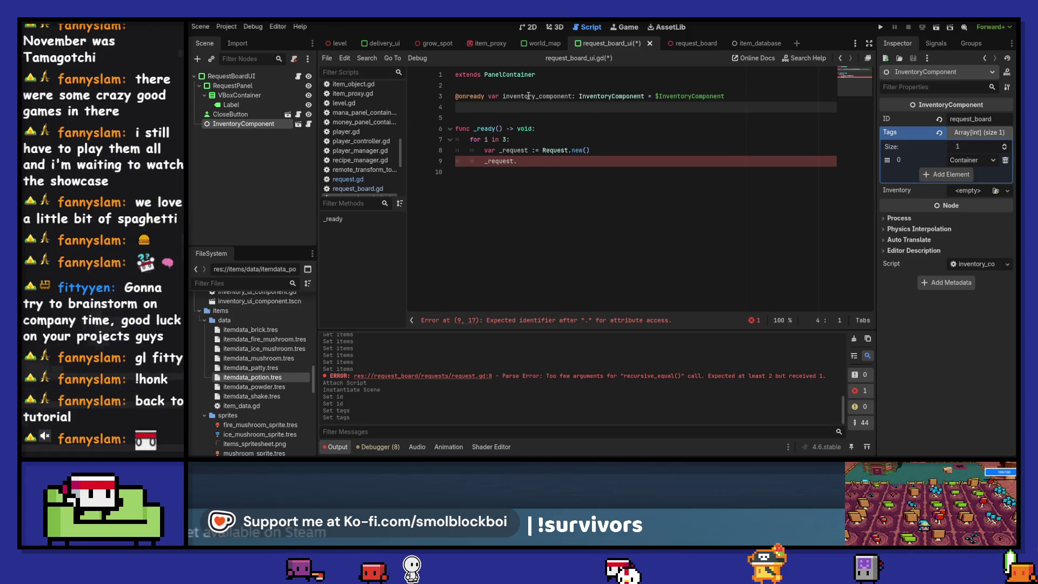
{"action": "double_click", "coordinate": [528, 95]}
- Move InventoryComponent above RequestPanel as RequestBoardUI's first child
{"action": "left_click", "coordinate": [265, 75]}
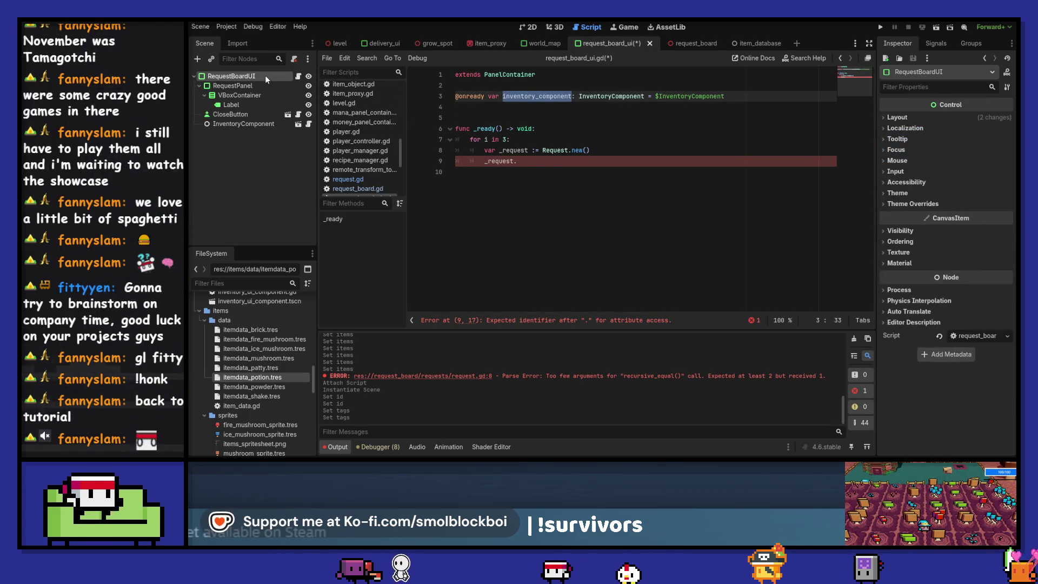
{"action": "left_click", "coordinate": [253, 123]}
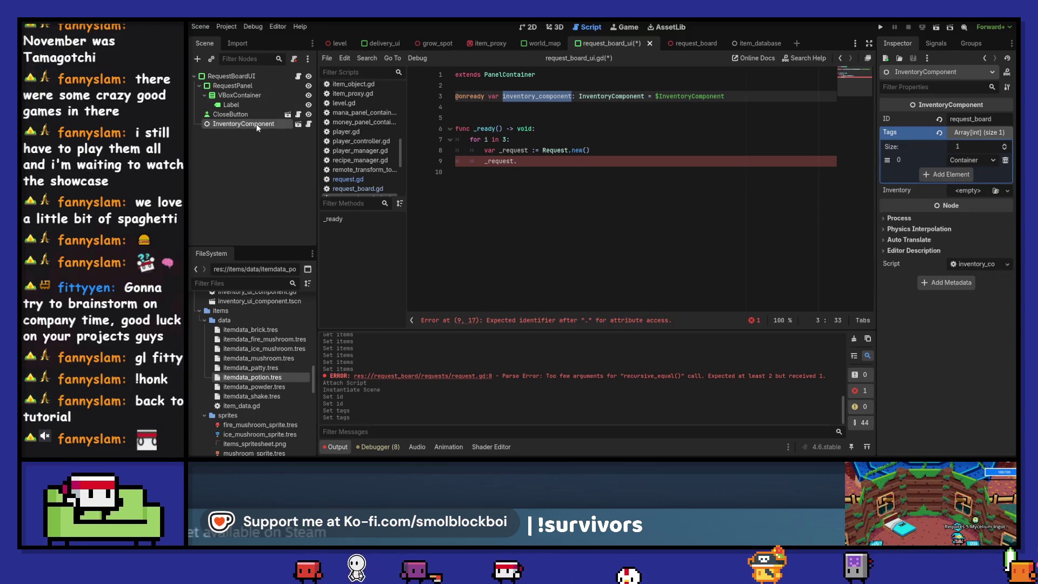
{"action": "left_click_drag", "start_coordinate": [258, 125], "coordinate": [265, 87]}
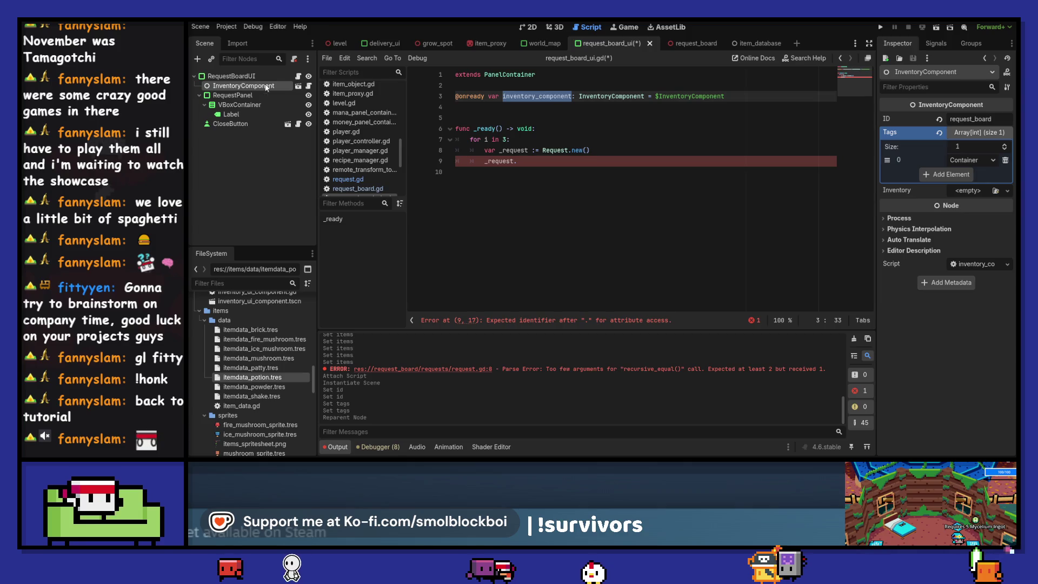
{"action": "left_click", "coordinate": [552, 164]}
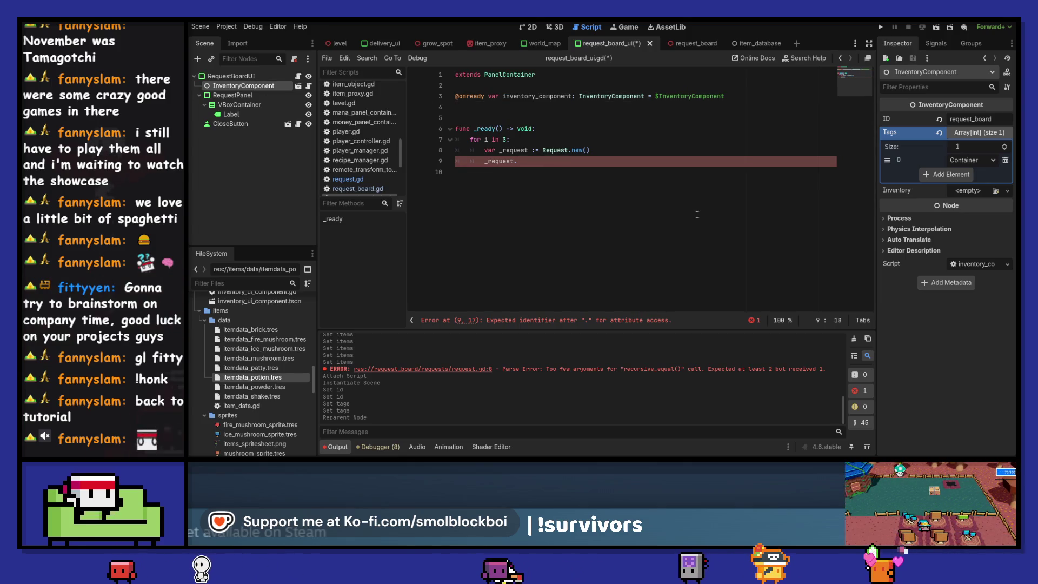
- Complete line 9 as _request.requested_inventory and clean up the stray dot and empty line
{"action": "type", "text": "irequested_inventory."}
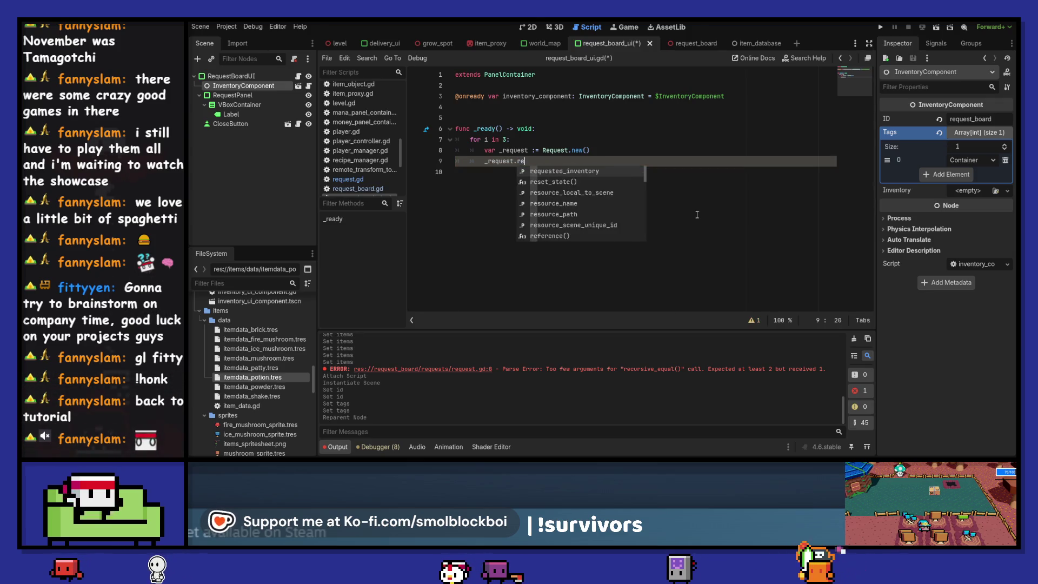
{"action": "key", "text": "Return"}
{"action": "type", "text": "."}
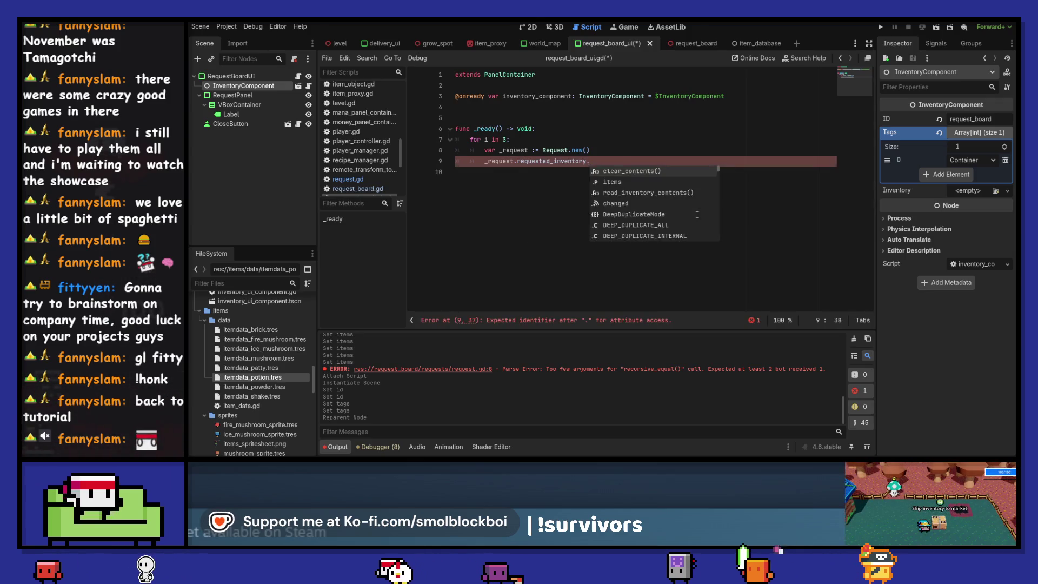
{"action": "key", "text": "BackSpace"}
{"action": "key", "text": "Up"}
{"action": "key", "text": "End"}
{"action": "key", "text": "Return"}
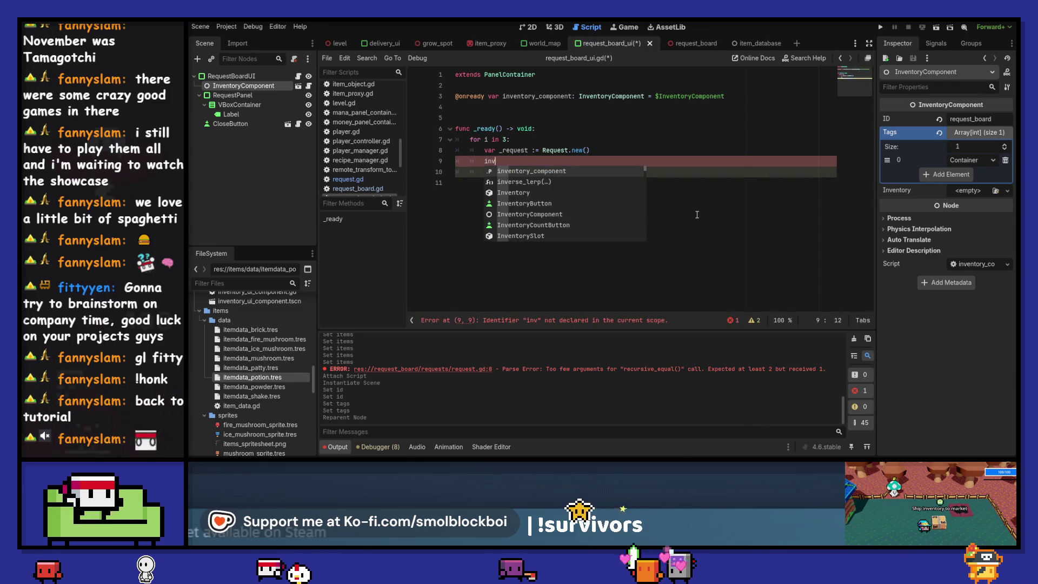
{"action": "key", "text": "BackSpace"}
{"action": "key", "text": "BackSpace"}
{"action": "key", "text": "Delete"}
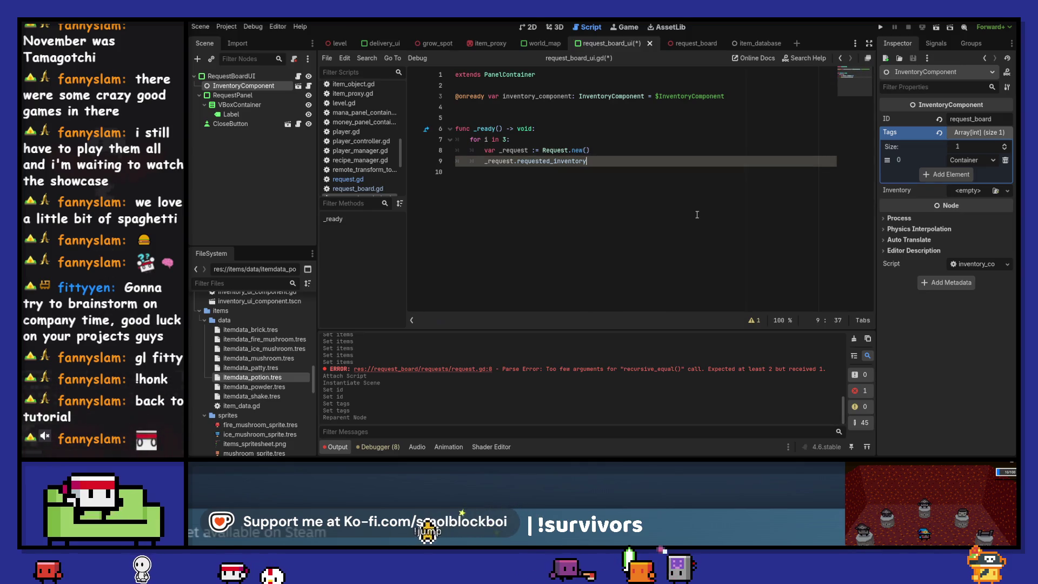
- Start a new function get_random_amount_of_random_items() below _ready
{"action": "key", "text": "Down"}
{"action": "key", "text": "Return"}
{"action": "type", "text": "func get_"}
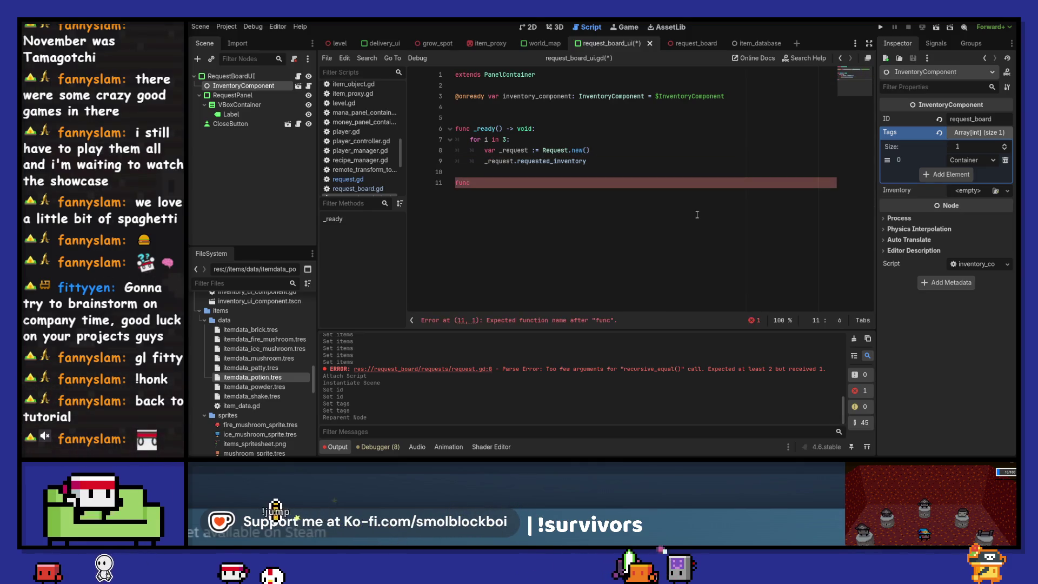
{"action": "type", "text": "rando"}
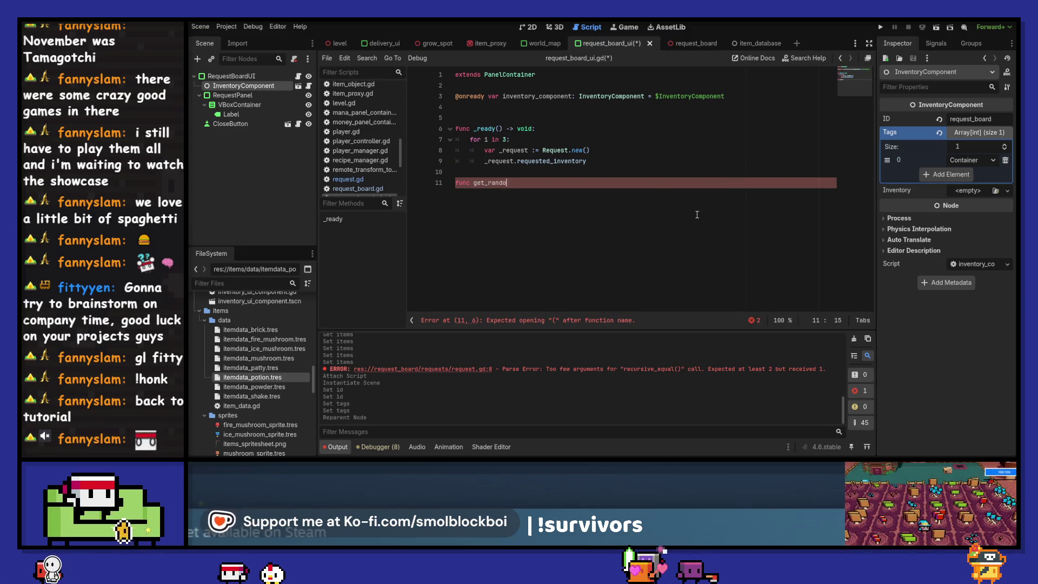
{"action": "type", "text": "m_amount"}
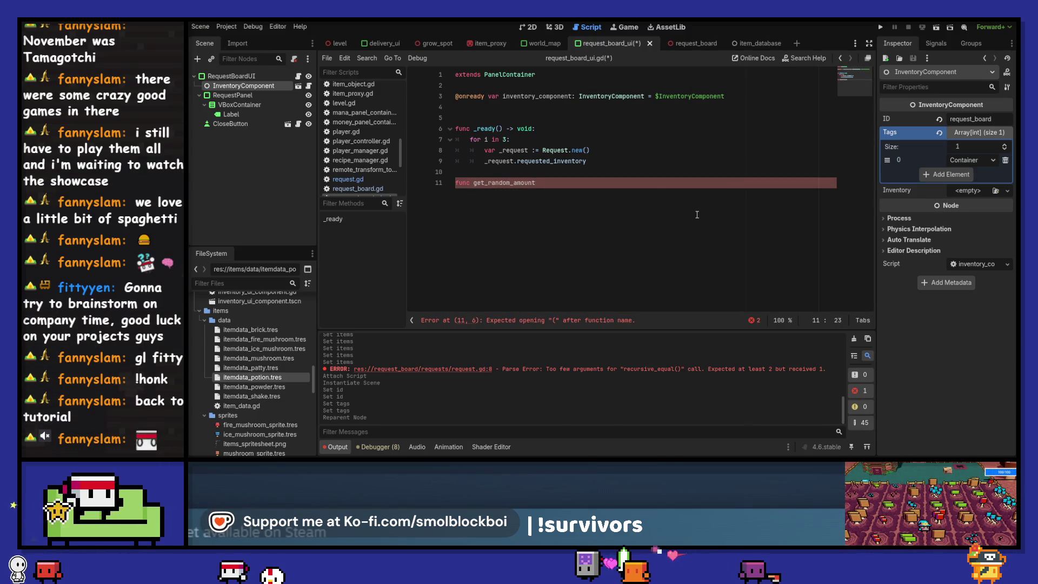
{"action": "type", "text": "_of_random"}
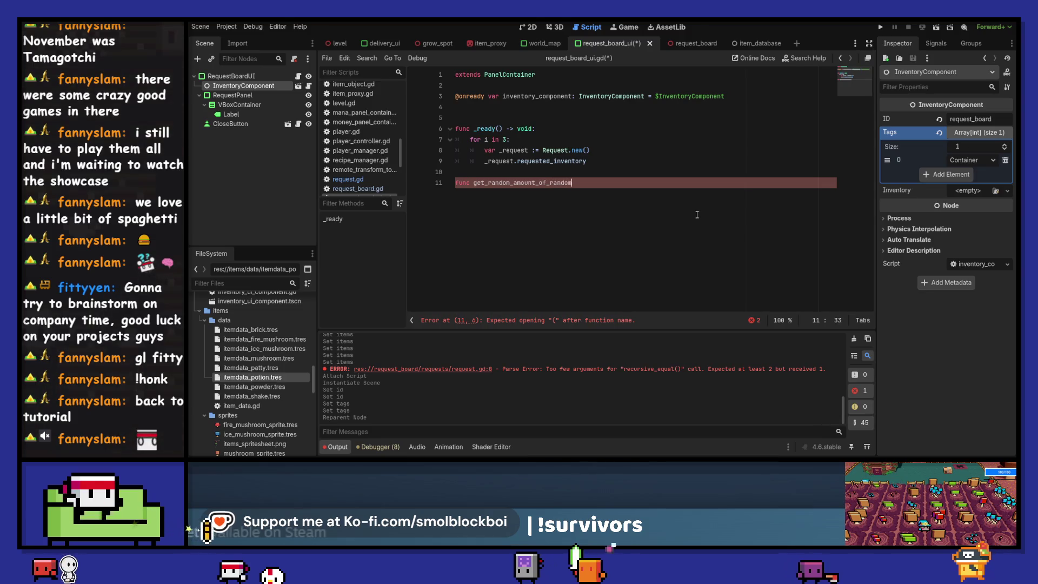
{"action": "type", "text": "_items() -"}
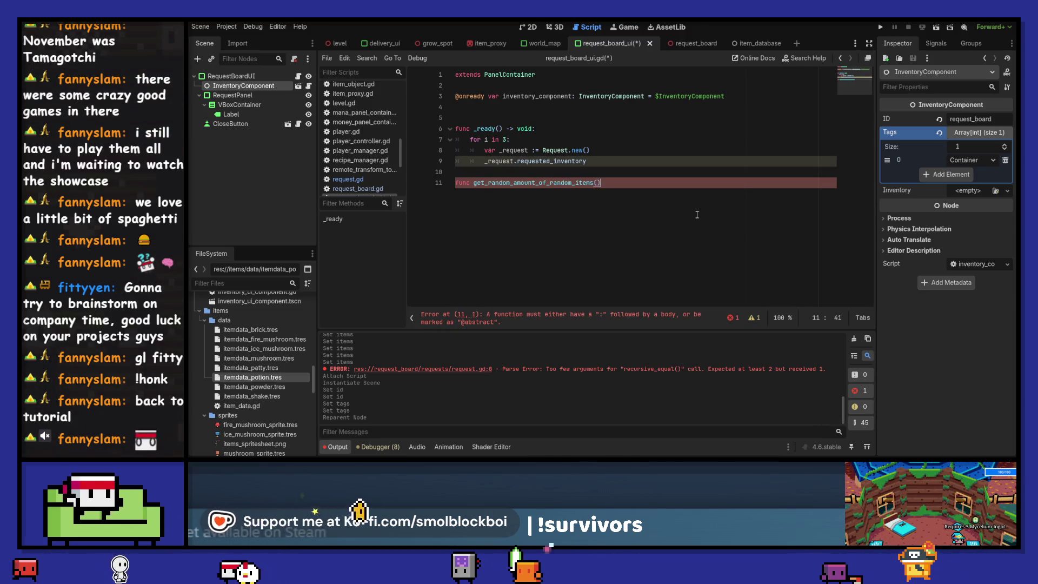
{"action": "type", "text": "> vopi"}
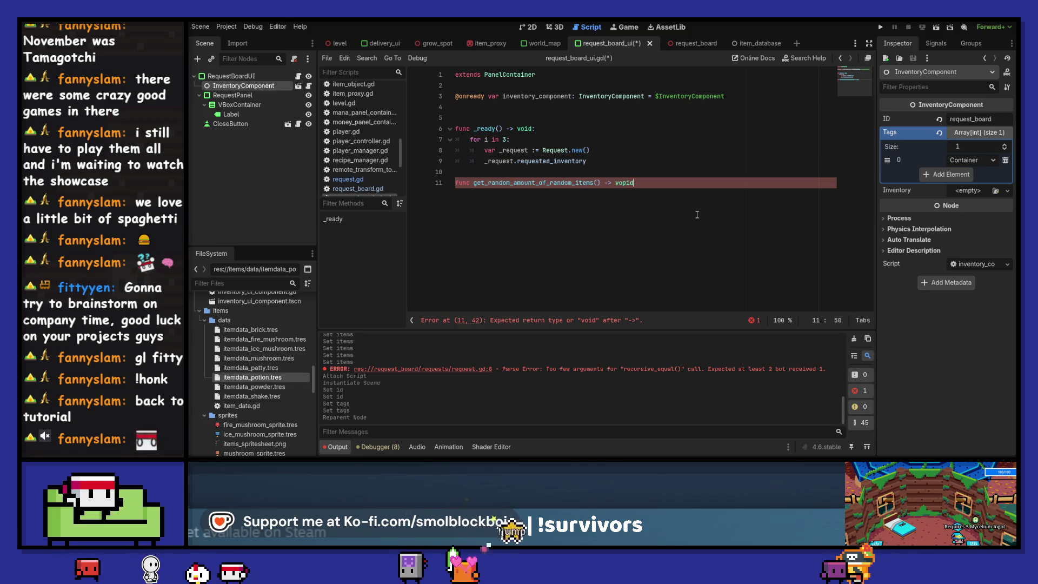
- Finish the signature get_random_amount_of_random_items() -> void with a placeholder pass body
{"action": "key", "text": "BackSpace"}
{"action": "key", "text": "BackSpace"}
{"action": "type", "text": "id:"}
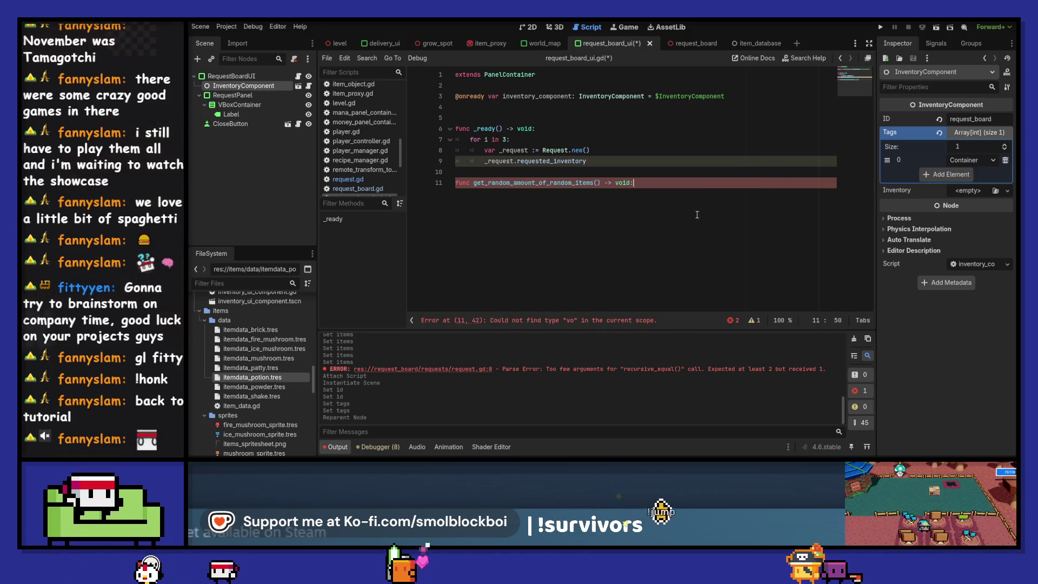
{"action": "key", "text": "Return"}
{"action": "type", "text": "pass"}
- Replace pass with a loop header: for i in randi_range(1, 5):
{"action": "key", "text": "BackSpace"}
{"action": "key", "text": "BackSpace"}
{"action": "key", "text": "BackSpace"}
{"action": "type", "text": "for"}
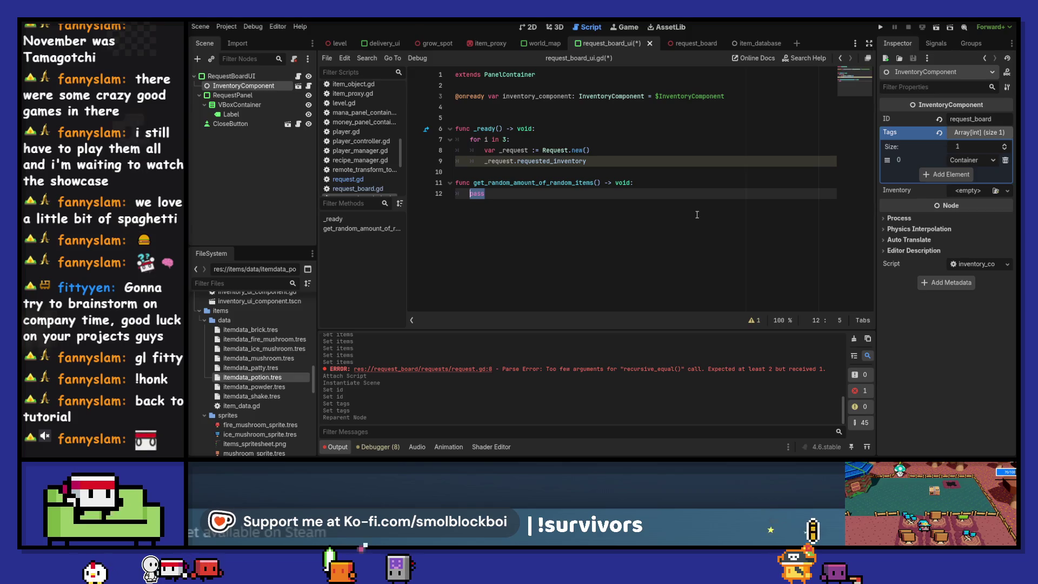
{"action": "type", "text": " i in rea"}
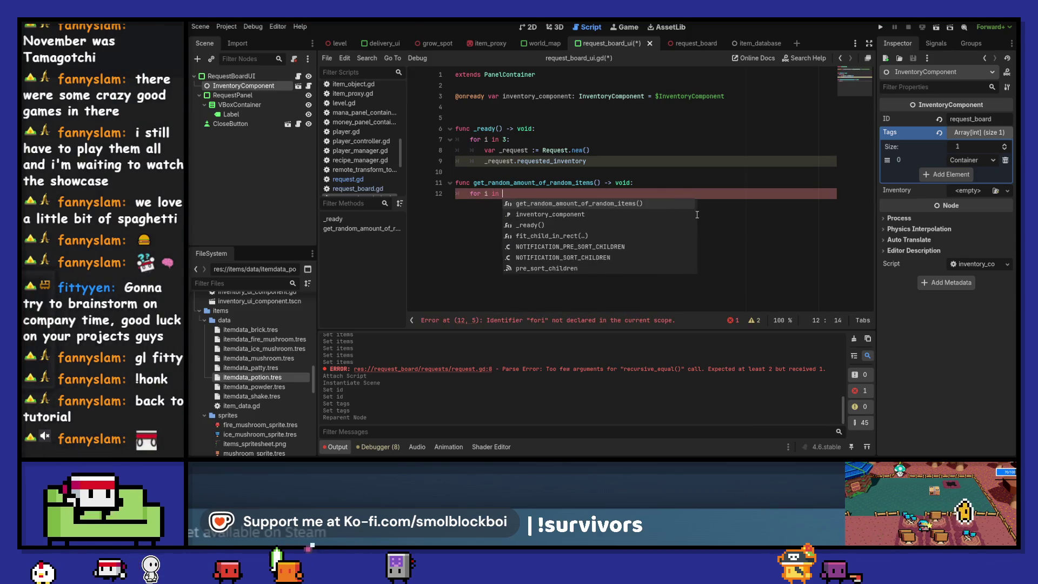
{"action": "key", "text": "BackSpace"}
{"action": "key", "text": "BackSpace"}
{"action": "type", "text": "a"}
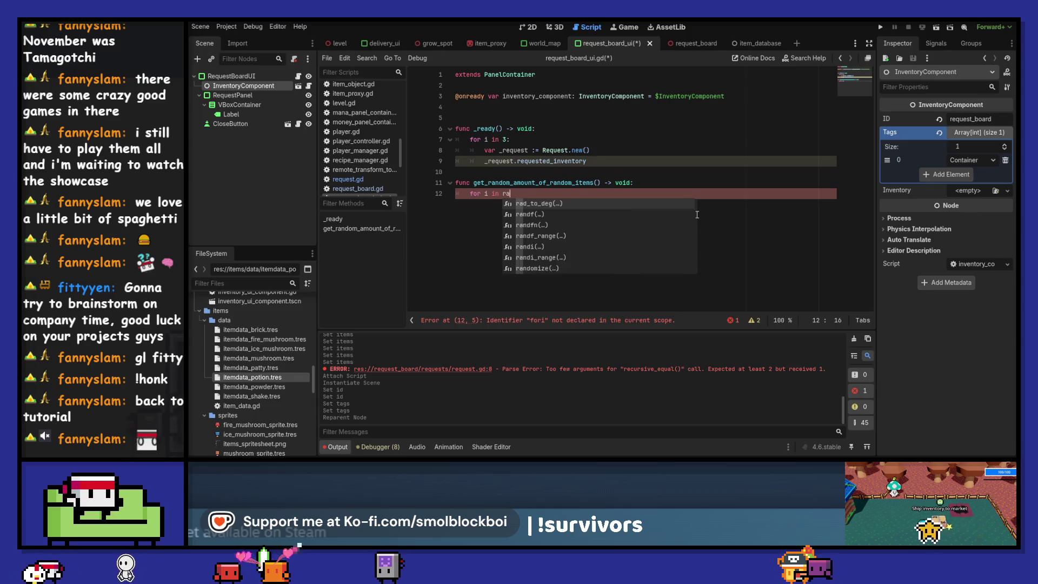
{"action": "type", "text": "nd_ra"}
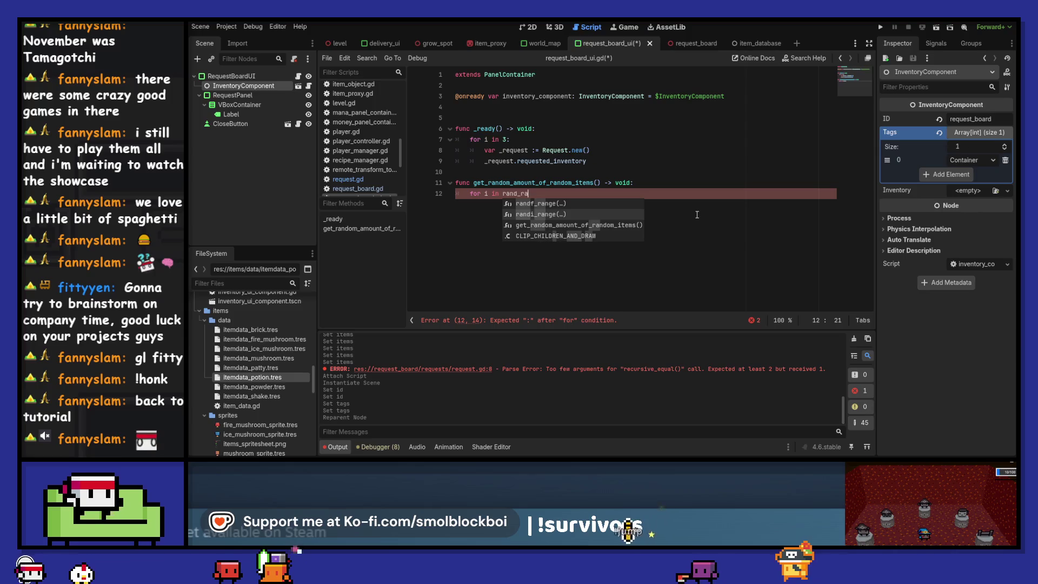
{"action": "key", "text": "BackSpace"}
{"action": "key", "text": "BackSpace"}
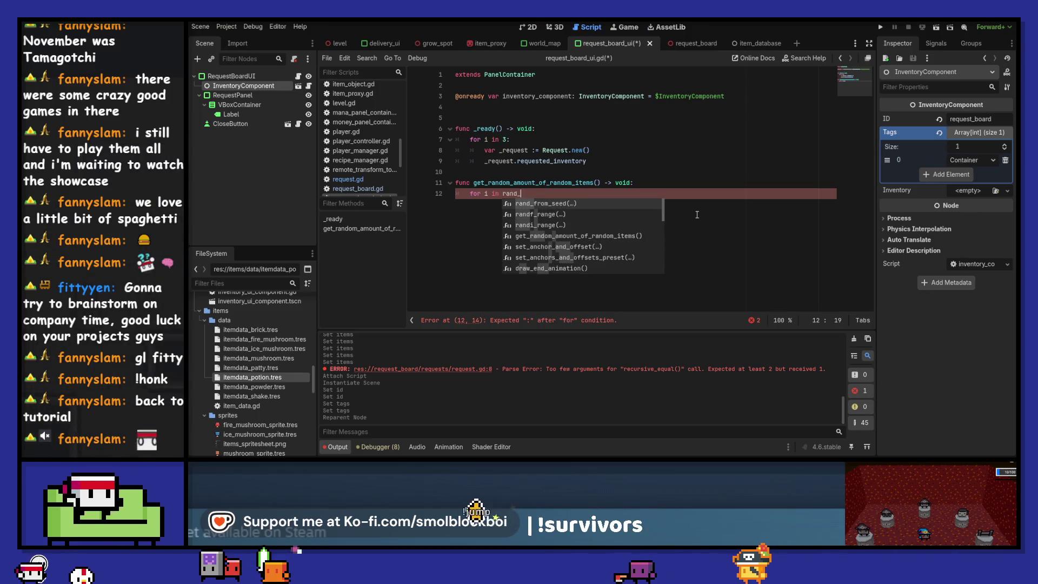
{"action": "key", "text": "Down"}
{"action": "key", "text": "Down"}
{"action": "key", "text": "Return"}
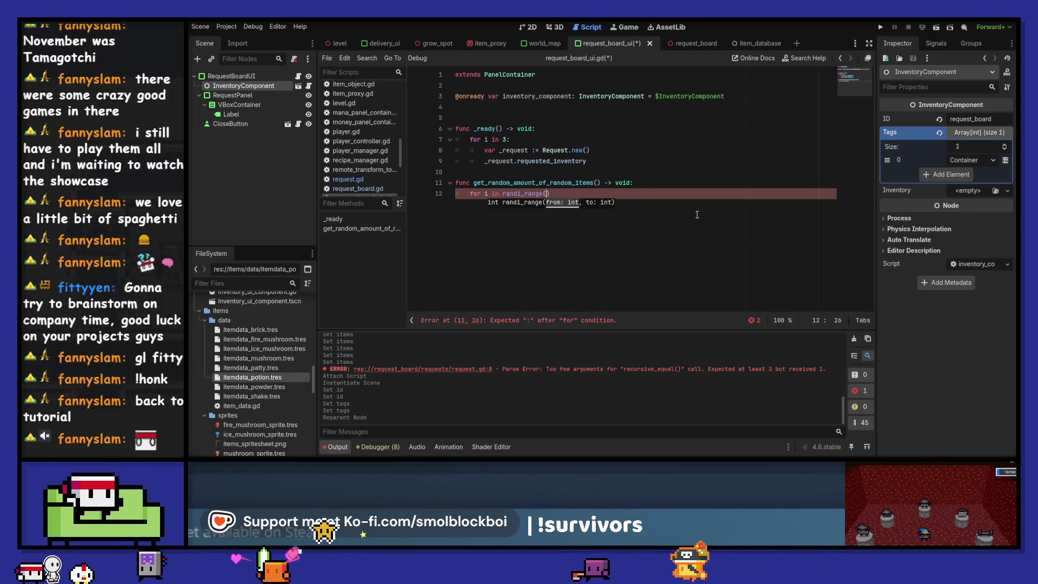
{"action": "type", "text": "1, 5"}
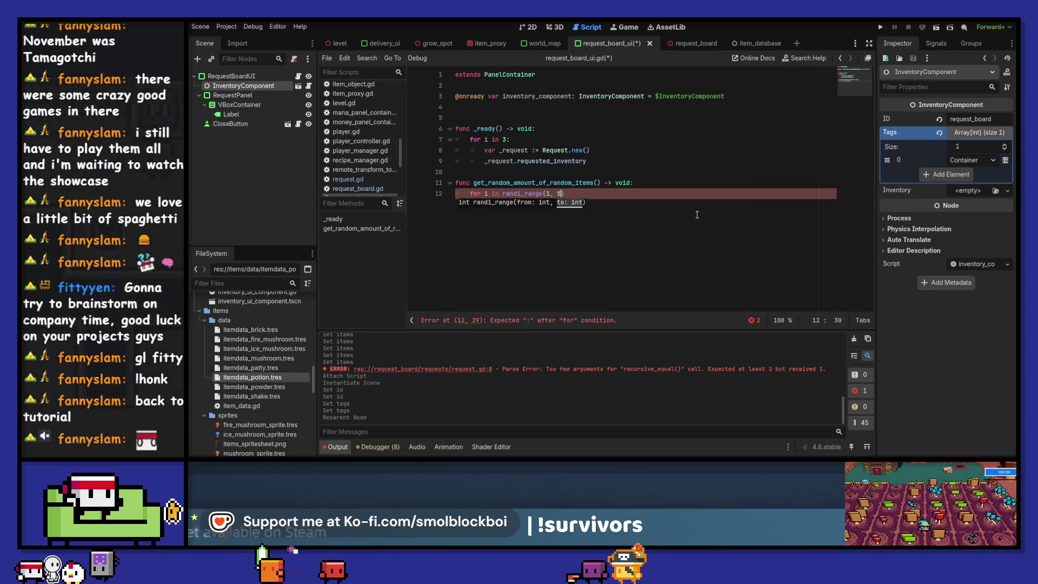
{"action": "type", "text": ")"}
{"action": "key", "text": "Return"}
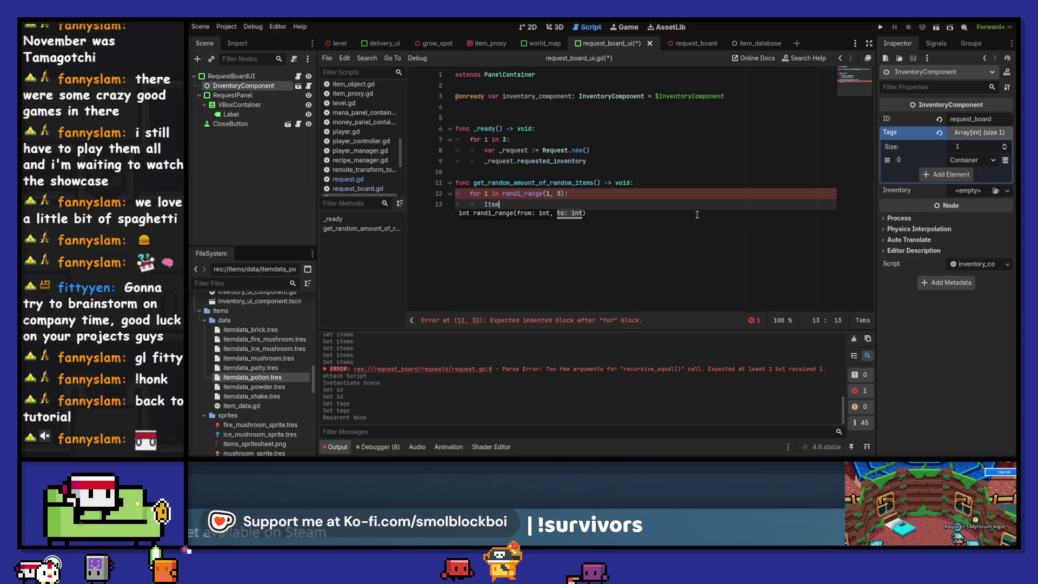
- Write ItemDatabase.items.keys().pick_random() in the loop body, checking where items is defined
{"action": "type", "text": "ItemDatabase."}
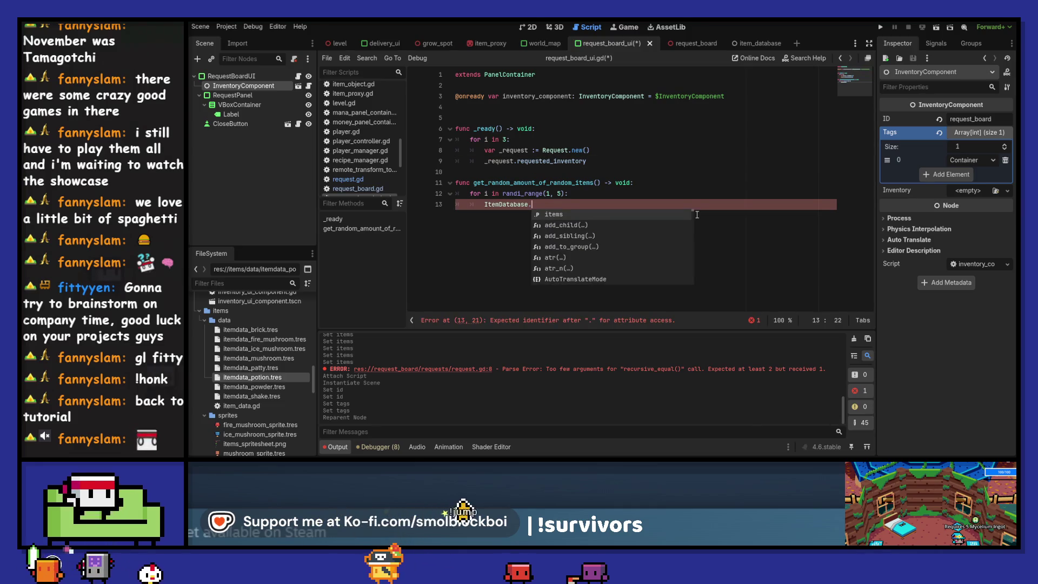
{"action": "key", "text": "Return"}
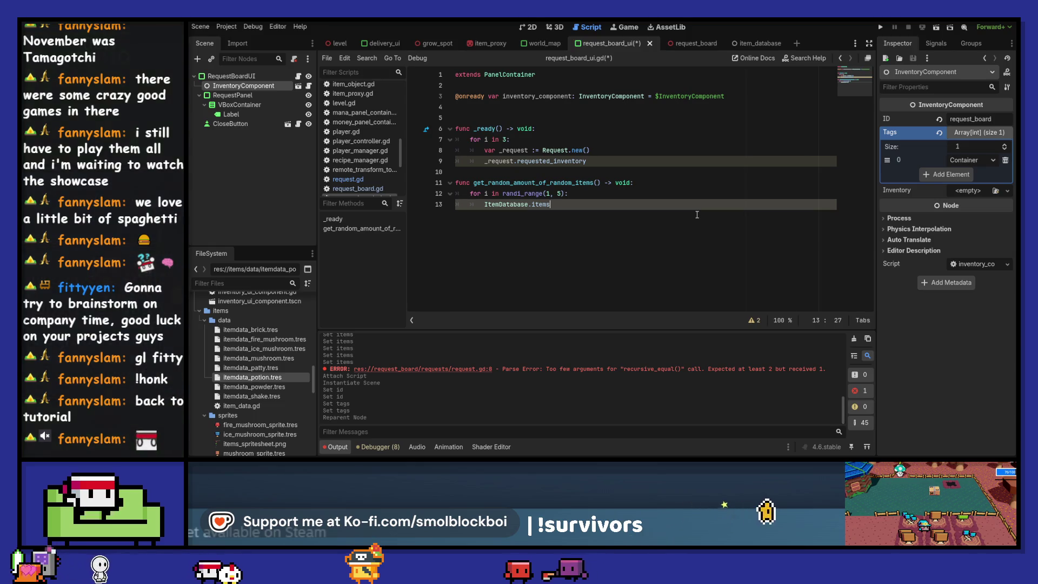
{"action": "left_click", "coordinate": [547, 208], "text": "ctrl"}
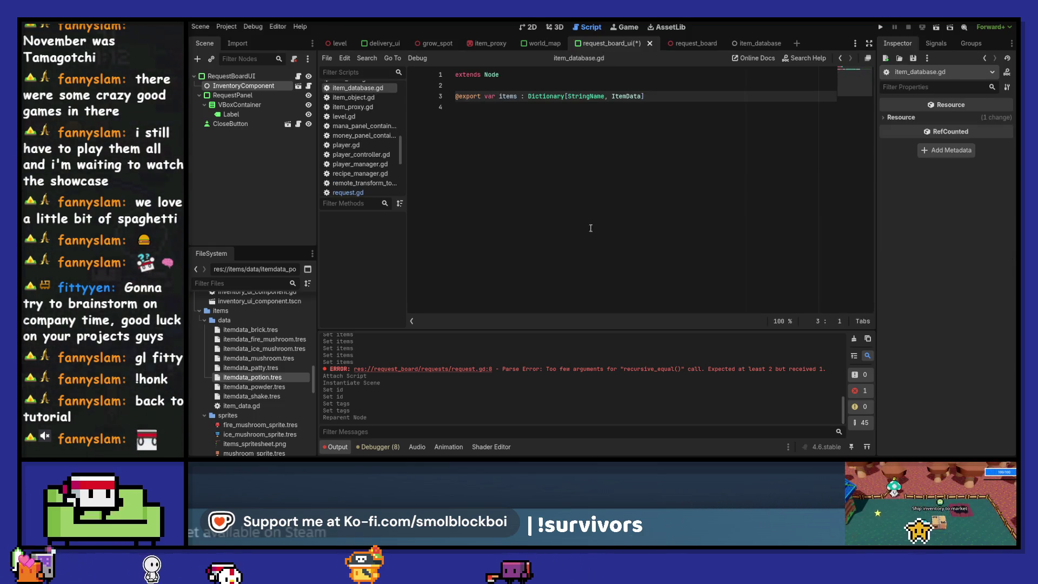
{"action": "left_click", "coordinate": [842, 59]}
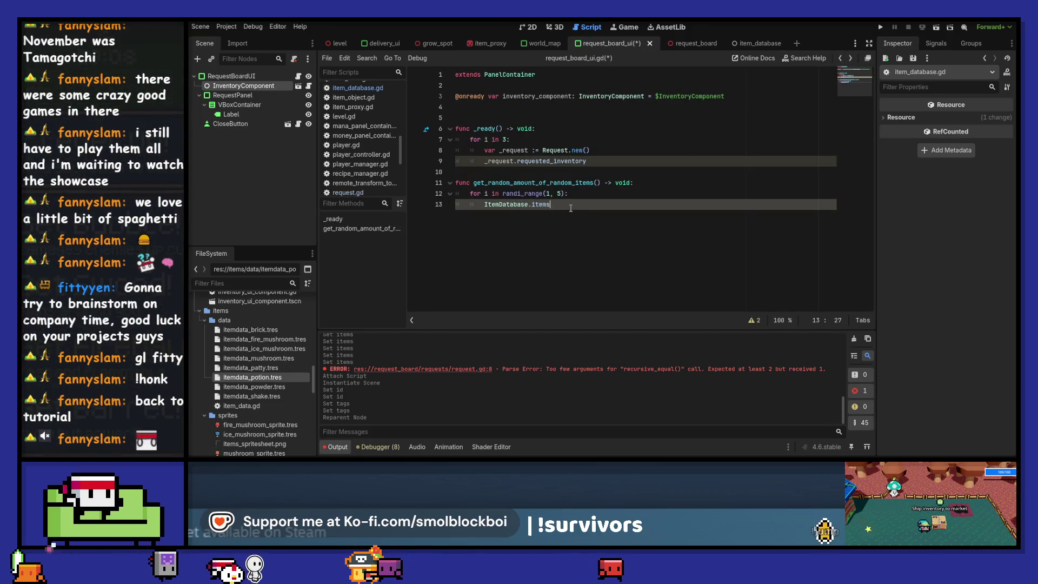
{"action": "type", "text": ".key"}
{"action": "key", "text": "Return"}
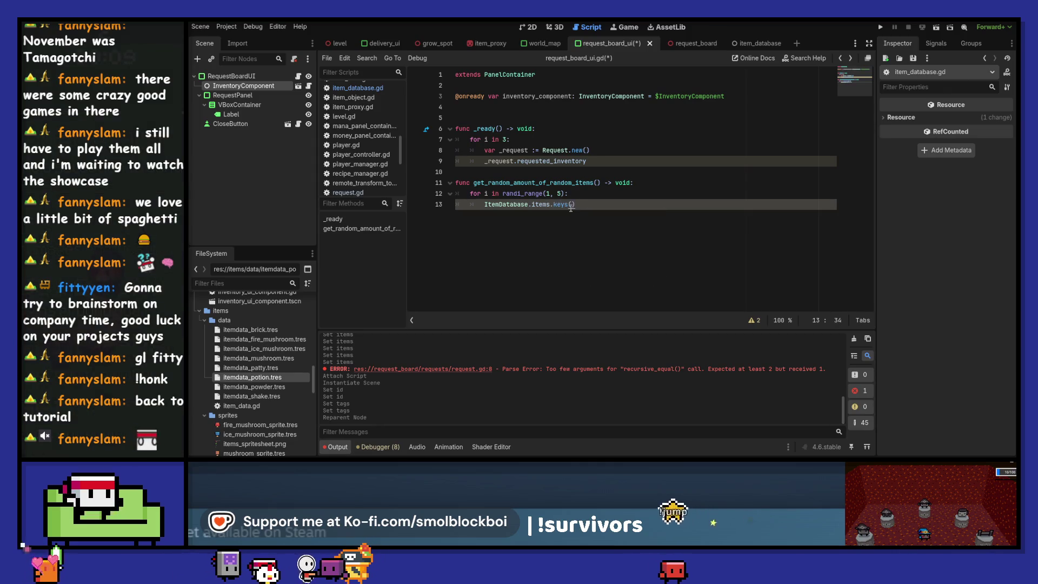
{"action": "type", "text": ".pi"}
{"action": "key", "text": "Return"}
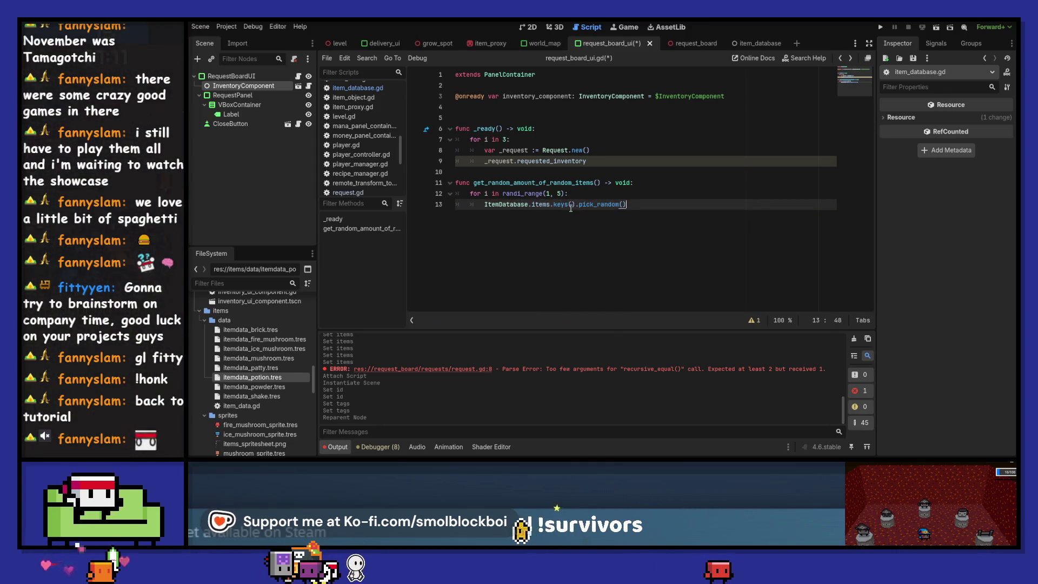
- Assign the picked key to var _item : ItemData and open a new loop line
{"action": "key", "text": "Home"}
{"action": "type", "text": "var"}
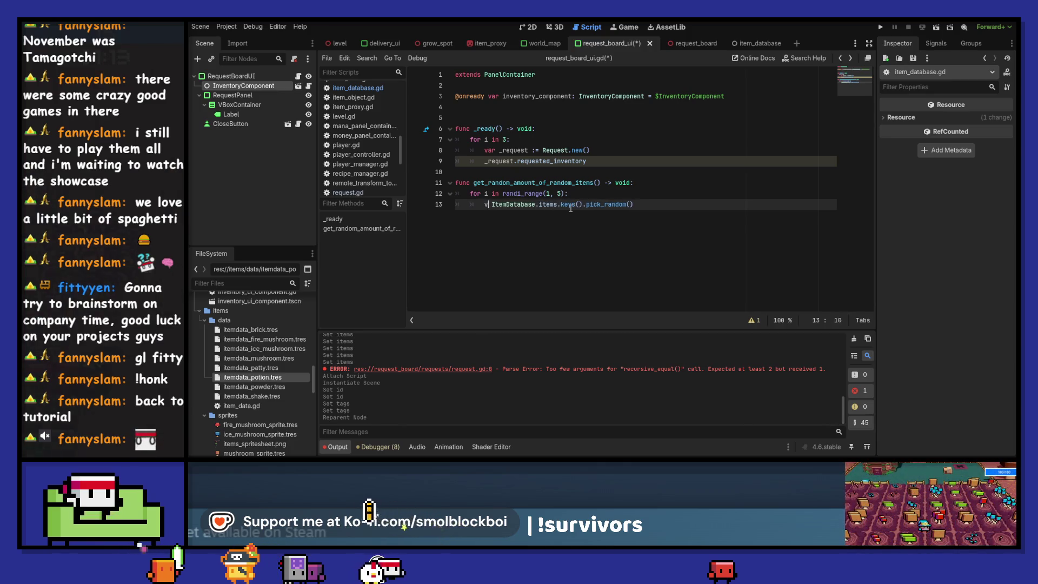
{"action": "type", "text": "_item"}
{"action": "key", "text": "Home"}
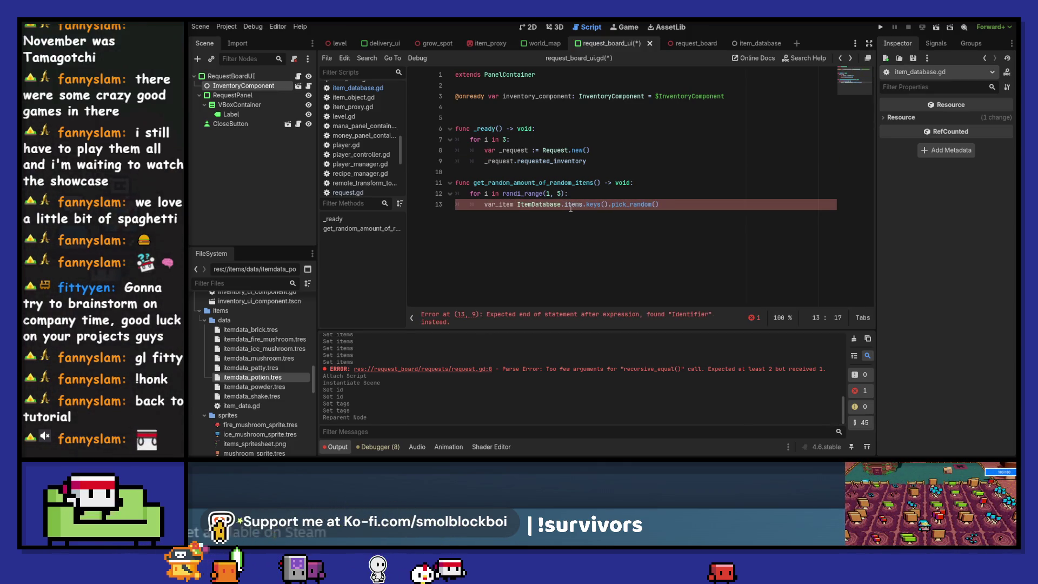
{"action": "key", "text": "Right"}
{"action": "key", "text": "Right"}
{"action": "type", "text": ":="}
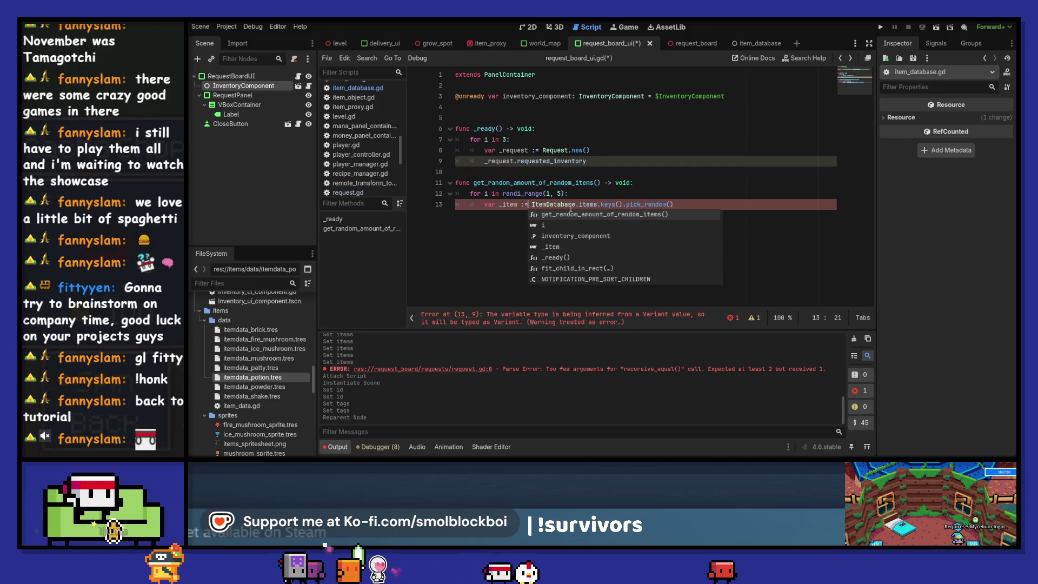
{"action": "key", "text": "Left"}
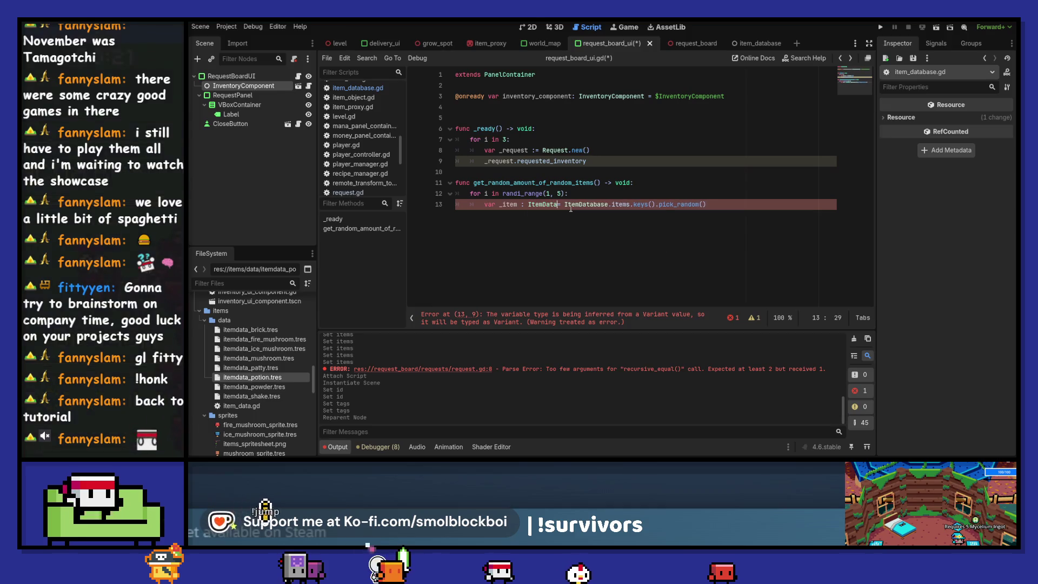
{"action": "key", "text": "End"}
{"action": "key", "text": "Return"}
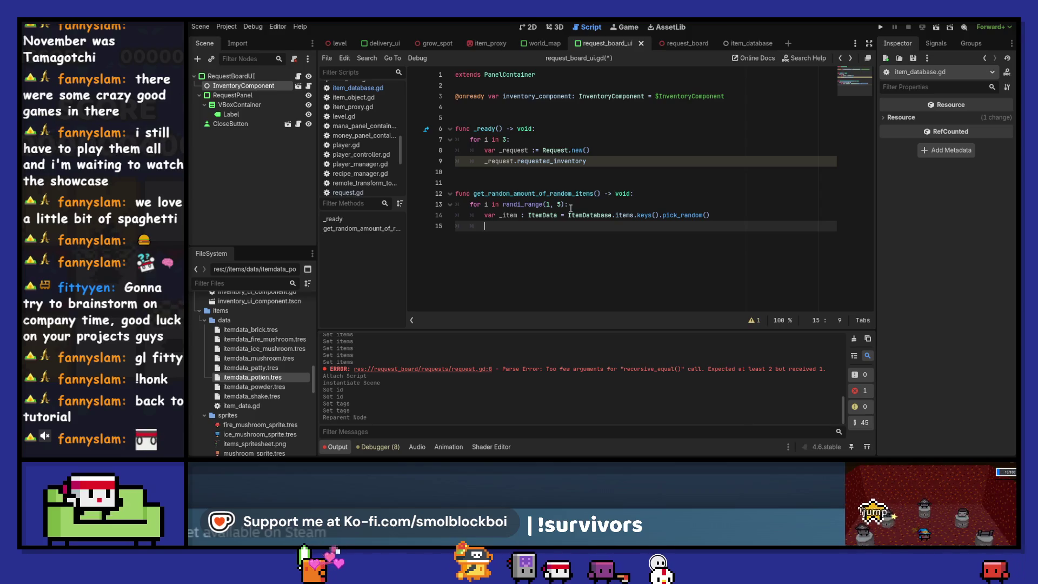
- Save the script and return to the empty line in the loop
{"action": "key", "text": "ctrl+s"}
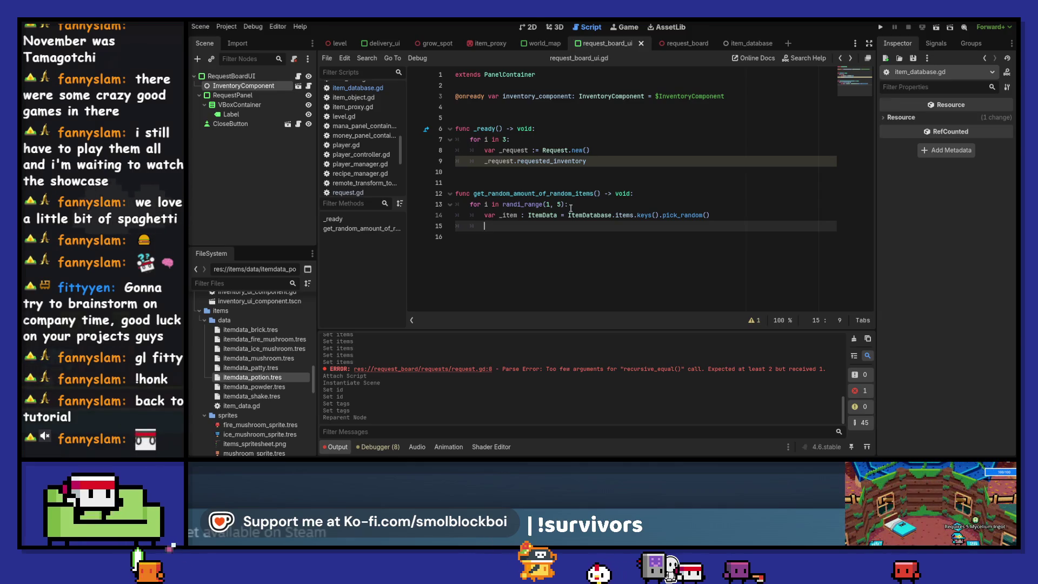
{"action": "key", "text": "Up"}
{"action": "key", "text": "Up"}
{"action": "key", "text": "Up"}
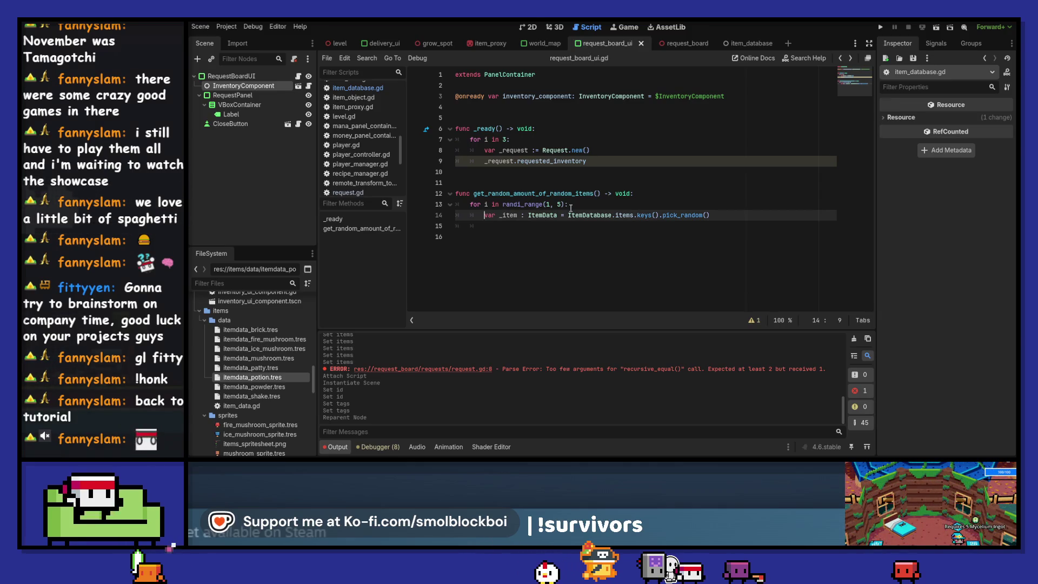
{"action": "key", "text": "Down"}
{"action": "key", "text": "Down"}
{"action": "key", "text": "Down"}
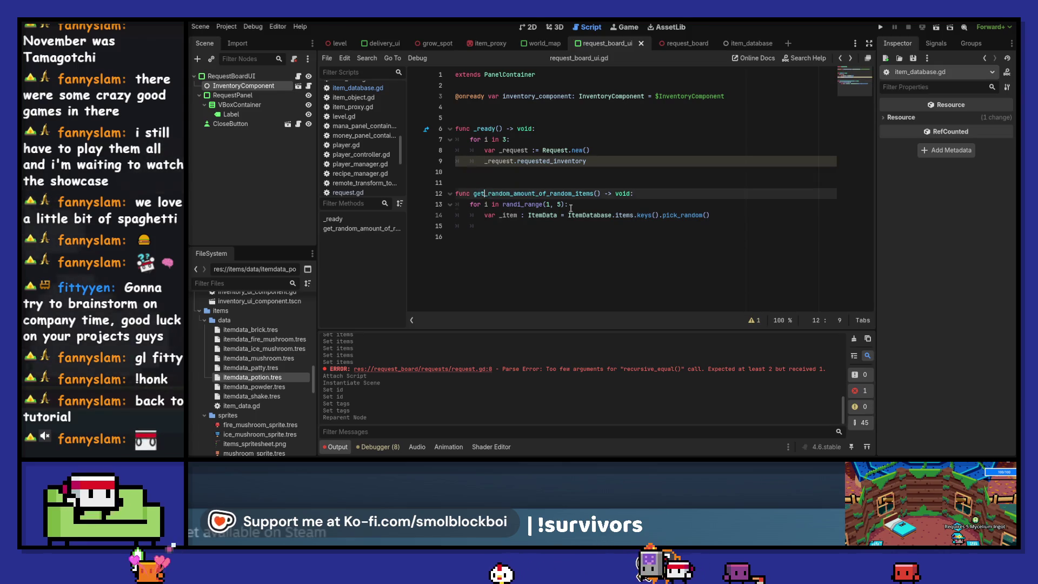
{"action": "key", "text": "End"}
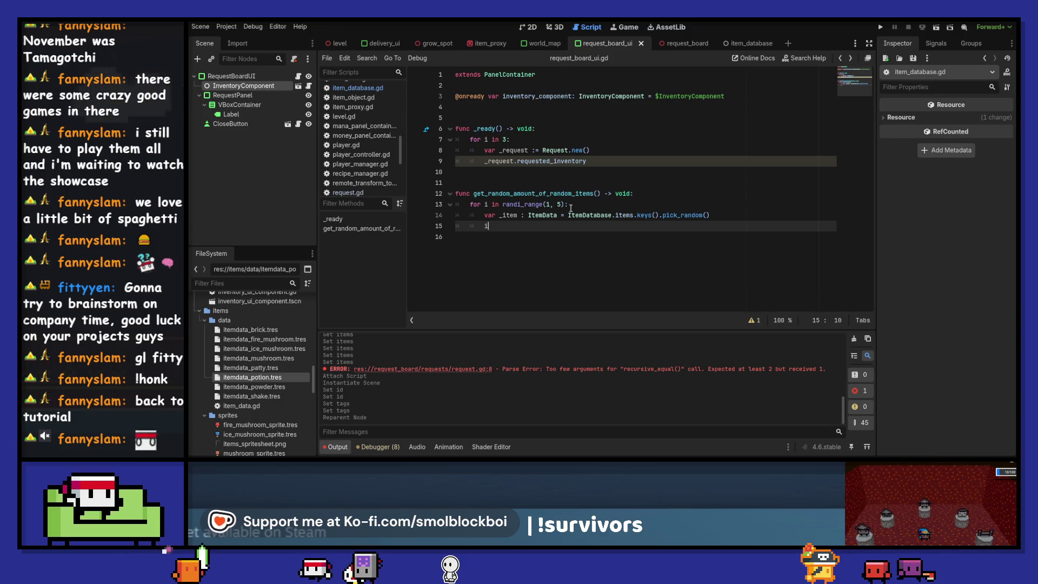
- Make the loop call inventory_component.add_item_to_inventory(_item, randi_range(1, 5)), then return to line 9
{"action": "type", "text": "in"}
{"action": "key", "text": "Return"}
{"action": "type", "text": ".add"}
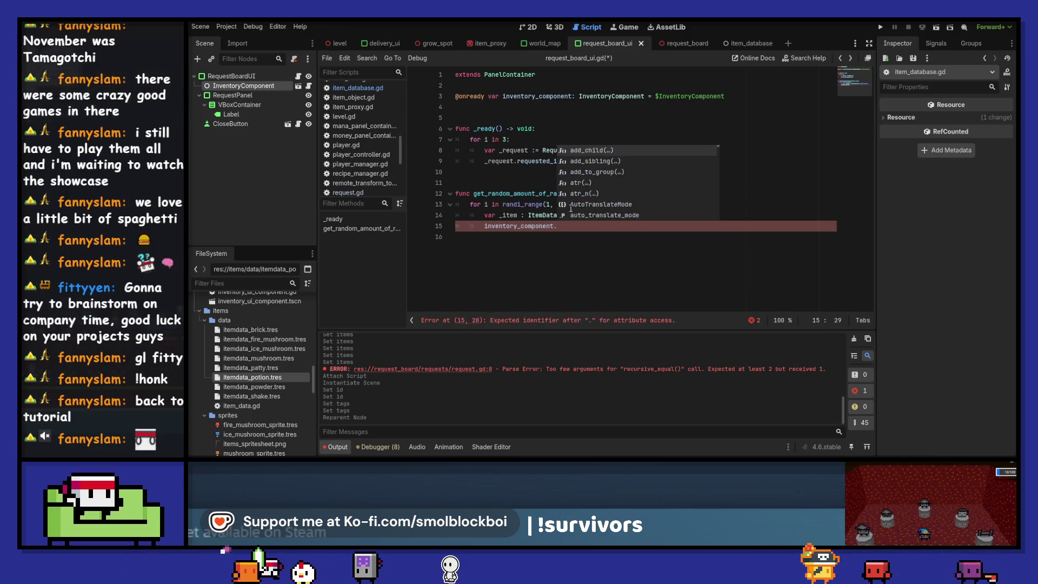
{"action": "key", "text": "Down"}
{"action": "key", "text": "Down"}
{"action": "key", "text": "Down"}
{"action": "key", "text": "Return"}
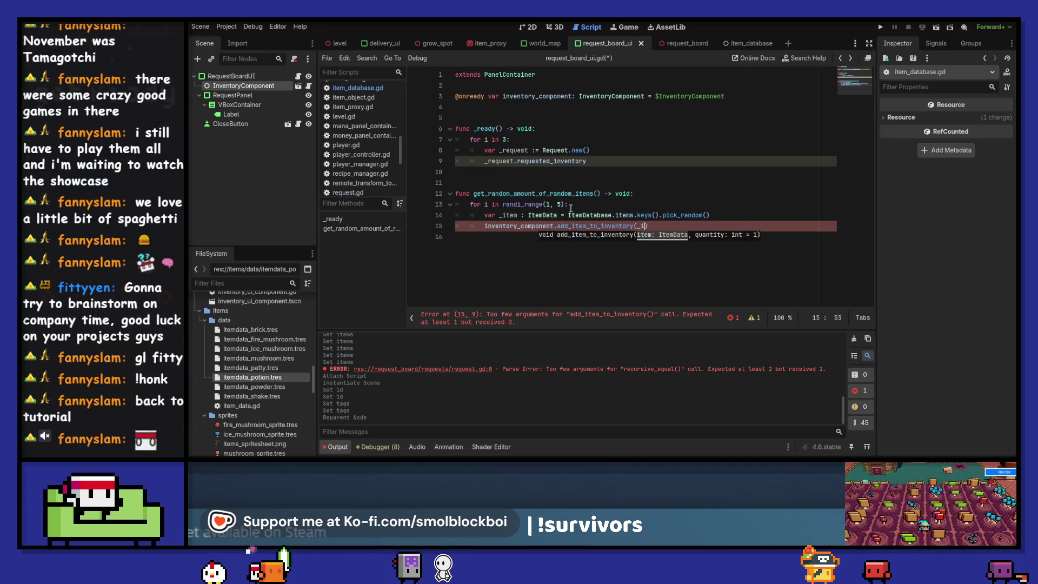
{"action": "type", "text": "tem,"}
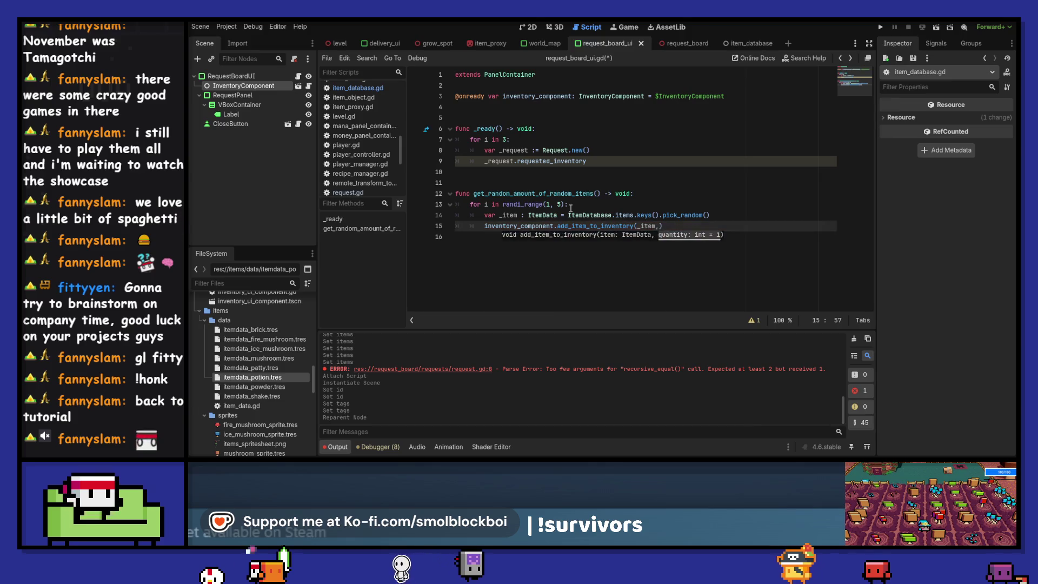
{"action": "type", "text": " rand"}
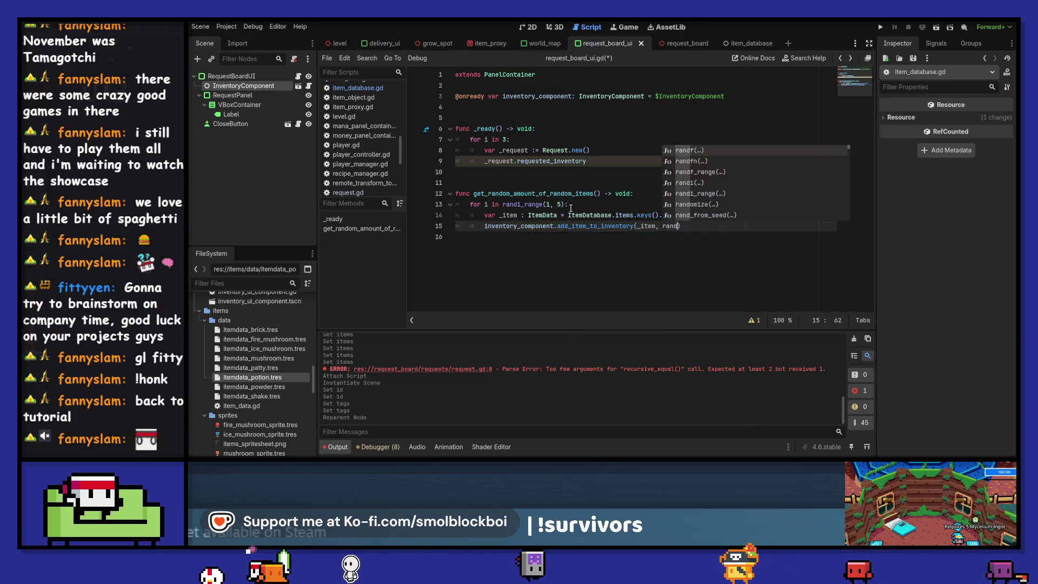
{"action": "key", "text": "Down"}
{"action": "key", "text": "Down"}
{"action": "key", "text": "Down"}
{"action": "key", "text": "Return"}
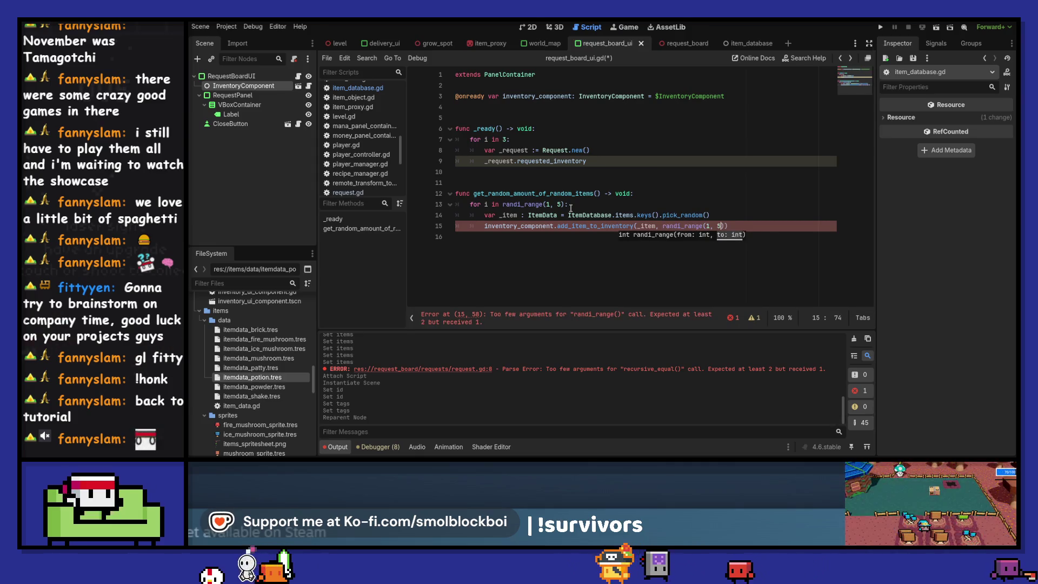
{"action": "type", "text": "5"}
{"action": "key", "text": "Down"}
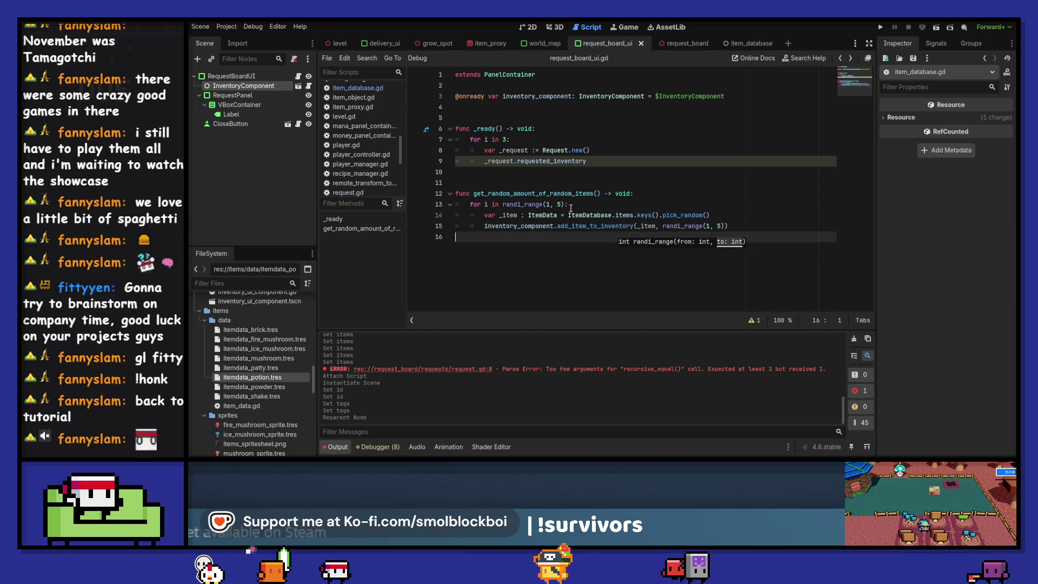
{"action": "key", "text": "Escape"}
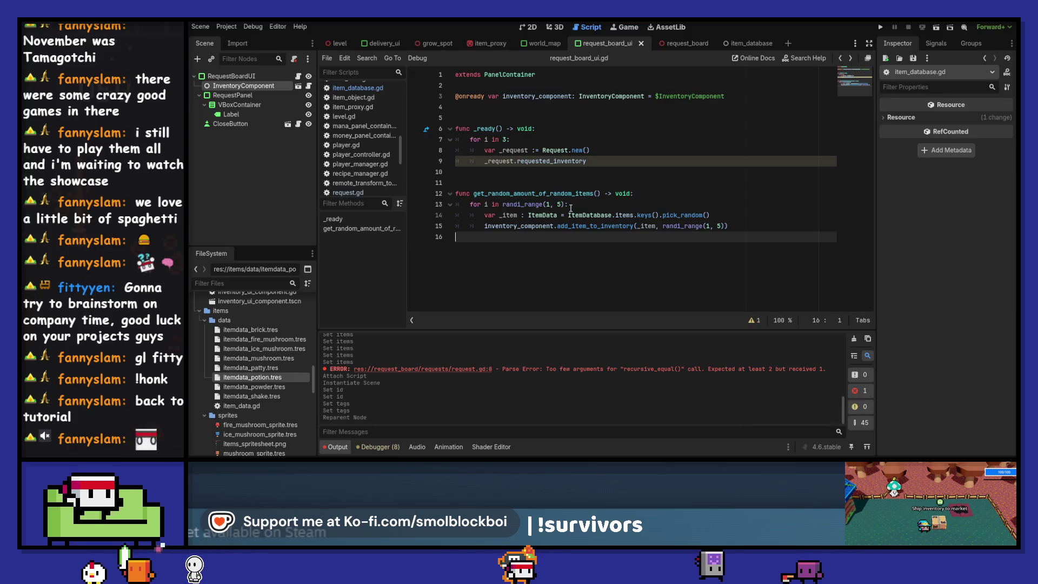
{"action": "key", "text": "Up"}
{"action": "key", "text": "Up"}
{"action": "key", "text": "Up"}
{"action": "key", "text": "End"}
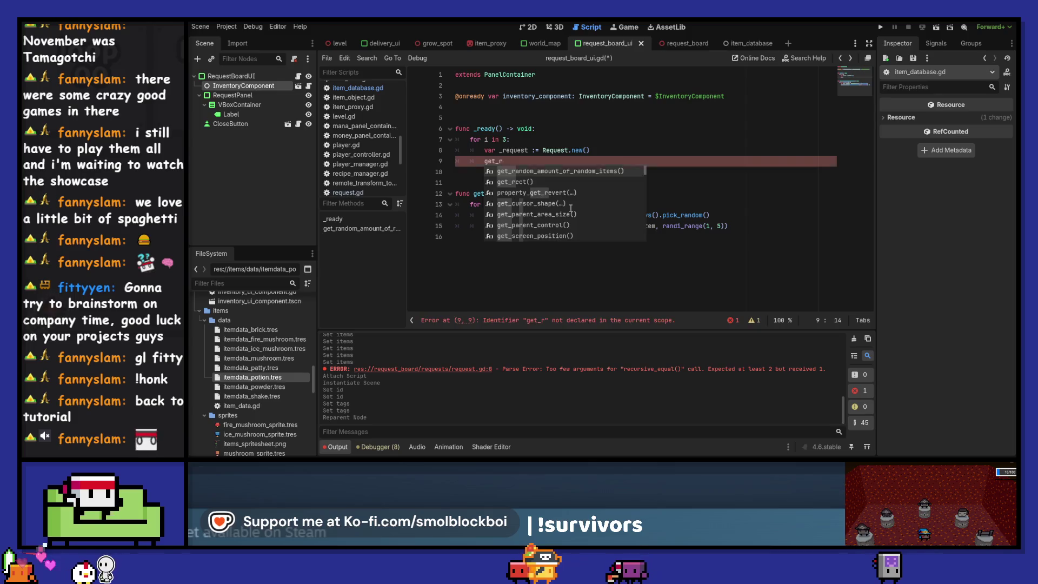
- Call get_random_amount_of_random_items() on line 9 and begin _request.requested_inventory = inventory_component
{"action": "key", "text": "Return"}
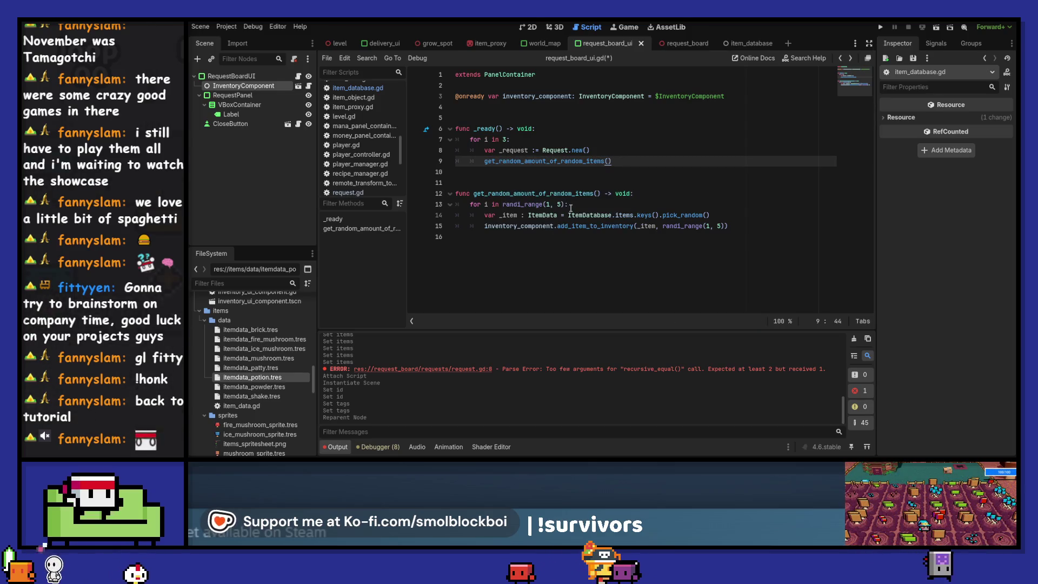
{"action": "key", "text": "Return"}
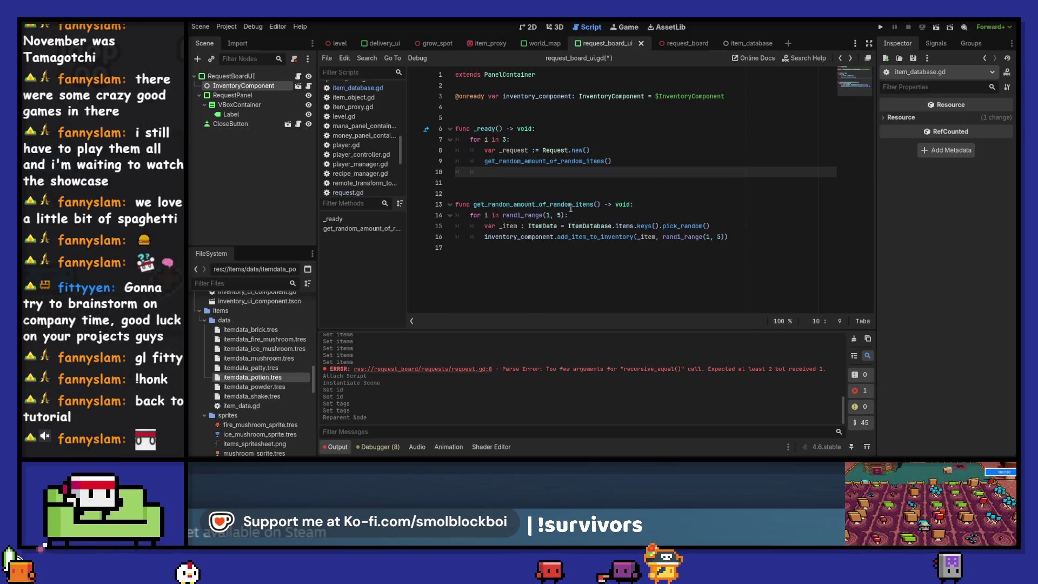
{"action": "type", "text": "_request."}
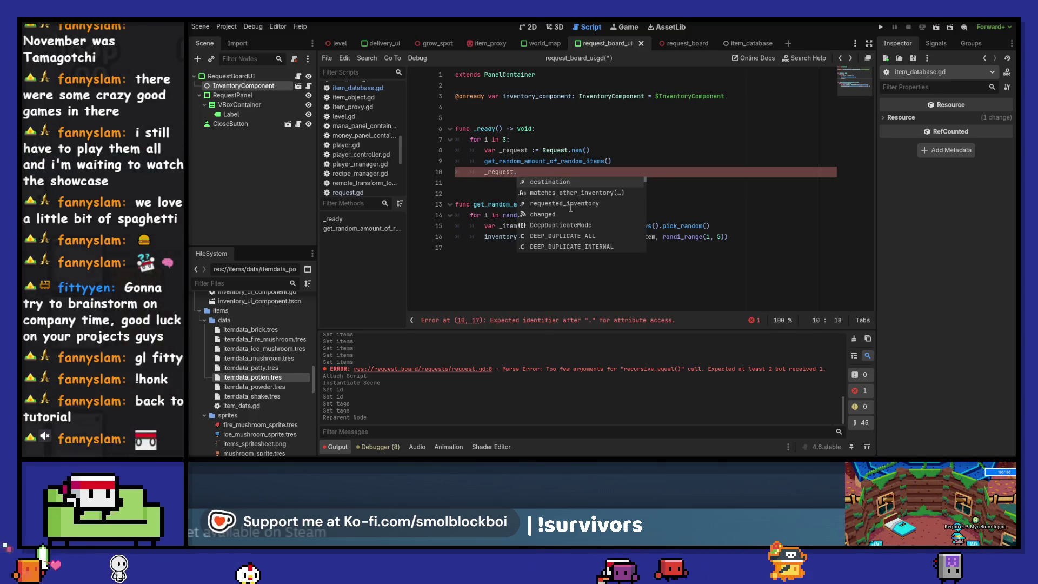
{"action": "key", "text": "Down"}
{"action": "key", "text": "Down"}
{"action": "key", "text": "Return"}
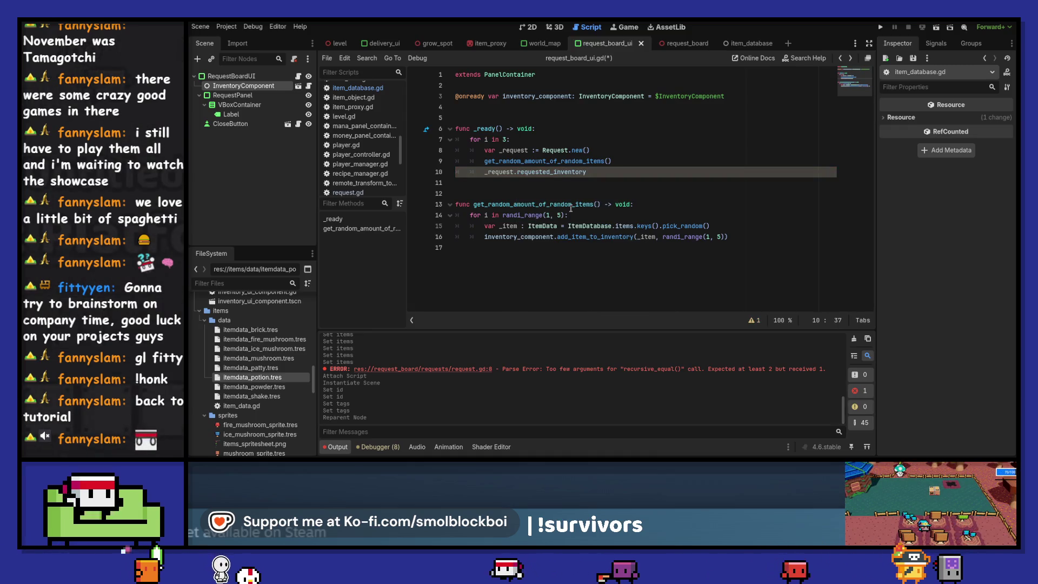
{"action": "type", "text": "= inv"}
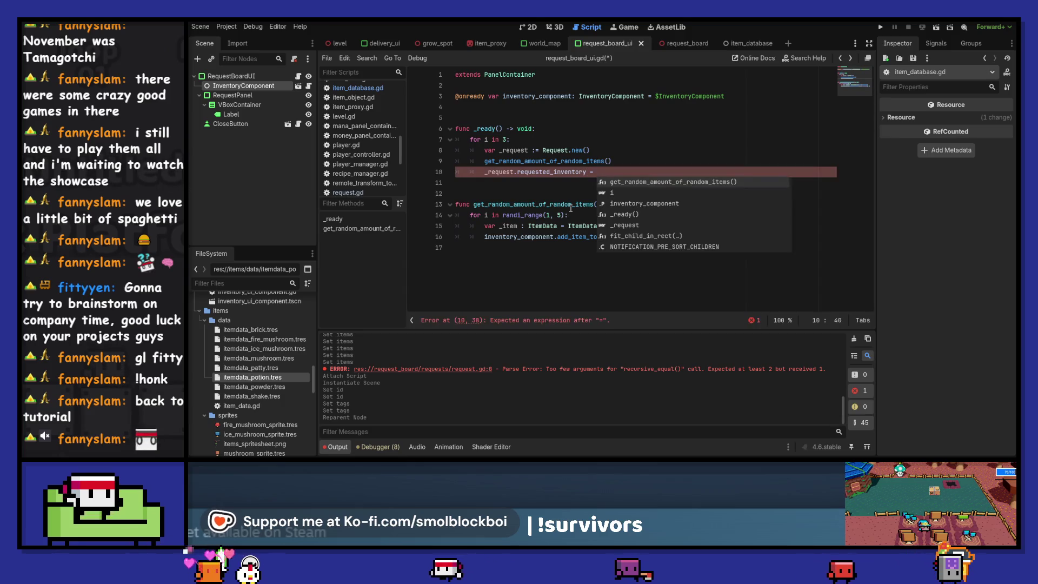
{"action": "key", "text": "Return"}
- Finish the assignment with .inventory.duplicate(true), checking other duplicate uses, and save
{"action": "type", "text": ".items"}
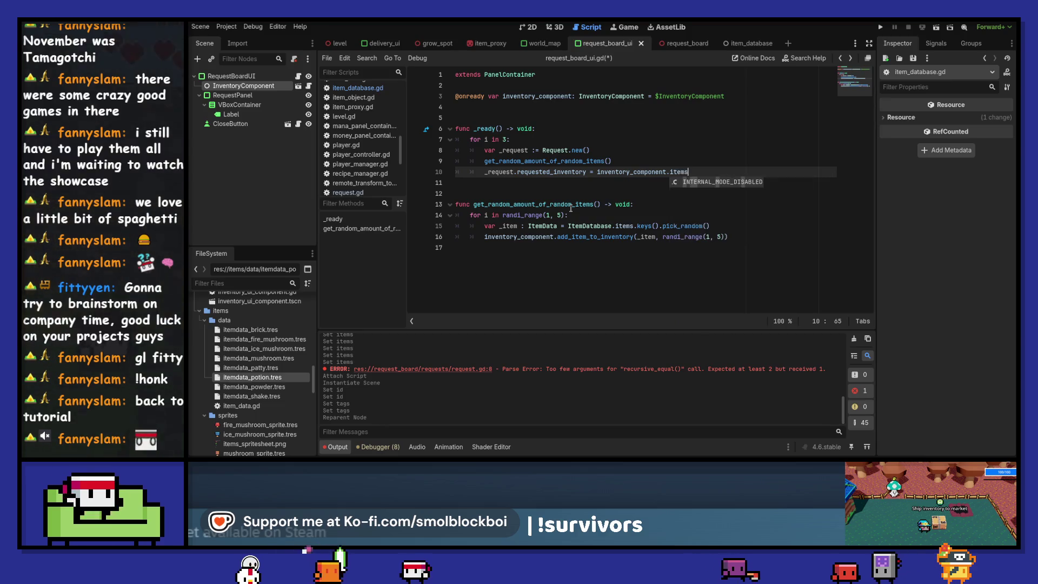
{"action": "key", "text": "BackSpace"}
{"action": "key", "text": "BackSpace"}
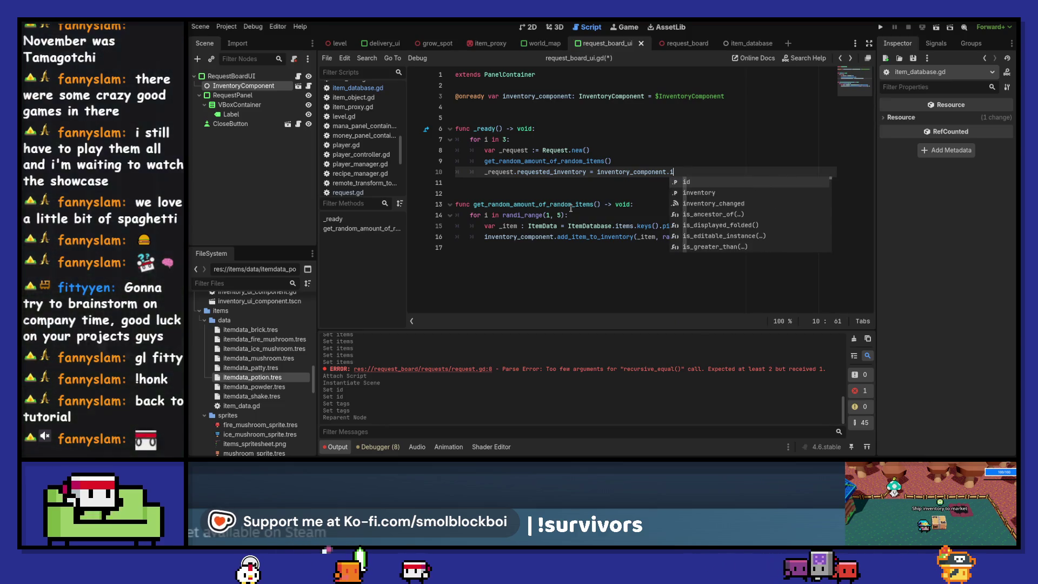
{"action": "type", "text": "inv"}
{"action": "key", "text": "Return"}
{"action": "type", "text": ".dup"}
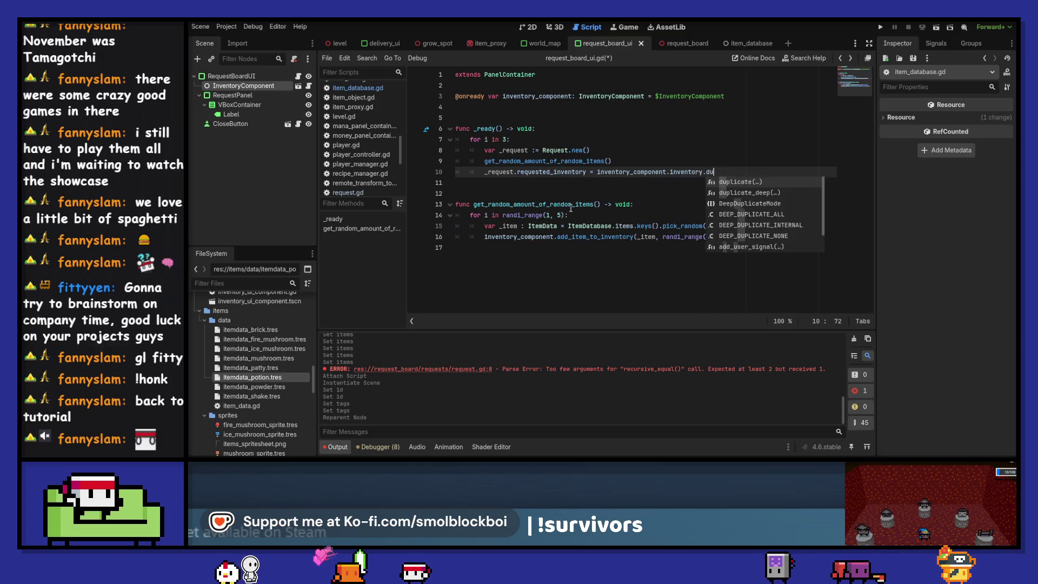
{"action": "key", "text": "Return"}
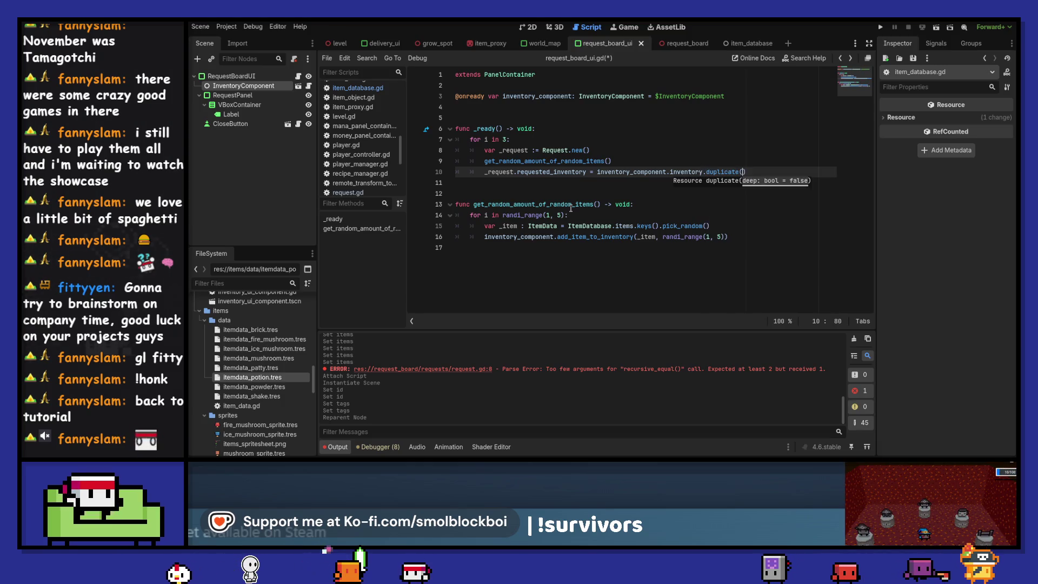
{"action": "double_click", "coordinate": [717, 173]}
{"action": "key", "text": "ctrl+shift+f"}
{"action": "left_click", "coordinate": [616, 287]}
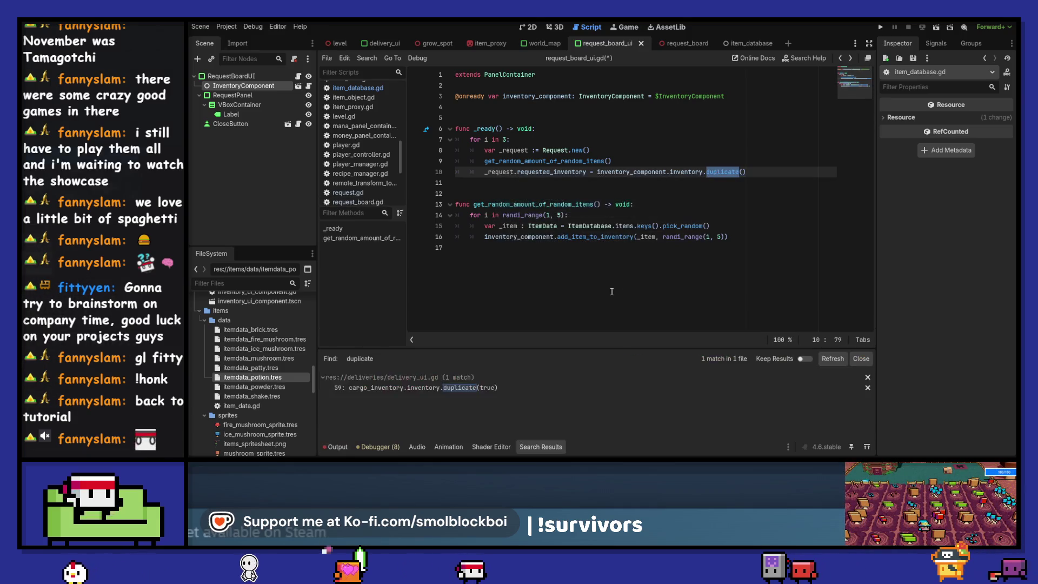
{"action": "left_click", "coordinate": [744, 173]}
{"action": "type", "text": "true"}
{"action": "left_click", "coordinate": [773, 174]}
{"action": "key", "text": "ctrl+s"}
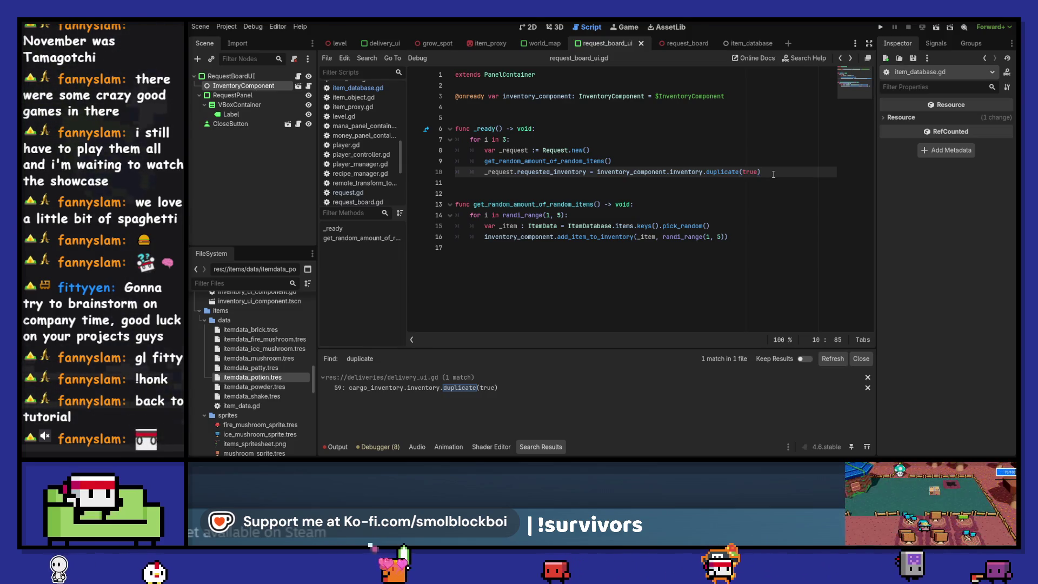
- In the 2D editor, add an HBoxContainer under RequestPanel's VBoxContainer
{"action": "left_click", "coordinate": [528, 27]}
{"action": "left_click", "coordinate": [261, 93]}
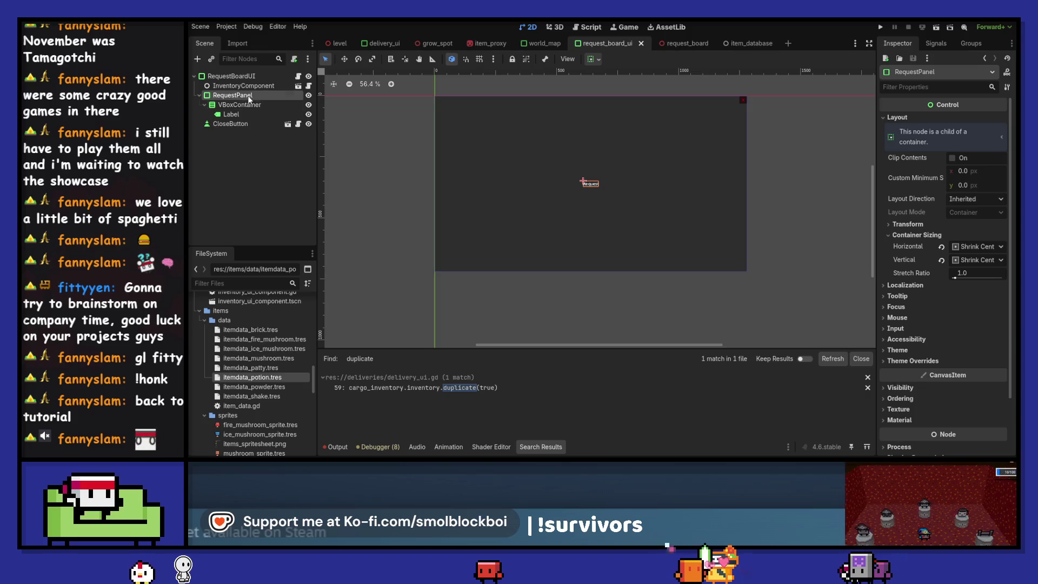
{"action": "left_click", "coordinate": [247, 106]}
{"action": "left_click", "coordinate": [199, 59]}
{"action": "type", "text": "hbox"}
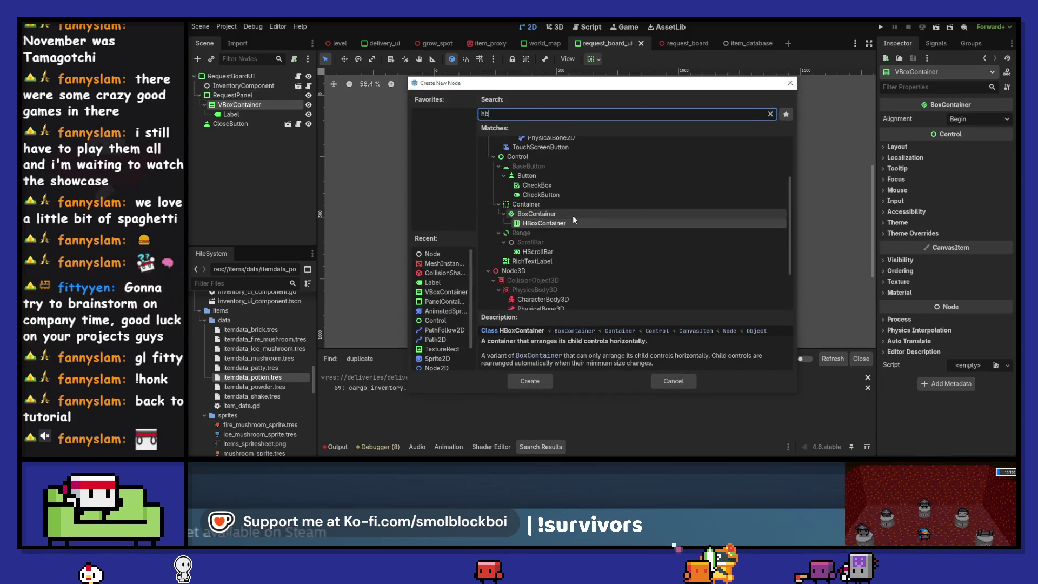
{"action": "double_click", "coordinate": [573, 233]}
- Instance the InventoryButton scene inside the HBoxContainer, then select RequestPanel
{"action": "left_click", "coordinate": [213, 60]}
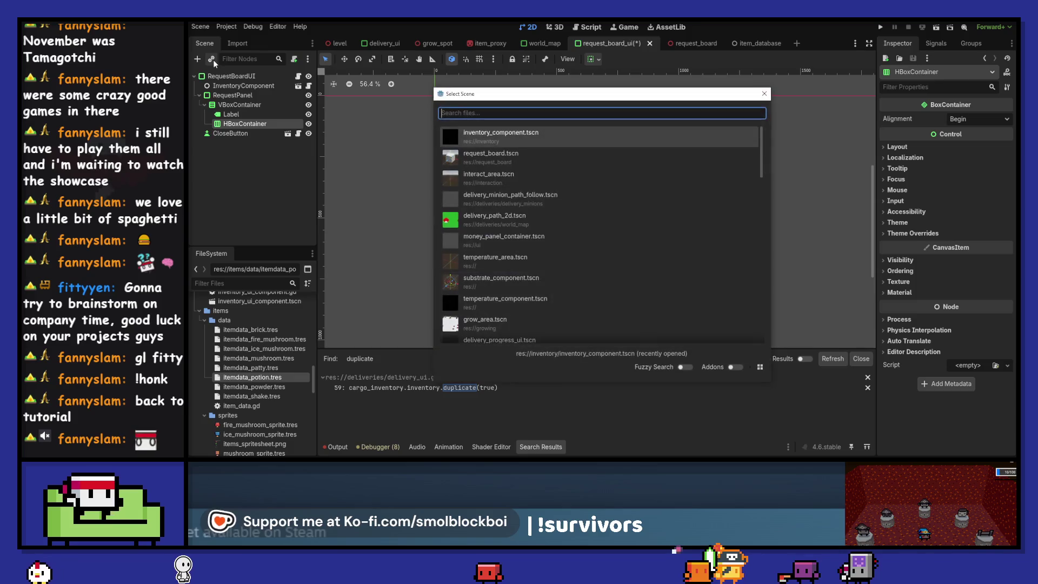
{"action": "type", "text": "inventory"}
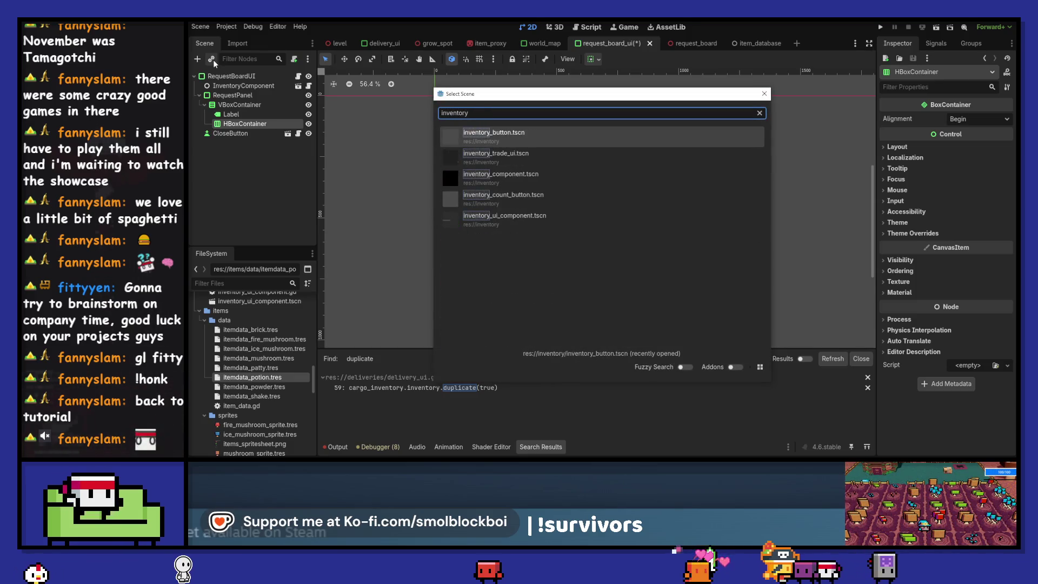
{"action": "key", "text": "Return"}
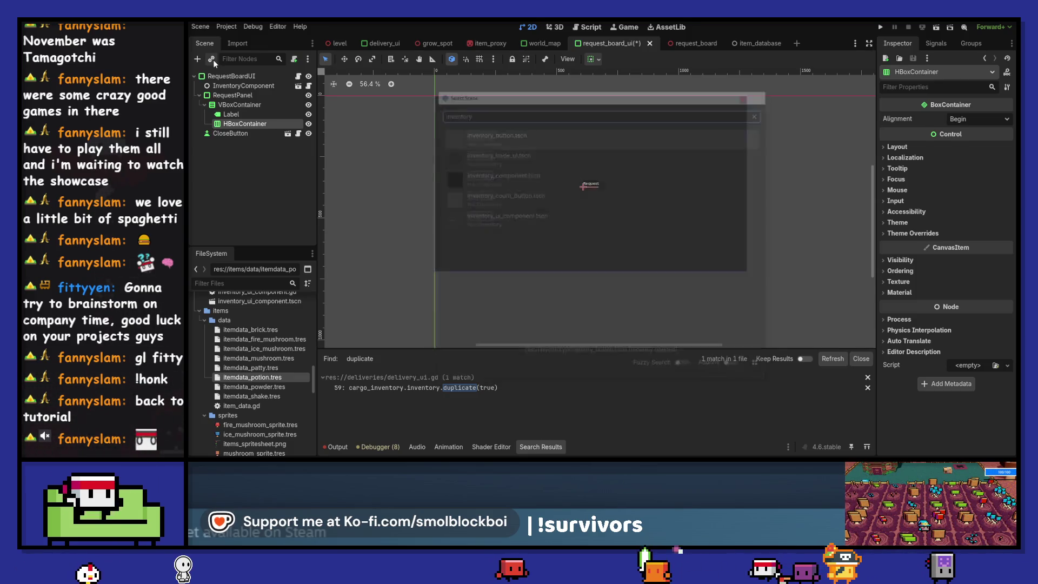
{"action": "left_click", "coordinate": [263, 106]}
{"action": "left_click", "coordinate": [265, 96]}
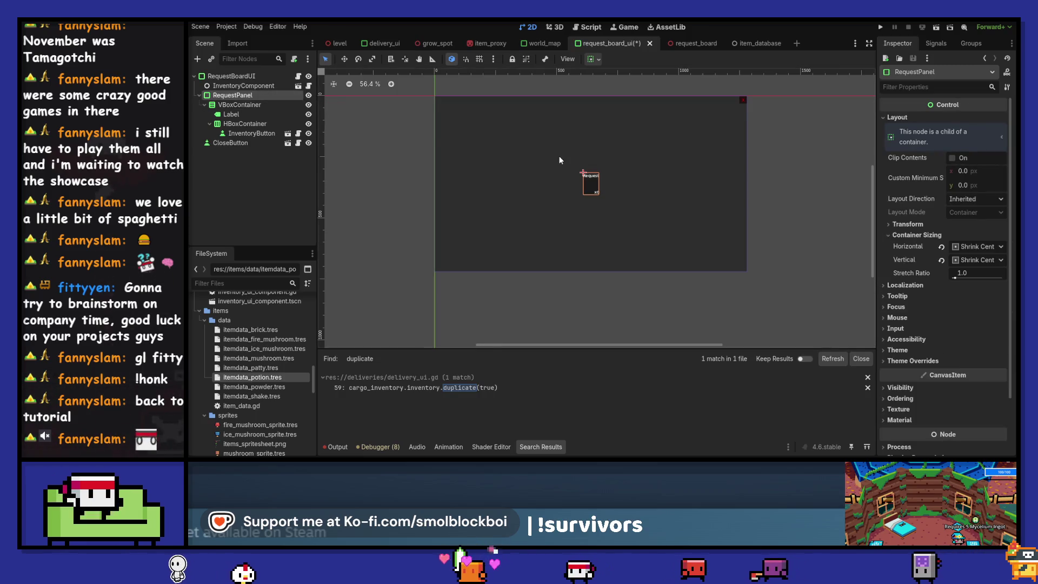
{"action": "scroll", "coordinate": [559, 157], "scroll_direction": "up", "scroll_amount": 3}
{"action": "right_click", "coordinate": [293, 96]}
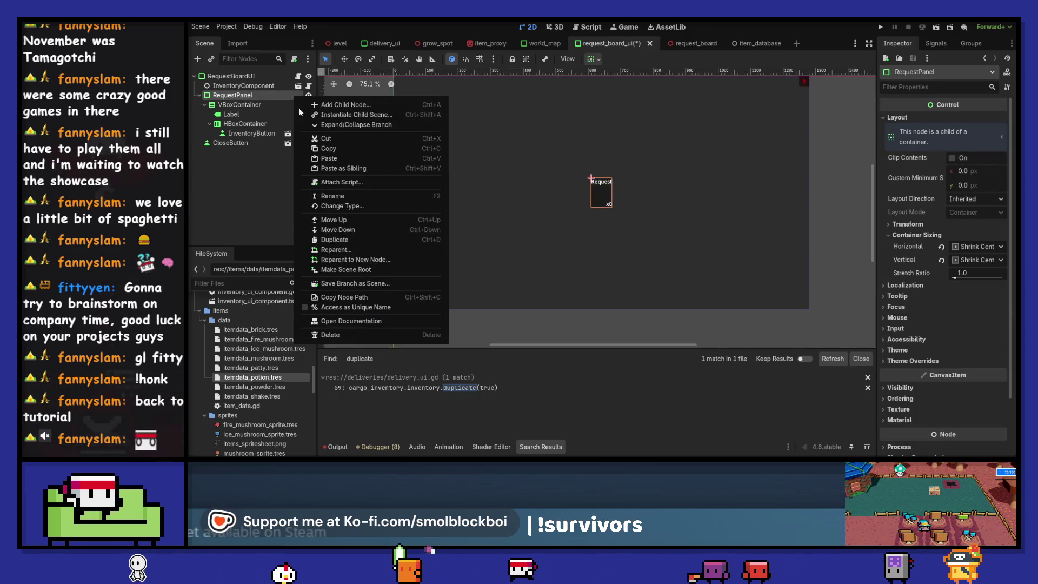
- Save the RequestPanel branch as request_panel.tscn and open that scene
{"action": "left_click", "coordinate": [354, 283]}
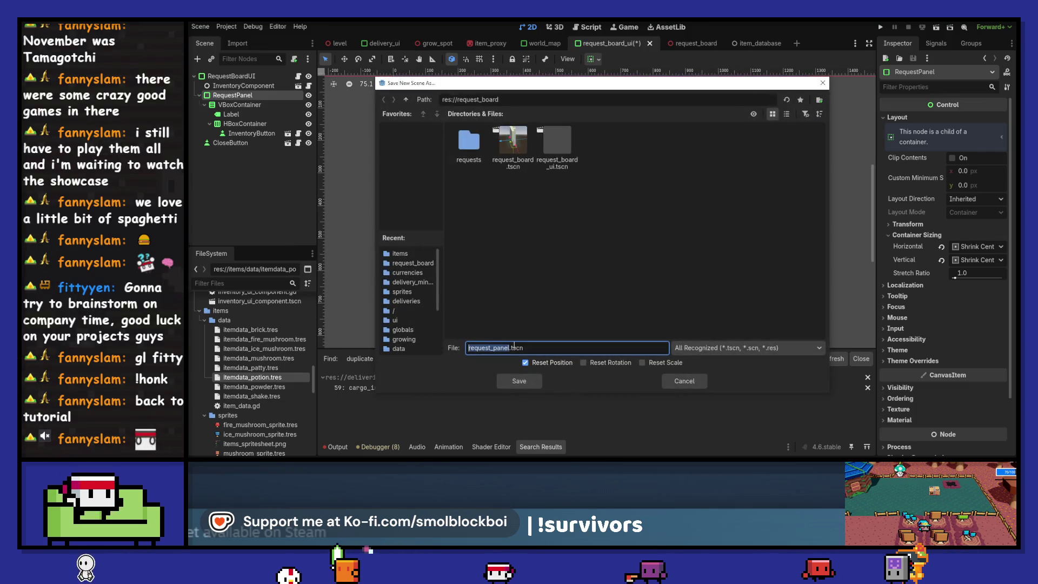
{"action": "left_click", "coordinate": [515, 379]}
{"action": "left_click", "coordinate": [298, 95]}
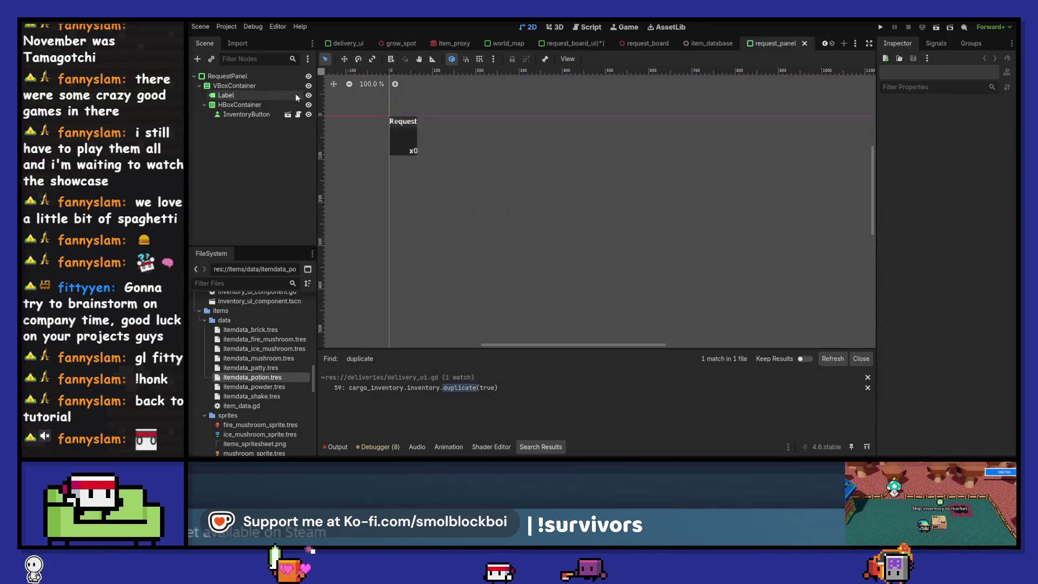
- Attach a request_panel.gd script declaring class_name RequestPanel, save, and return to request_board_ui
{"action": "left_click", "coordinate": [293, 61]}
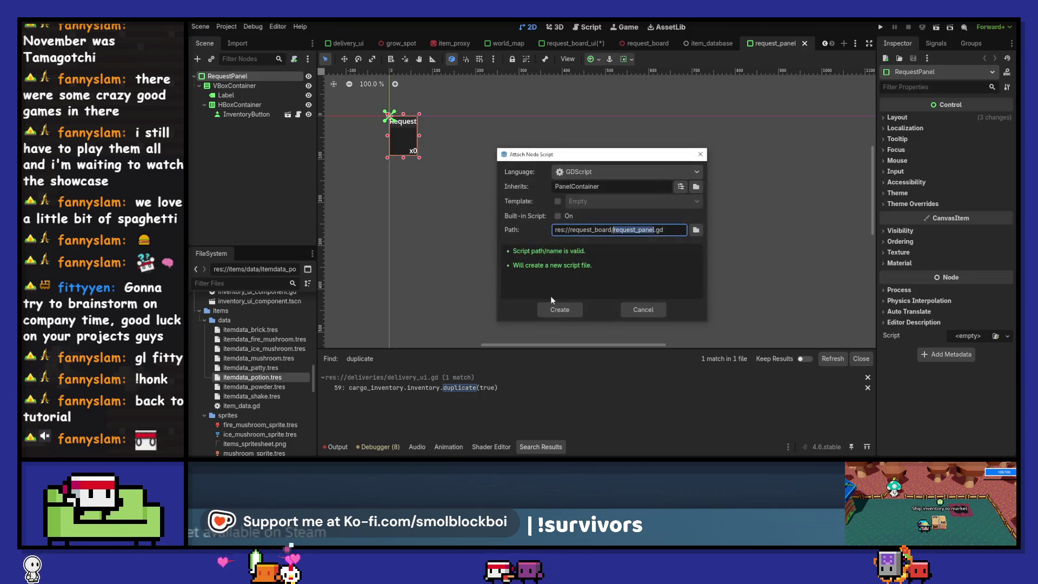
{"action": "left_click", "coordinate": [560, 310]}
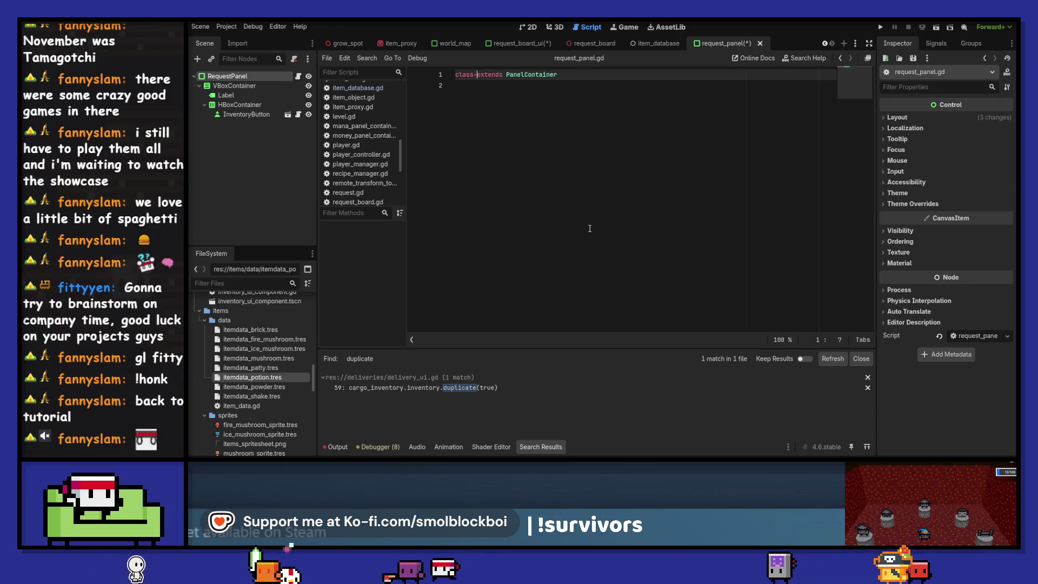
{"action": "type", "text": "s_name RequestPanel"}
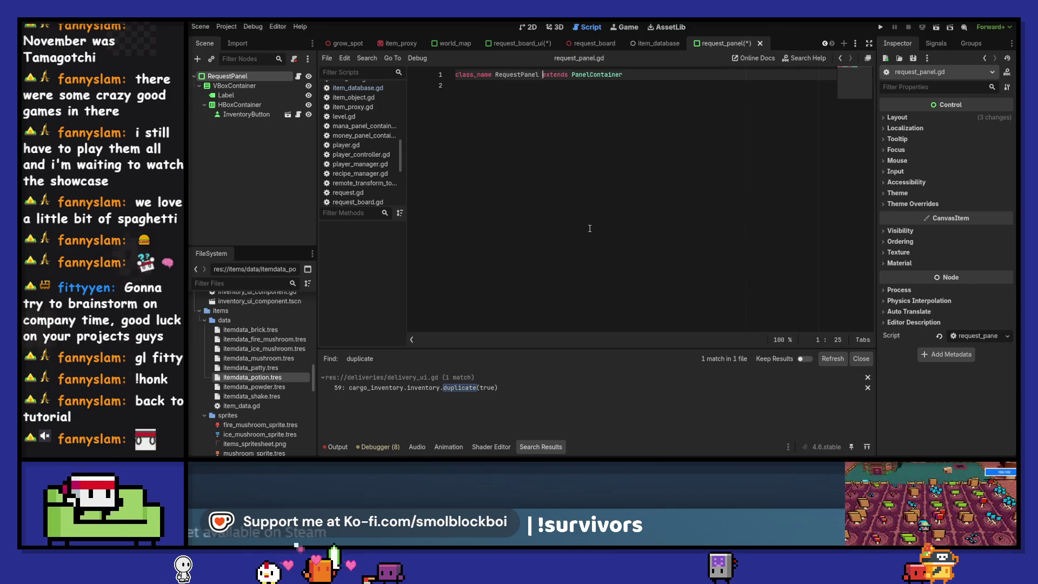
{"action": "key", "text": "ctrl+s"}
{"action": "left_click", "coordinate": [568, 43]}
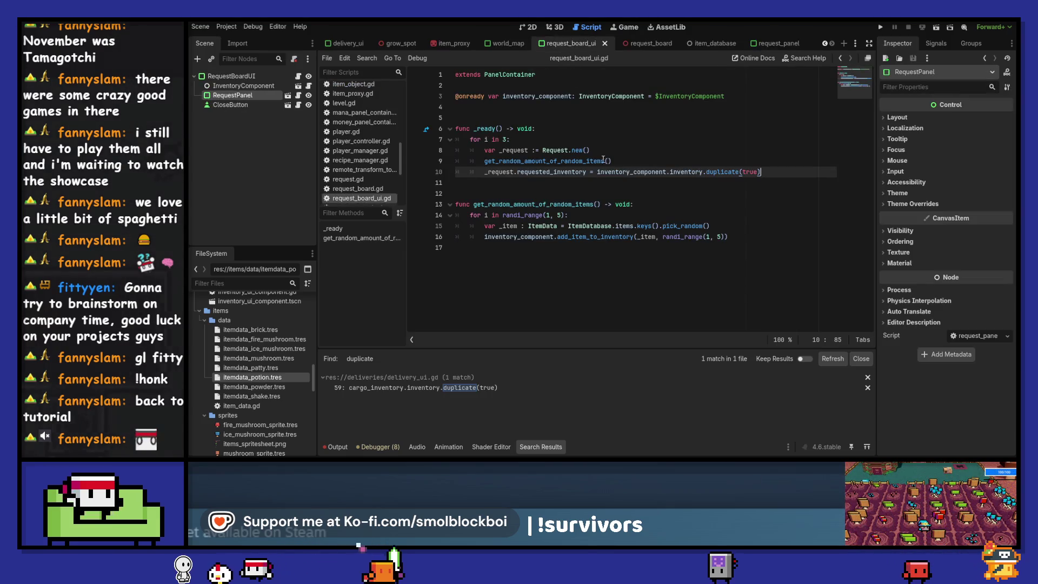
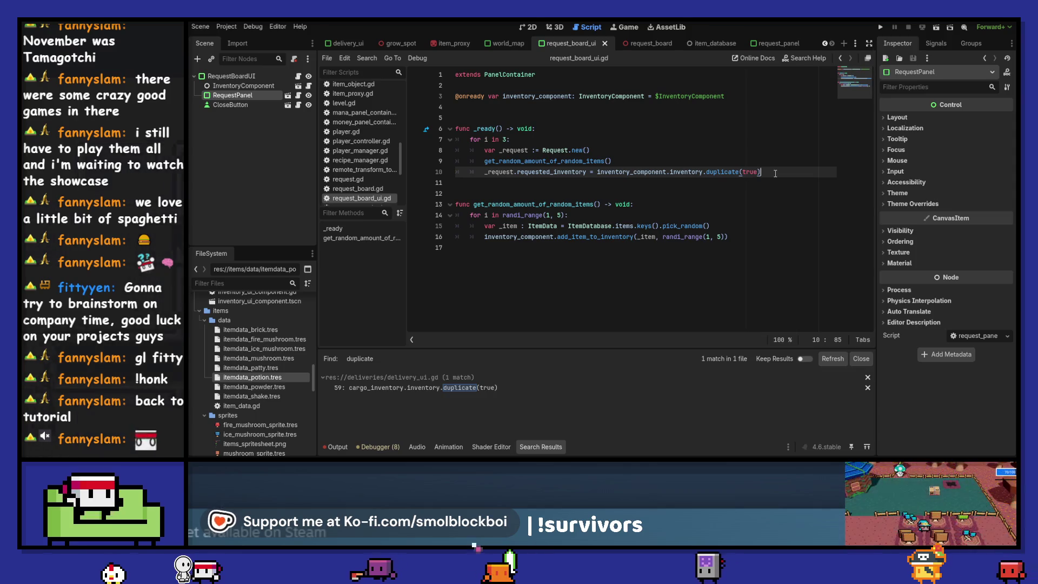
- In item_database.gd, add func get_random_item() -> ItemData: with a return statement as its body
{"action": "left_click", "coordinate": [591, 227], "text": "ctrl"}
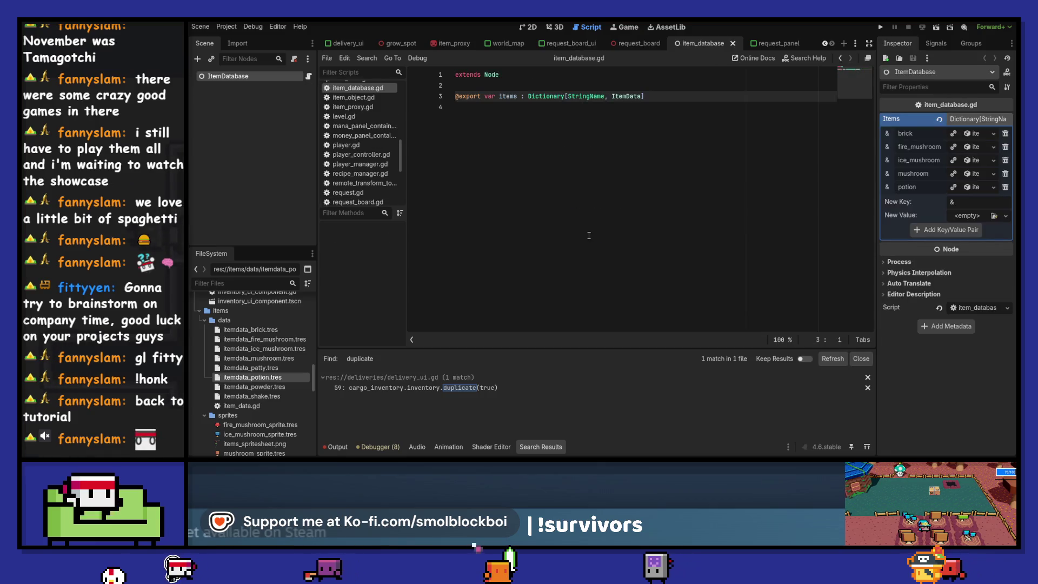
{"action": "key", "text": "Return"}
{"action": "type", "text": "func"}
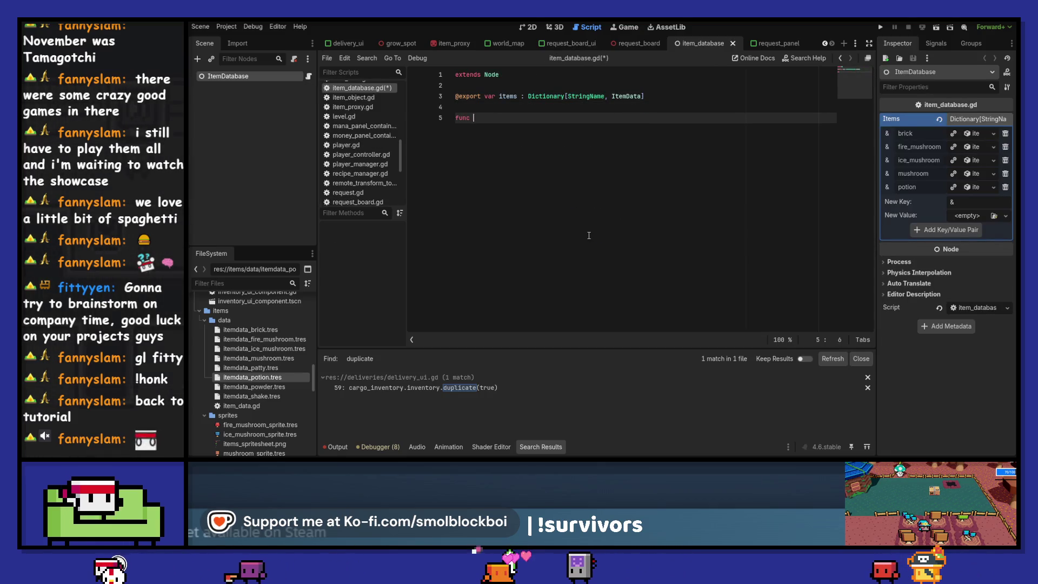
{"action": "type", "text": "get_random_item"}
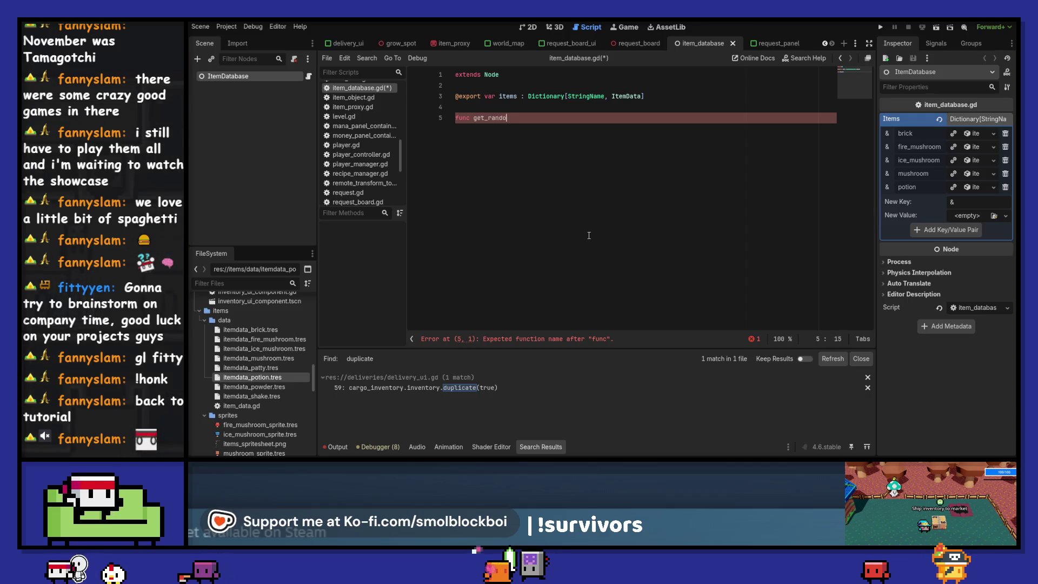
{"action": "type", "text": "()"}
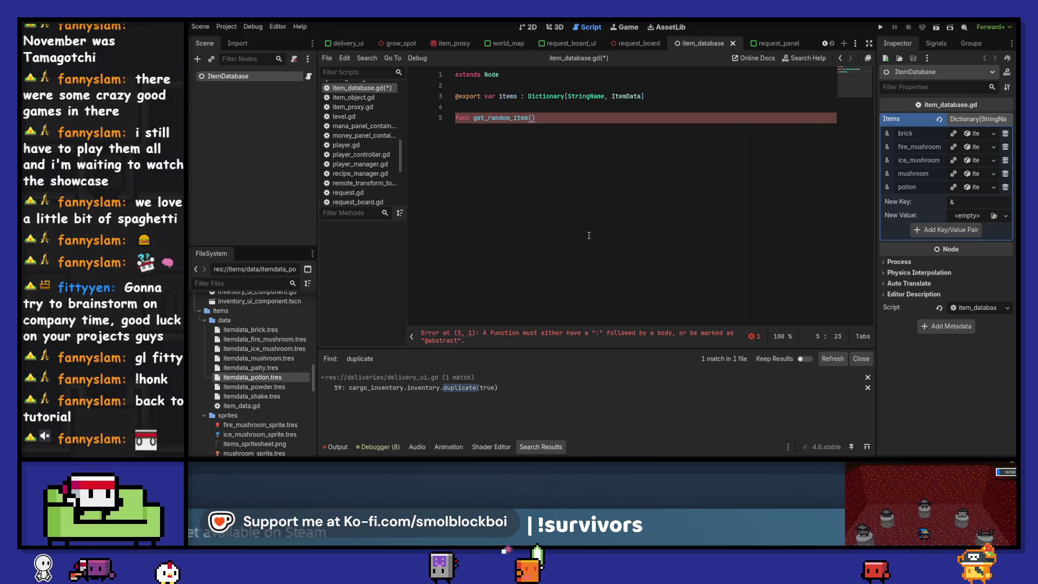
{"action": "type", "text": " -> Ite"}
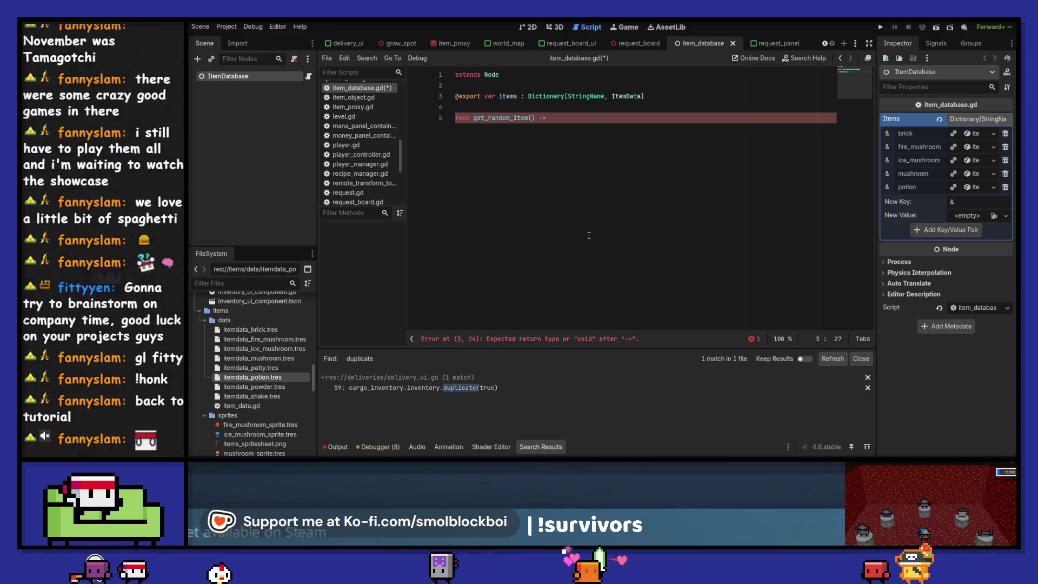
{"action": "type", "text": "m"}
{"action": "key", "text": "Return"}
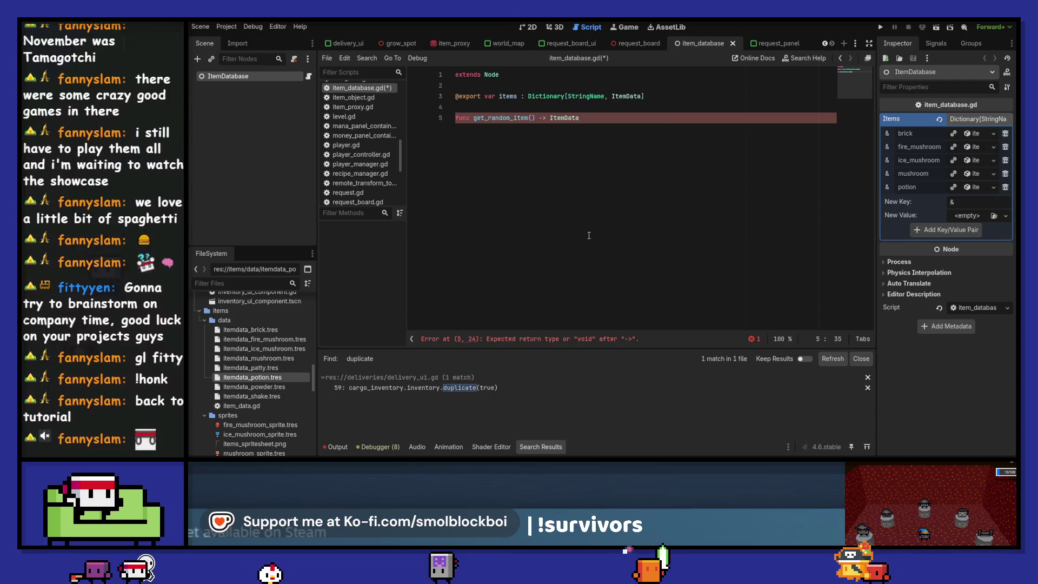
{"action": "type", "text": ":"}
{"action": "key", "text": "Return"}
{"action": "type", "text": "pas"}
{"action": "key", "text": "BackSpace"}
{"action": "key", "text": "BackSpace"}
{"action": "key", "text": "BackSpace"}
{"action": "type", "text": "return"}
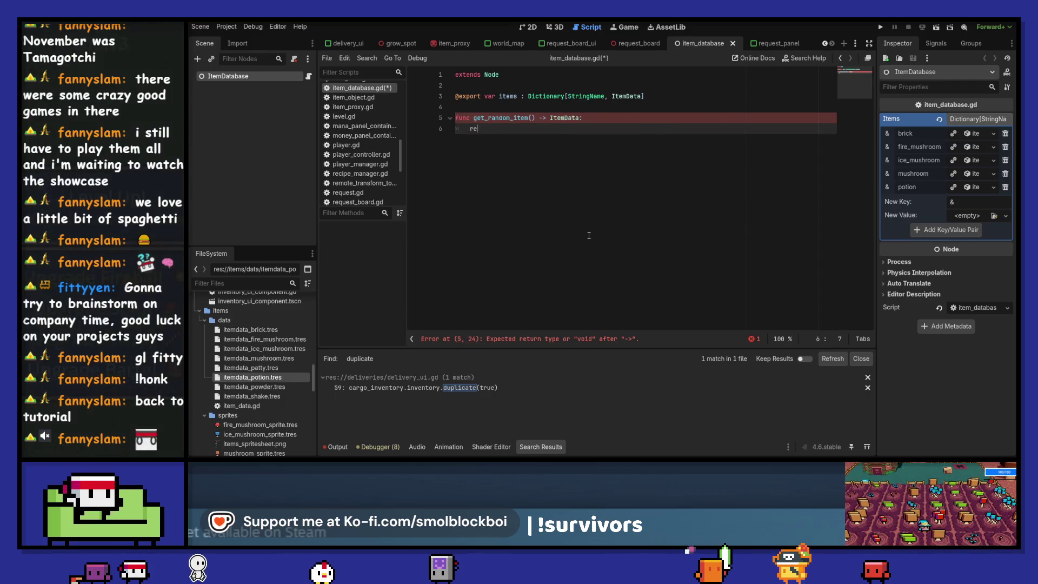
- Add a blank line above the new function and discard an abandoned second function line
{"action": "key", "text": "Up"}
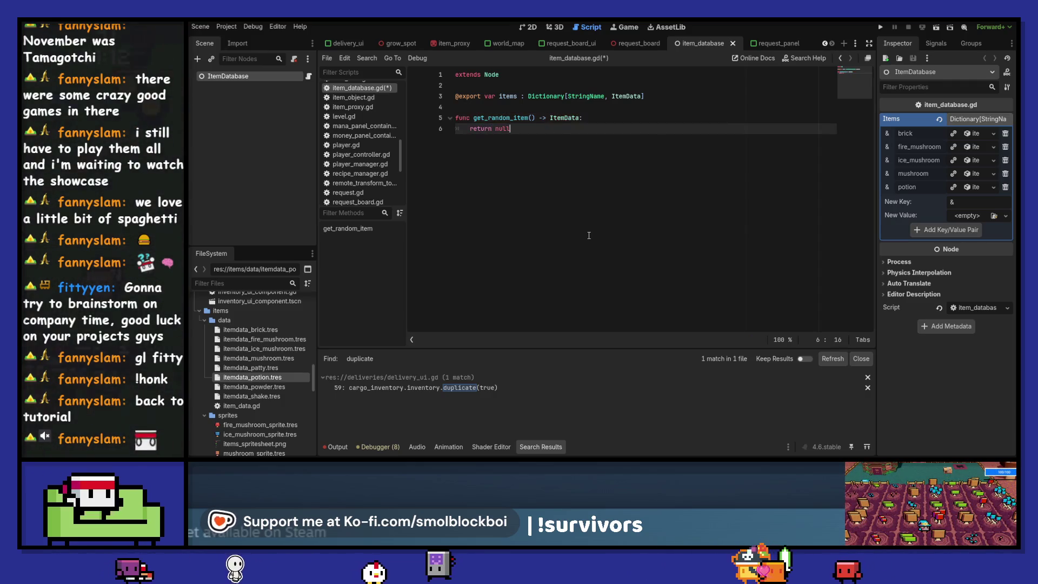
{"action": "key", "text": "Home"}
{"action": "key", "text": "Return"}
{"action": "key", "text": "Down"}
{"action": "key", "text": "End"}
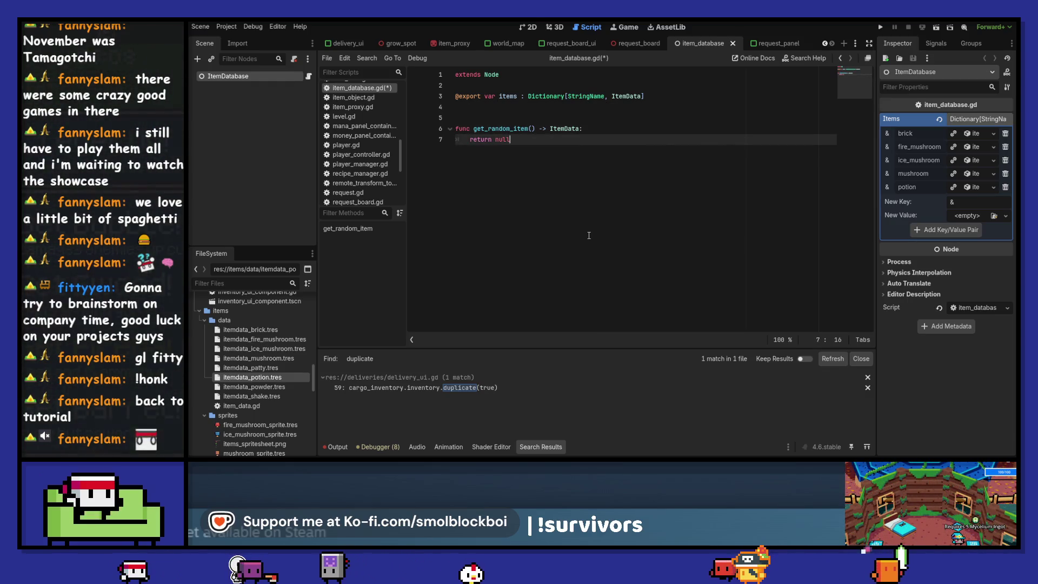
{"action": "key", "text": "Return"}
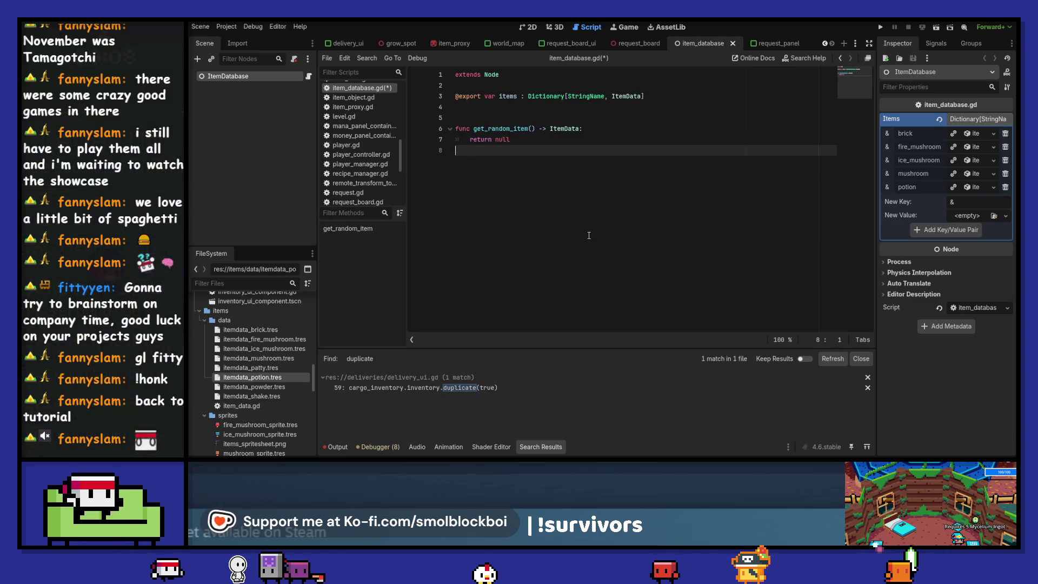
{"action": "key", "text": "Return"}
{"action": "type", "text": "func get_"}
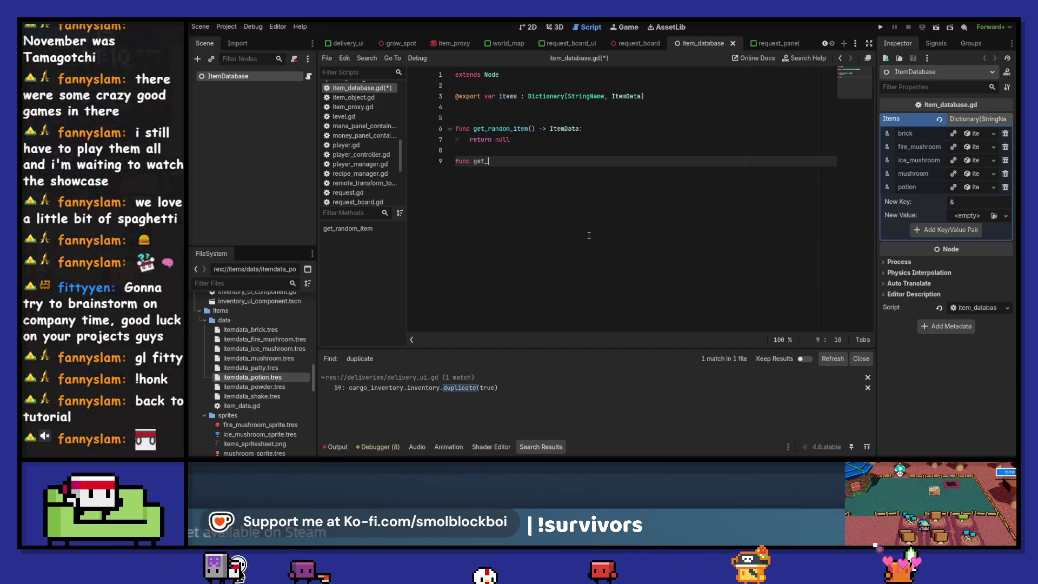
{"action": "key", "text": "BackSpace"}
{"action": "key", "text": "BackSpace"}
{"action": "key", "text": "BackSpace"}
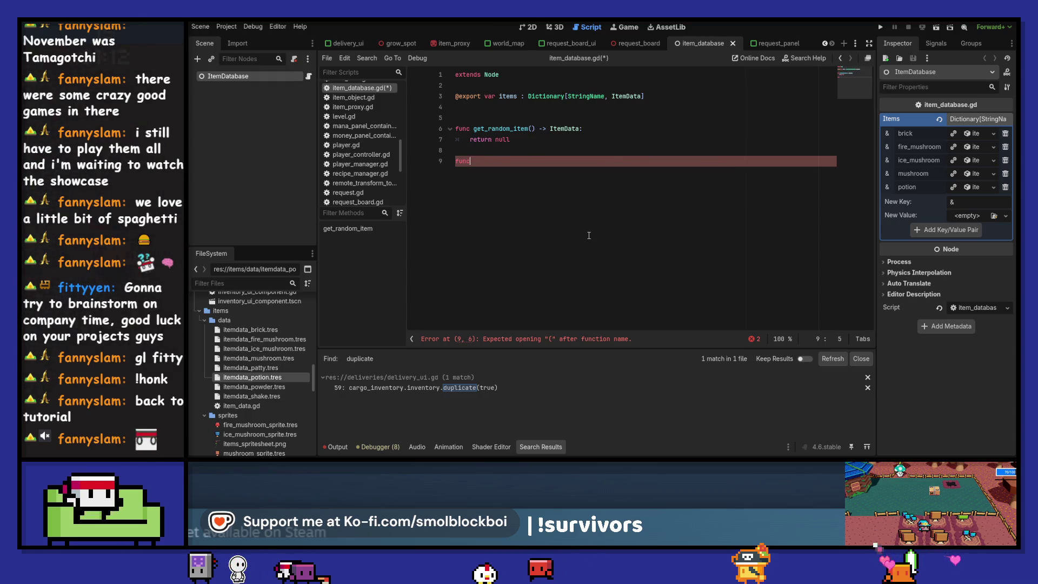
{"action": "key", "text": "BackSpace"}
{"action": "key", "text": "BackSpace"}
{"action": "key", "text": "BackSpace"}
{"action": "key", "text": "Up"}
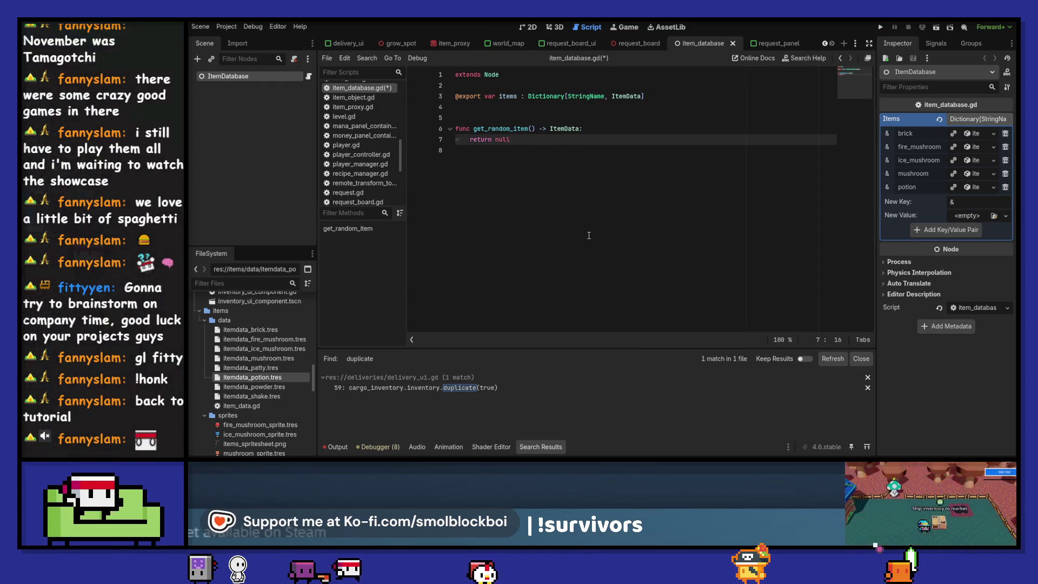
- Complete the return as items.keys().pick_random() and save the script
{"action": "type", "text": "keys().pi"}
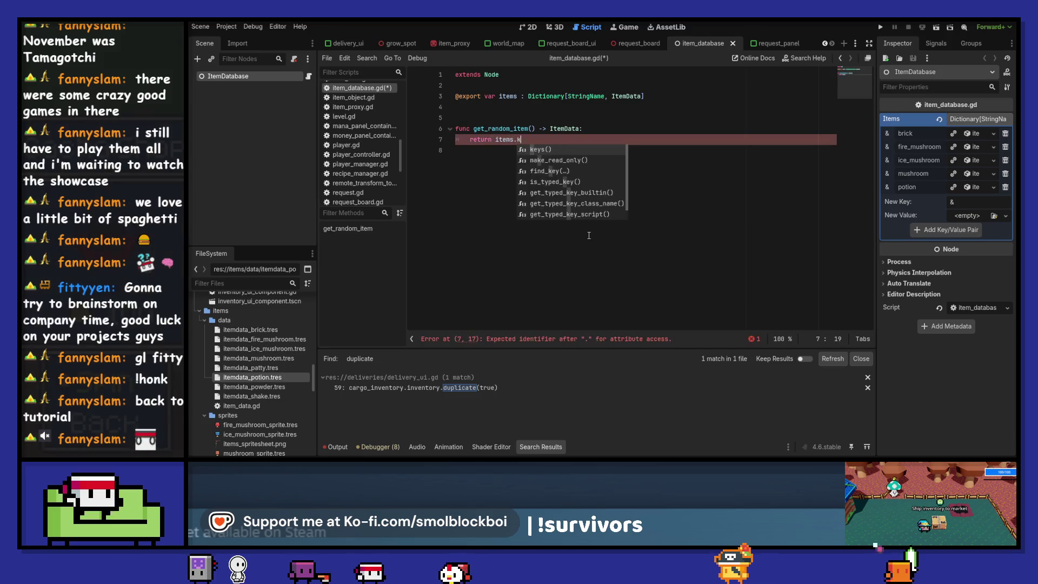
{"action": "key", "text": "Return"}
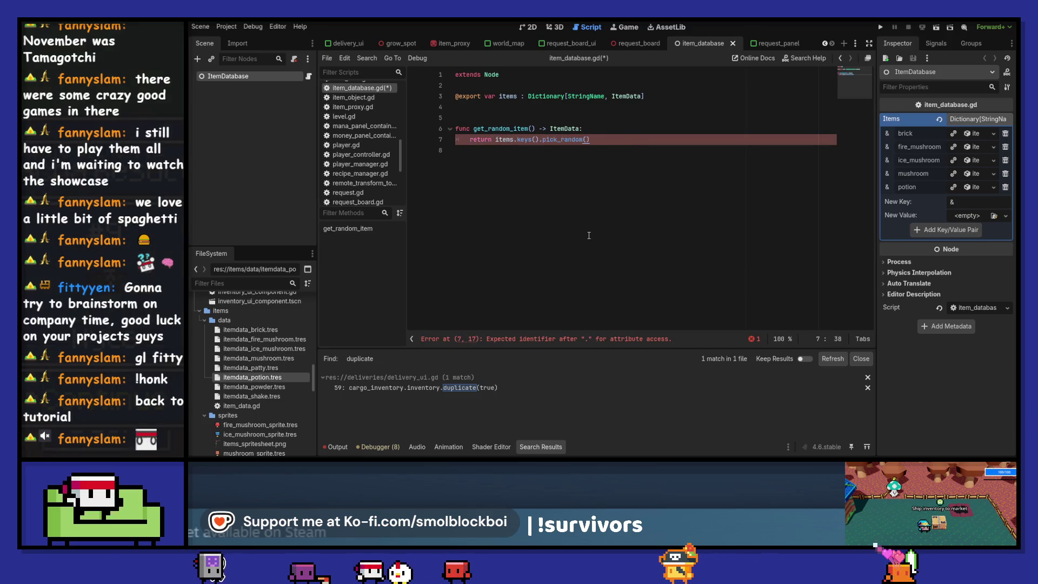
{"action": "key", "text": "ctrl+s"}
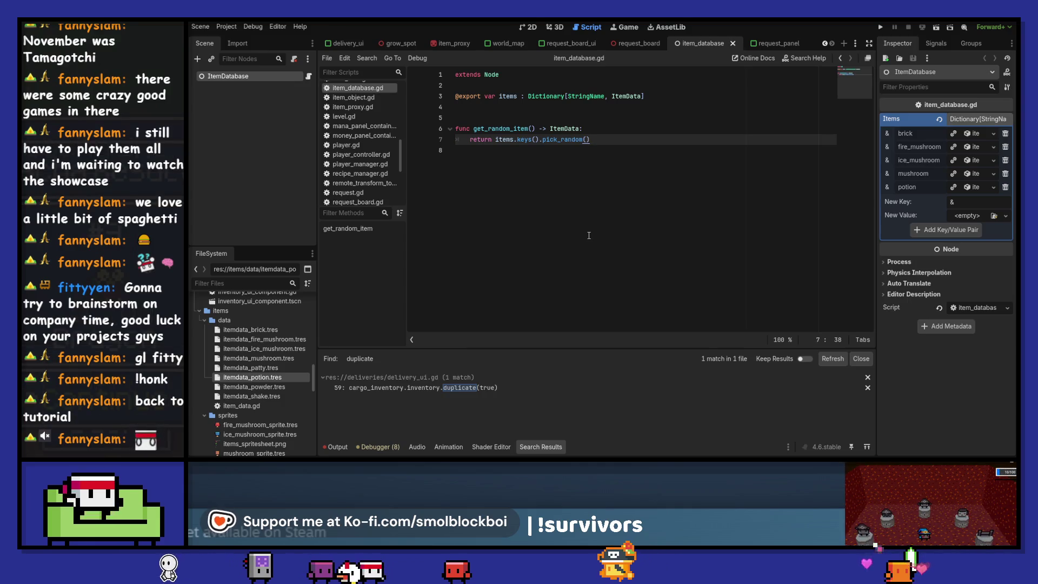
{"action": "left_click_drag", "start_coordinate": [474, 128], "coordinate": [536, 128]}
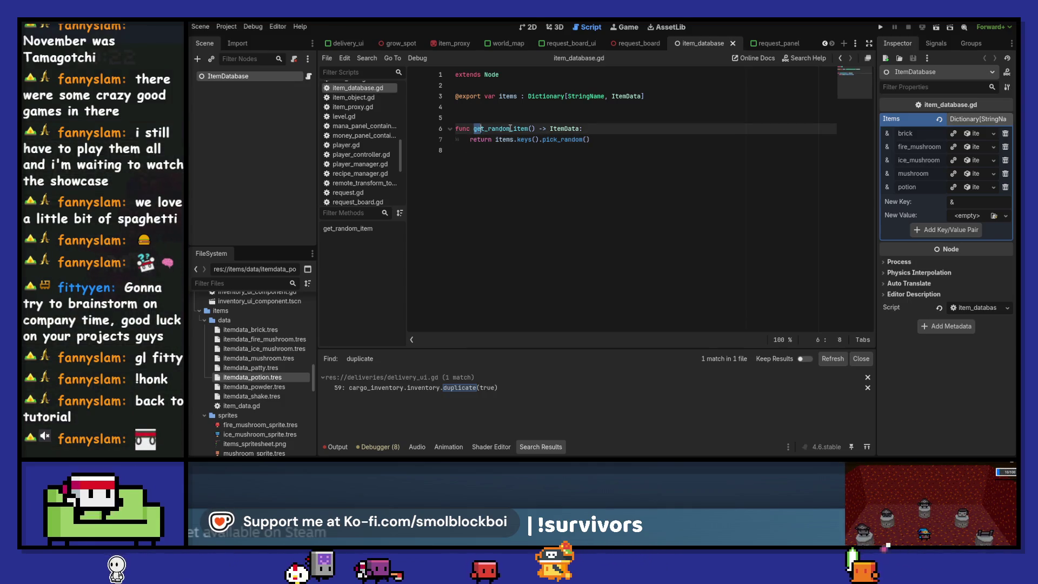
- Go to the items.keys().pick_random() lookup on line 15 of request_board_ui.gd
{"action": "left_click", "coordinate": [638, 42]}
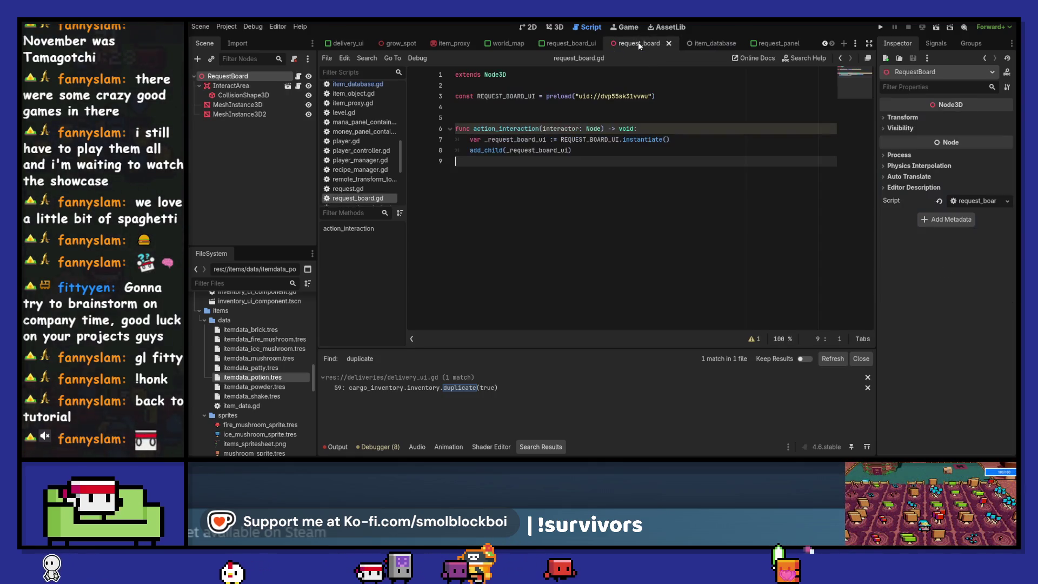
{"action": "left_click", "coordinate": [764, 45]}
{"action": "left_click", "coordinate": [556, 44]}
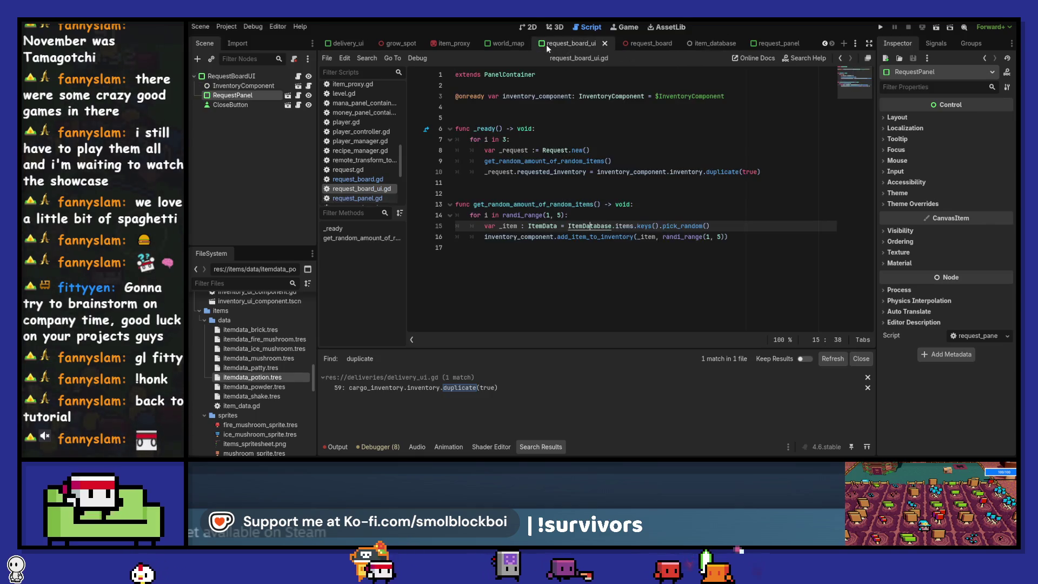
{"action": "left_click_drag", "start_coordinate": [557, 43], "coordinate": [735, 46]}
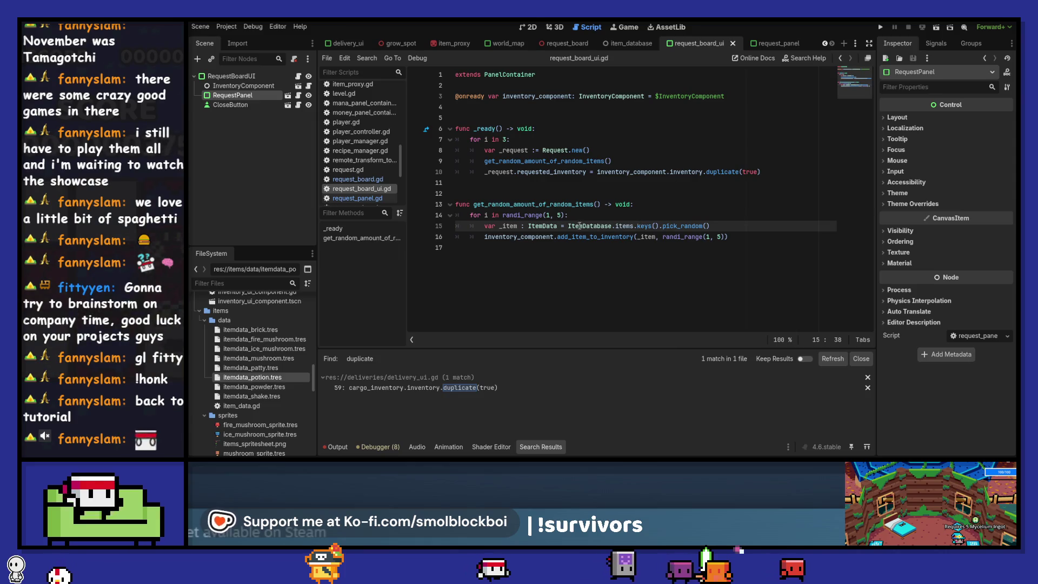
{"action": "left_click", "coordinate": [615, 228]}
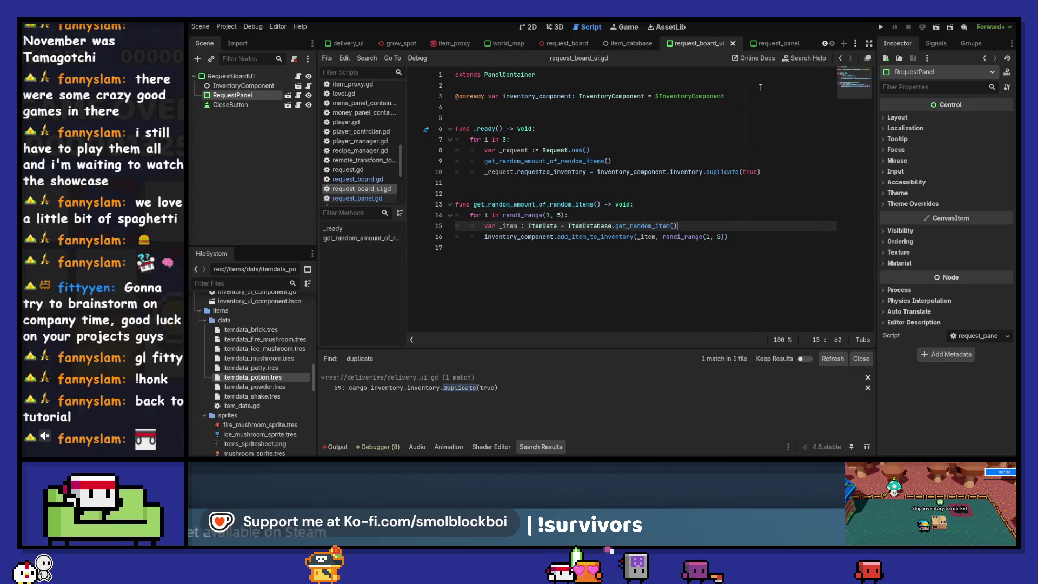
- Add an empty line to request_panel.gd and save all edited scripts
{"action": "left_click", "coordinate": [779, 45]}
{"action": "left_click", "coordinate": [673, 147]}
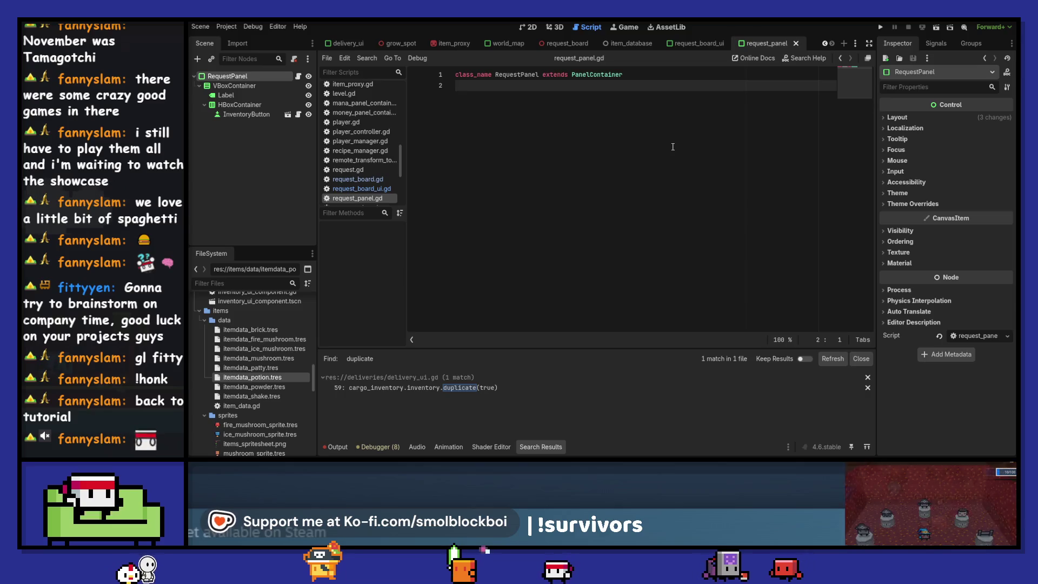
{"action": "key", "text": "Return"}
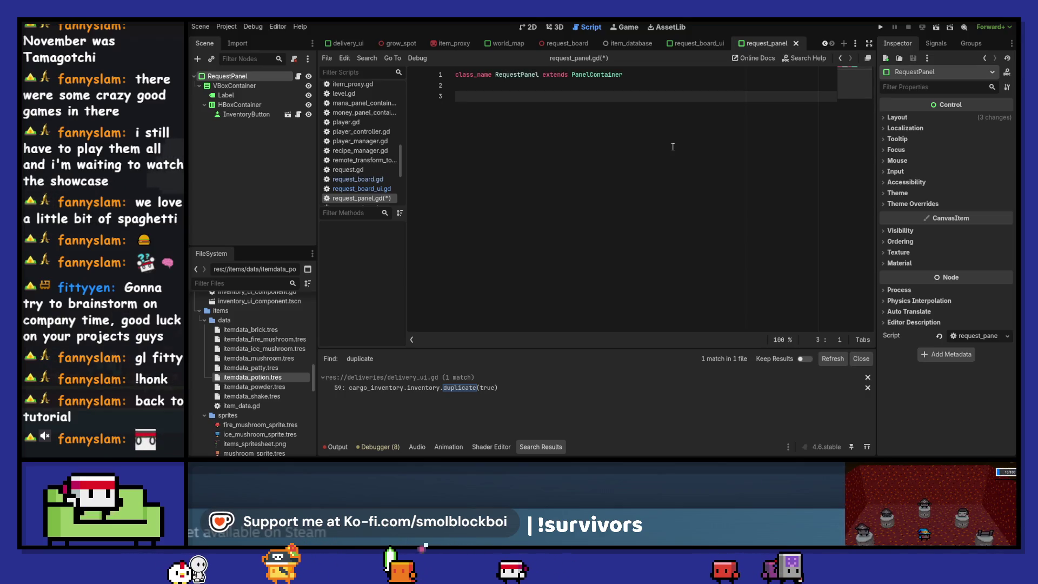
{"action": "left_click", "coordinate": [684, 45]}
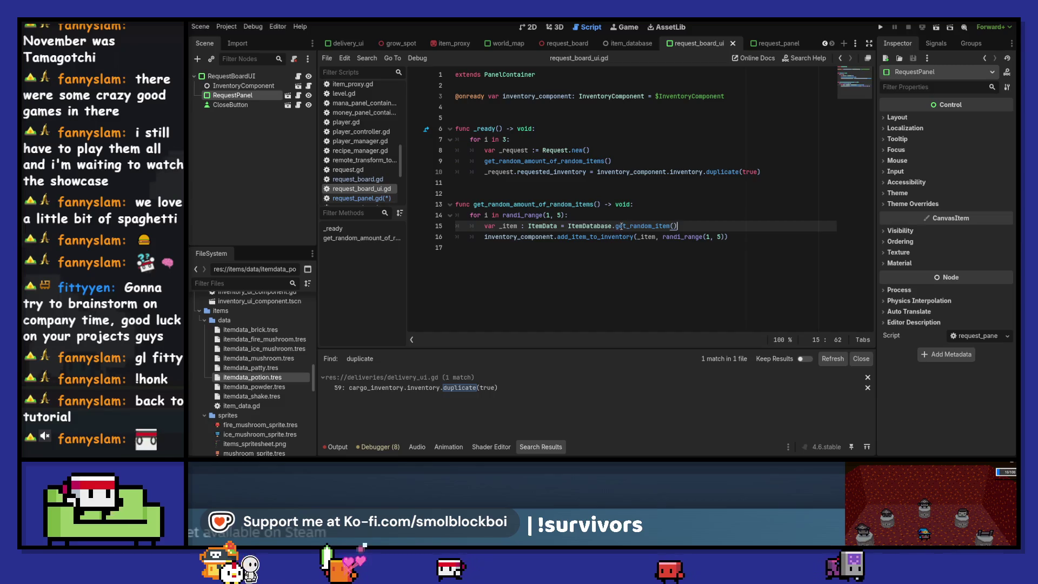
{"action": "mouse_move", "coordinate": [733, 237]}
{"action": "left_mouse_down"}
{"action": "mouse_move", "coordinate": [487, 223]}
{"action": "mouse_move", "coordinate": [457, 209]}
{"action": "left_mouse_up"}
{"action": "key", "text": "ctrl+s"}
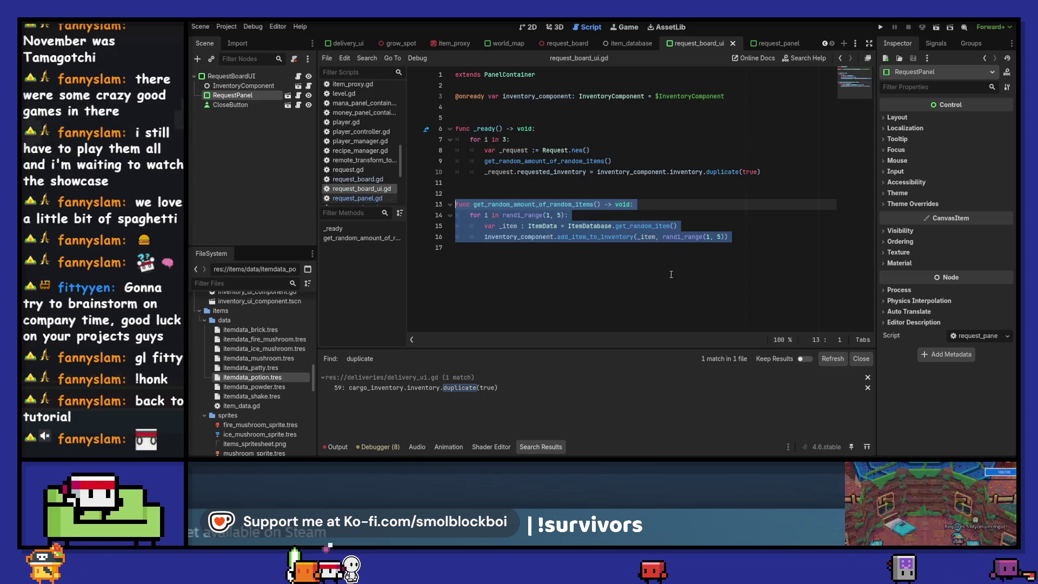
{"action": "left_click", "coordinate": [781, 46]}
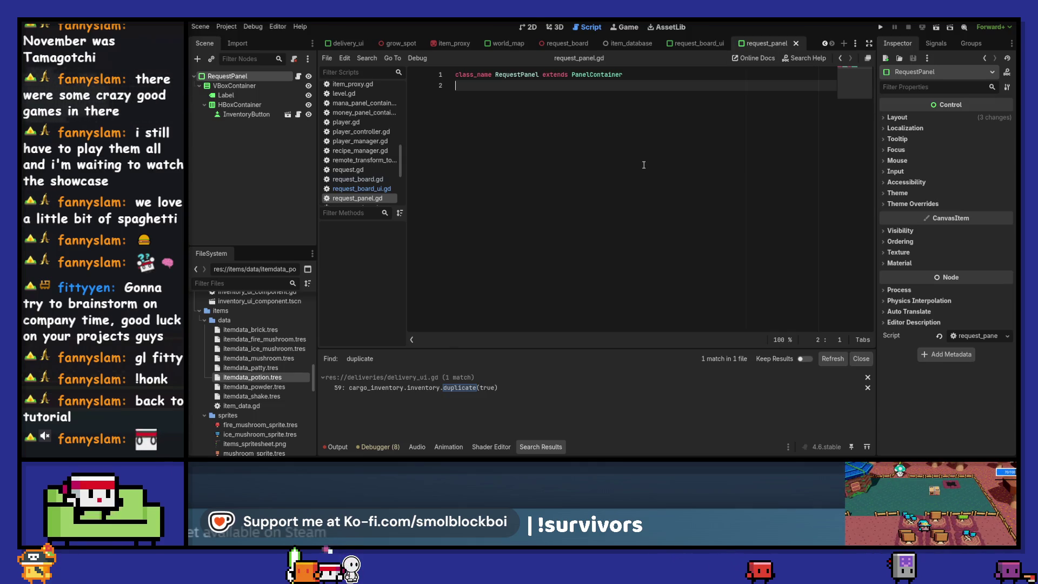
- Add inventory_component.tscn as a child scene under RequestPanel
{"action": "left_click", "coordinate": [211, 59]}
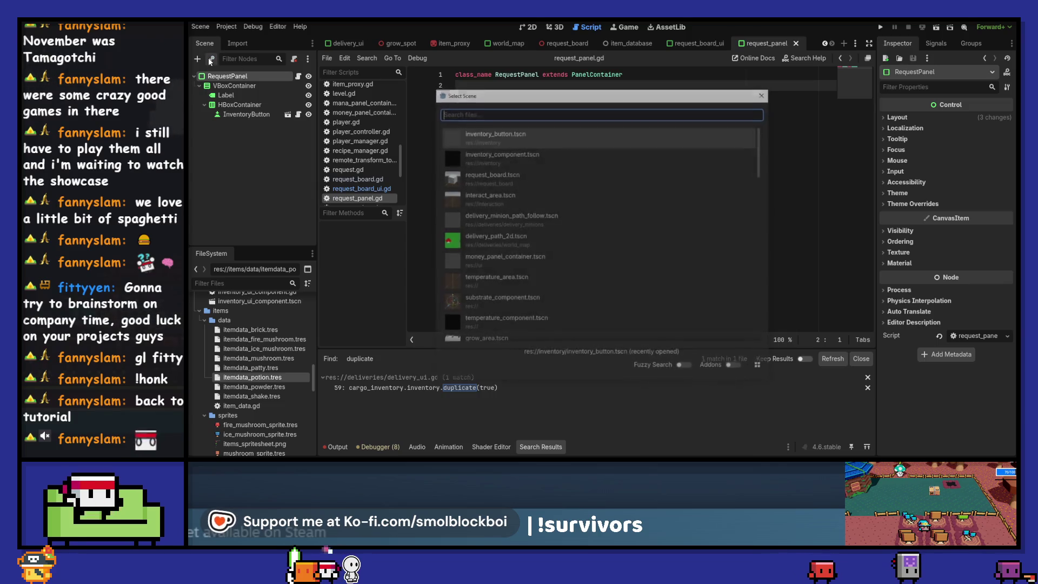
{"action": "type", "text": "inventory"}
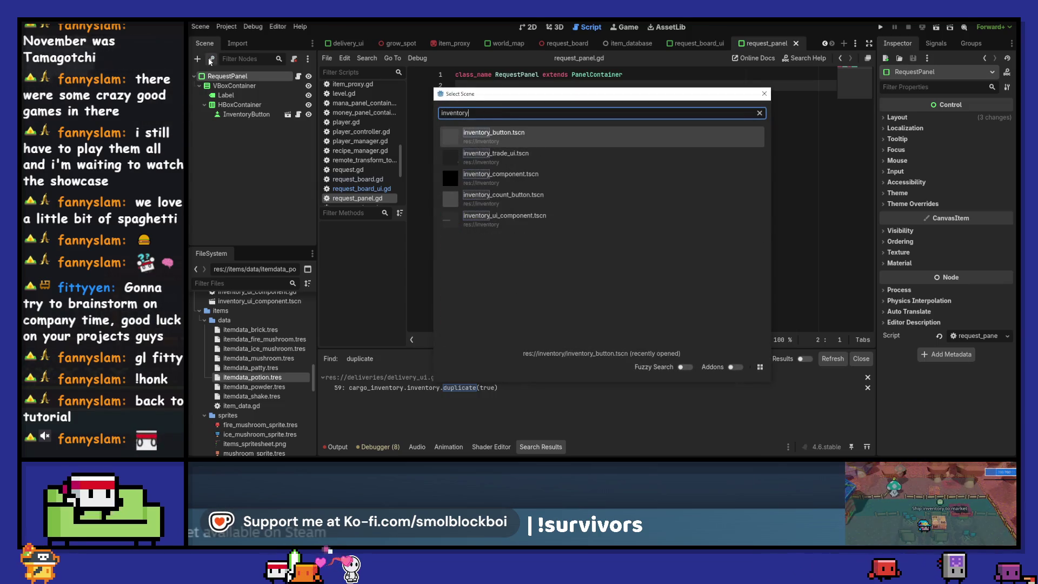
{"action": "key", "text": "Down"}
{"action": "key", "text": "Down"}
{"action": "key", "text": "Return"}
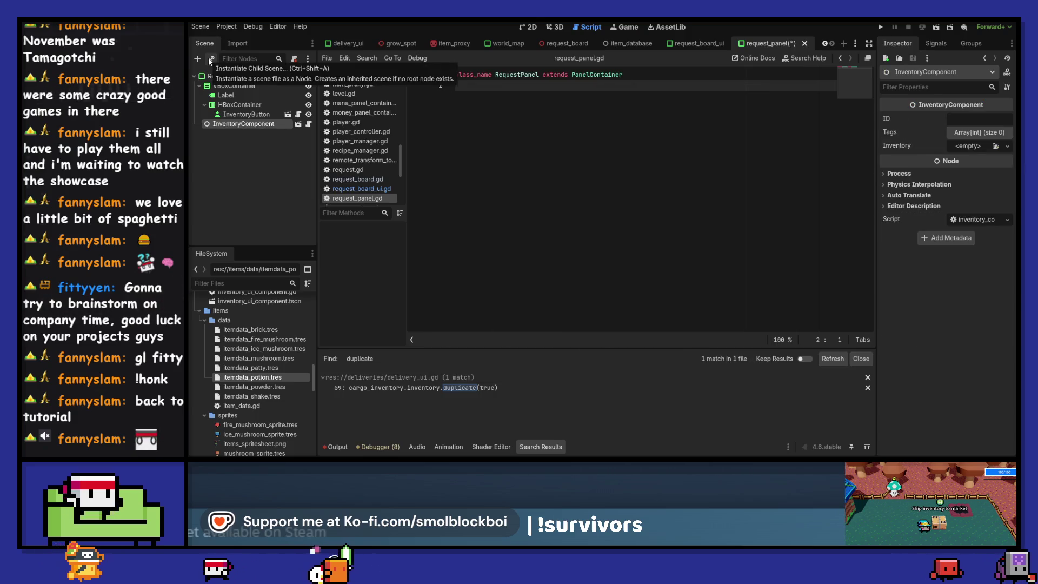
- Set the InventoryComponent ID to 'request' and save the request panel scene
{"action": "left_click", "coordinate": [977, 120]}
{"action": "type", "text": "request"}
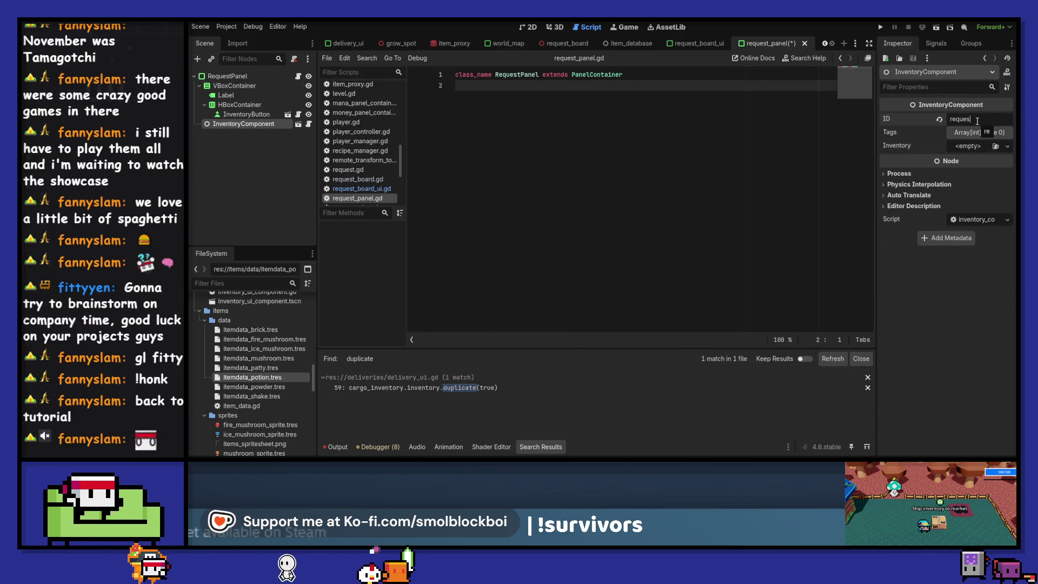
{"action": "key", "text": "ctrl+s"}
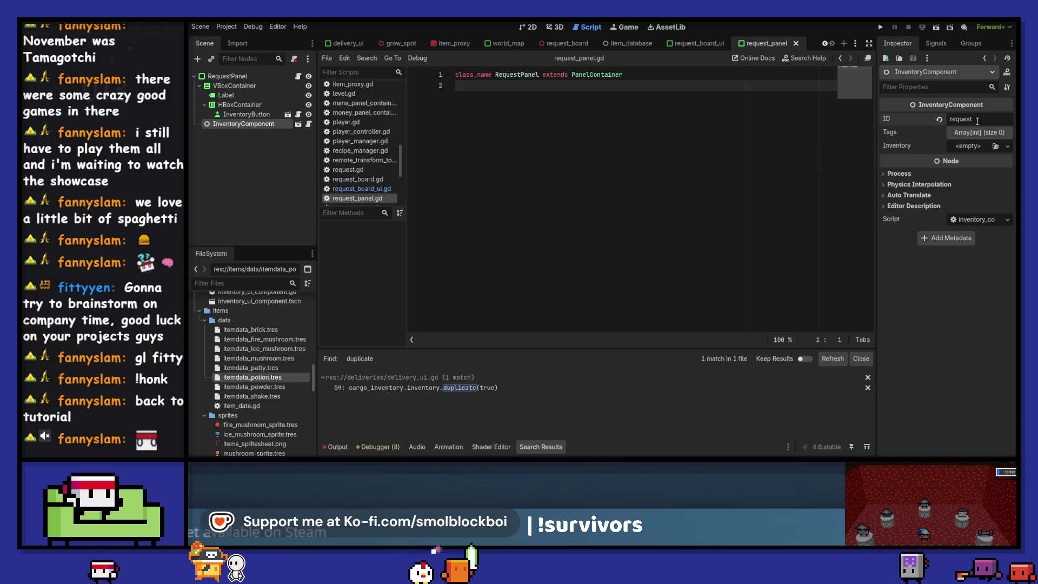
{"action": "left_click", "coordinate": [704, 48]}
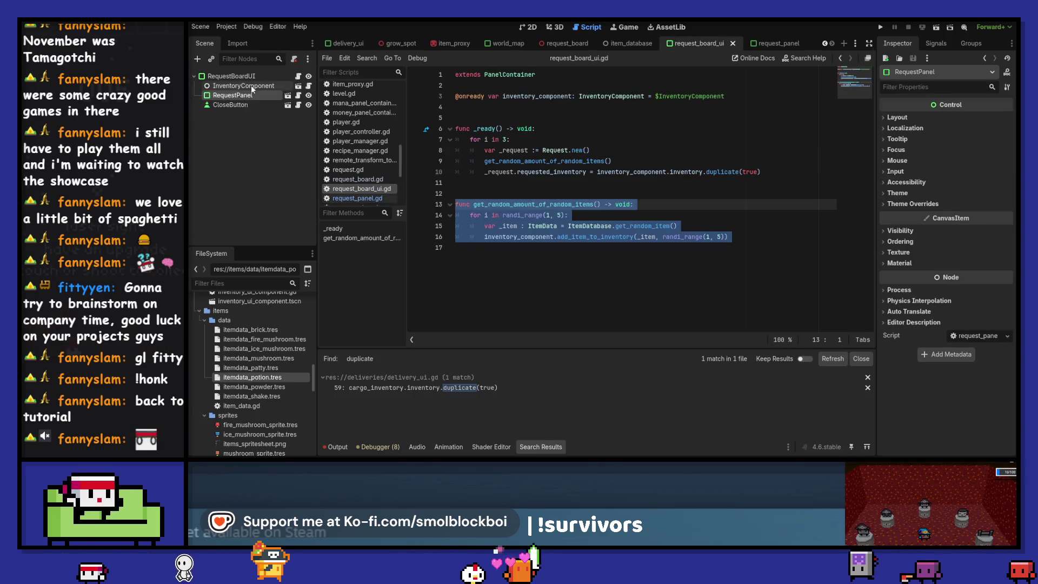
{"action": "left_click", "coordinate": [534, 110]}
{"action": "key", "text": "Up"}
{"action": "key", "text": "ctrl+x"}
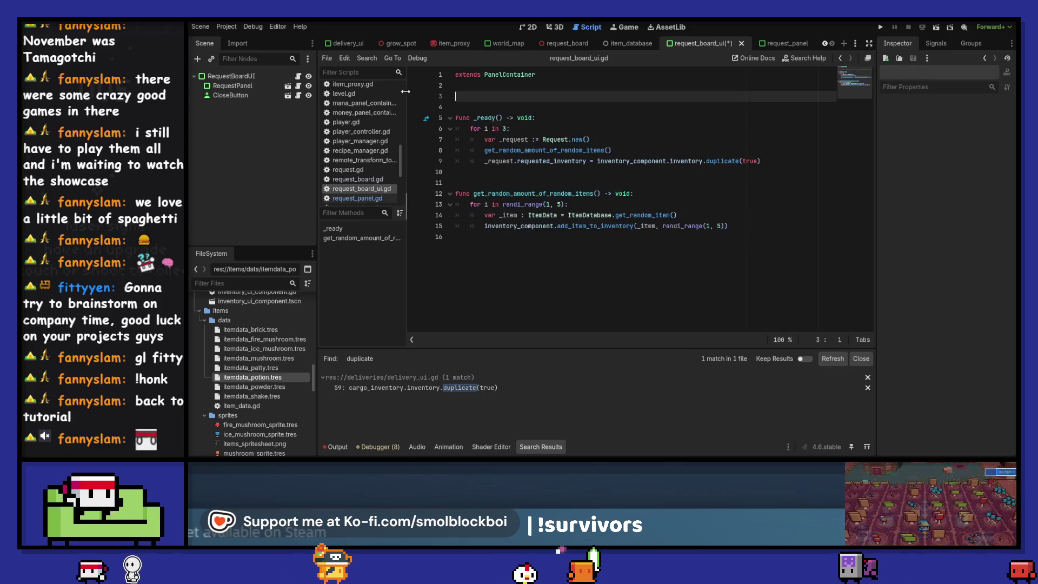
{"action": "key", "text": "BackSpace"}
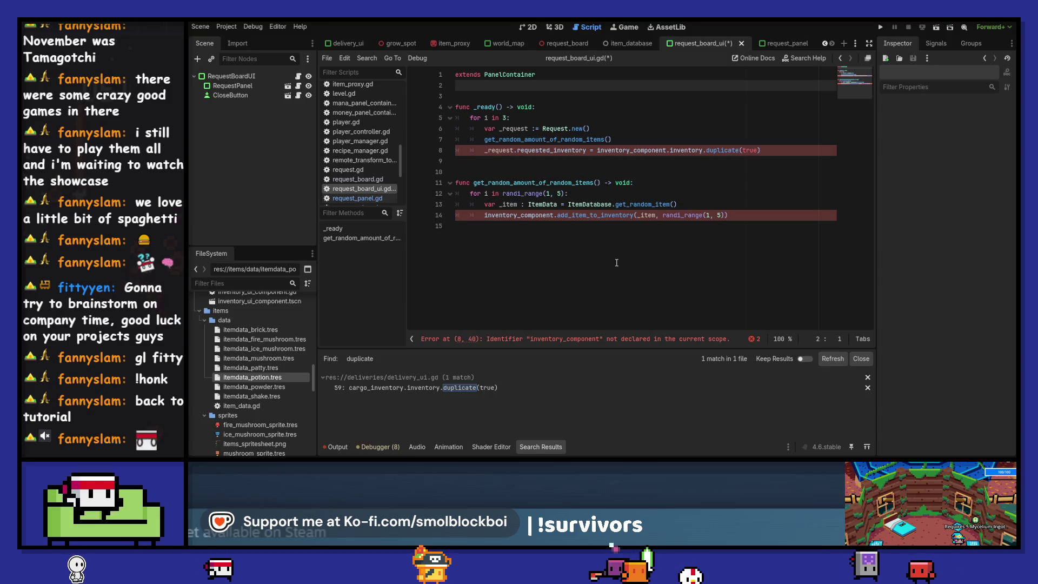
- Add a const REQUEST_PANEL preload of request_panel.tscn below extends
{"action": "mouse_move", "coordinate": [616, 262]}
{"action": "left_mouse_down"}
{"action": "mouse_move", "coordinate": [486, 183]}
{"action": "mouse_move", "coordinate": [471, 118]}
{"action": "mouse_move", "coordinate": [483, 128]}
{"action": "left_mouse_up"}
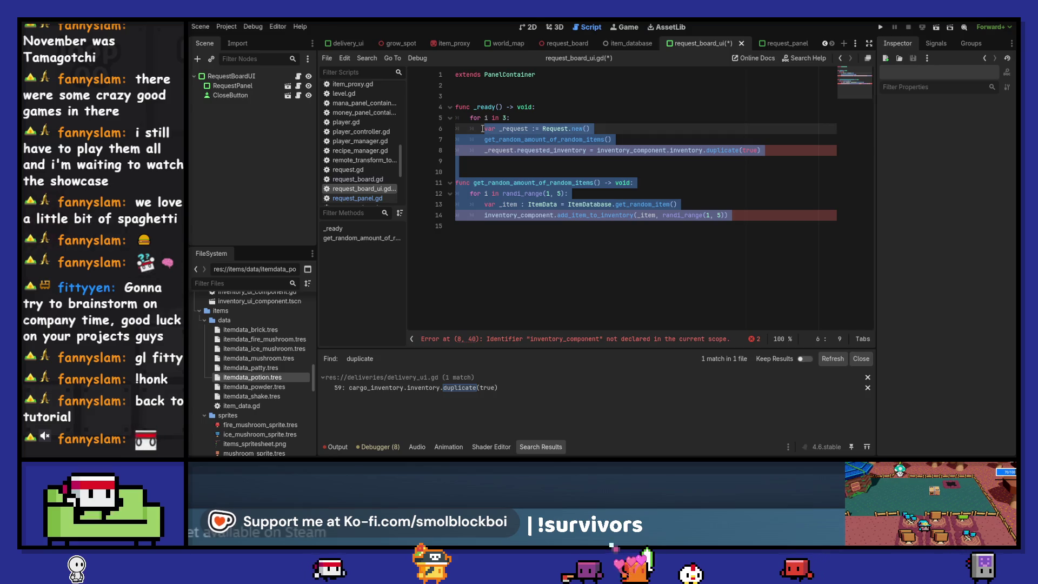
{"action": "left_click", "coordinate": [486, 96]}
{"action": "key", "text": "Return"}
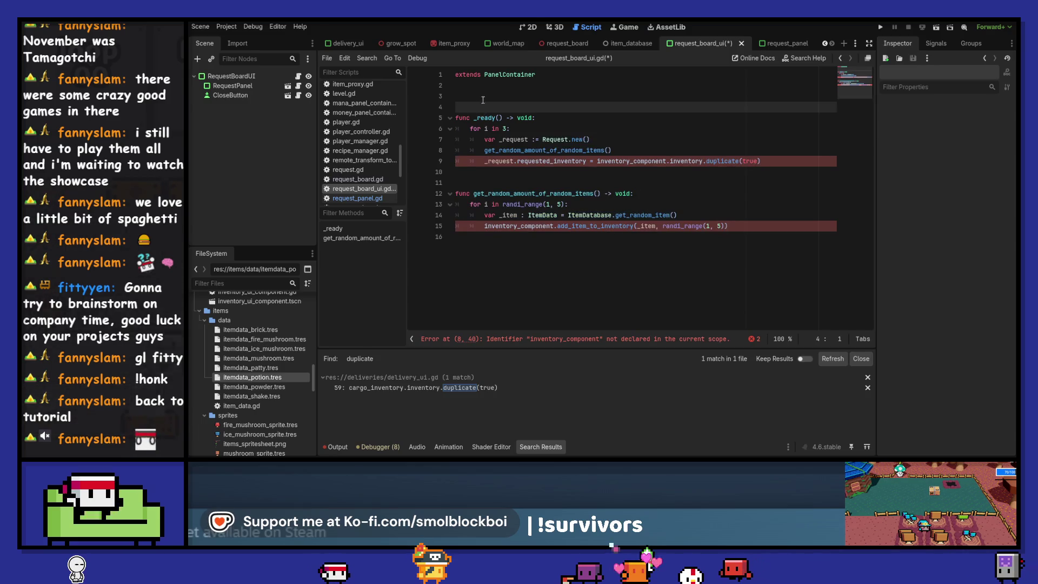
{"action": "key", "text": "Up"}
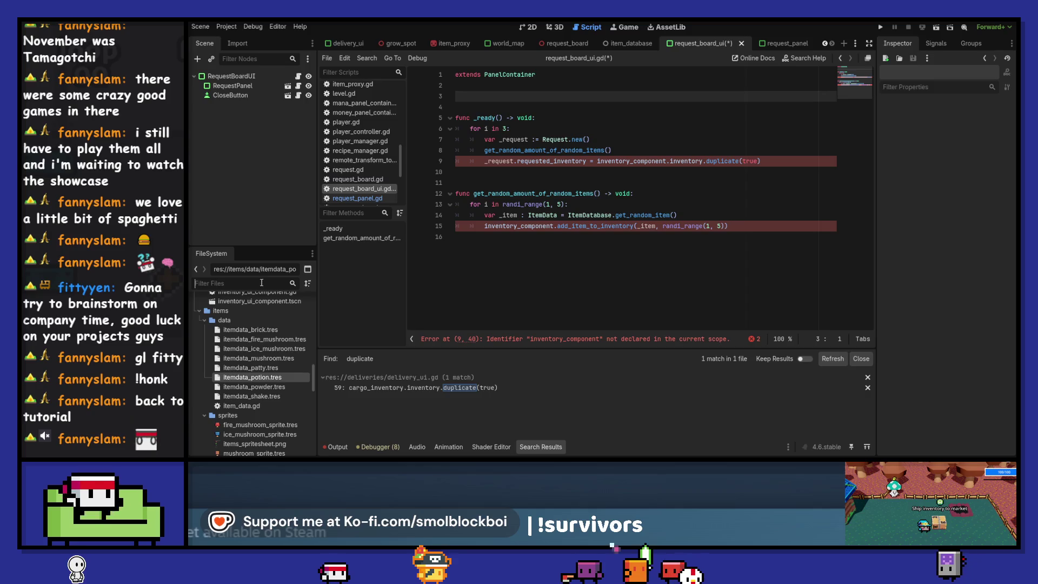
{"action": "type", "text": "requy"}
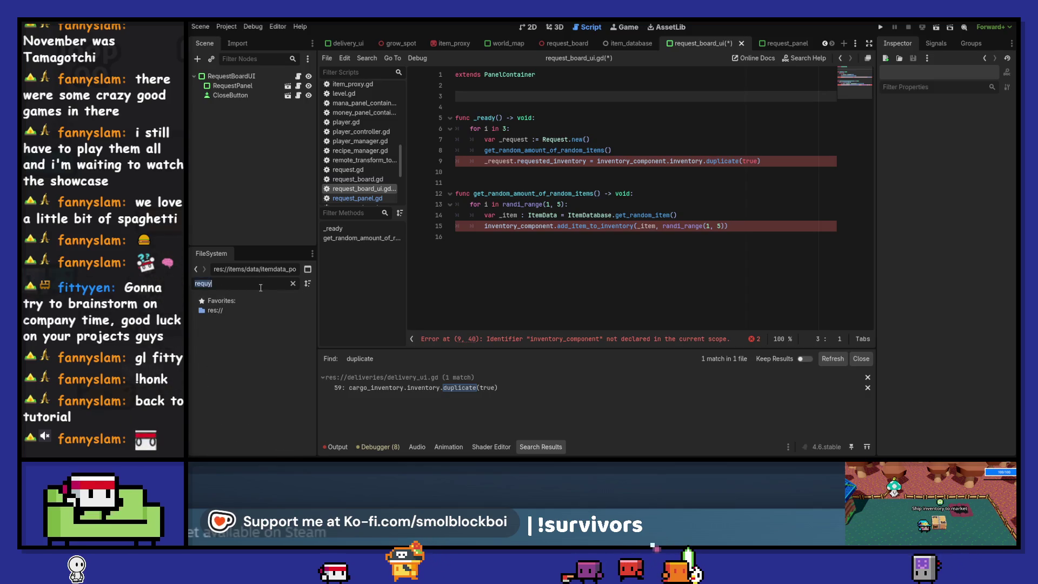
{"action": "key", "text": "BackSpace"}
{"action": "type", "text": "est"}
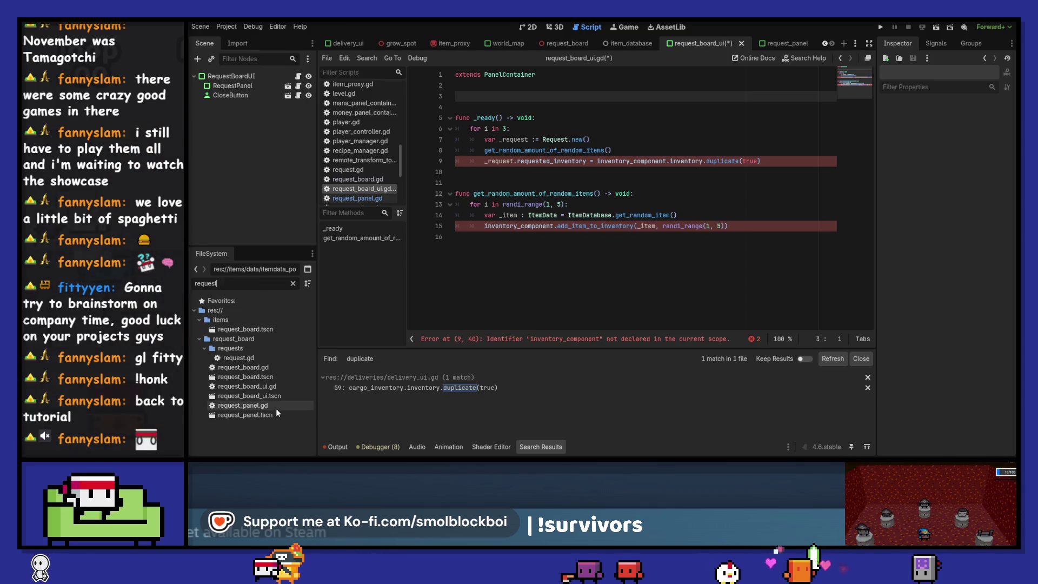
{"action": "mouse_move", "coordinate": [275, 414]}
{"action": "left_mouse_down"}
{"action": "mouse_move", "coordinate": [379, 243]}
{"action": "mouse_move", "coordinate": [498, 99]}
{"action": "left_mouse_up"}
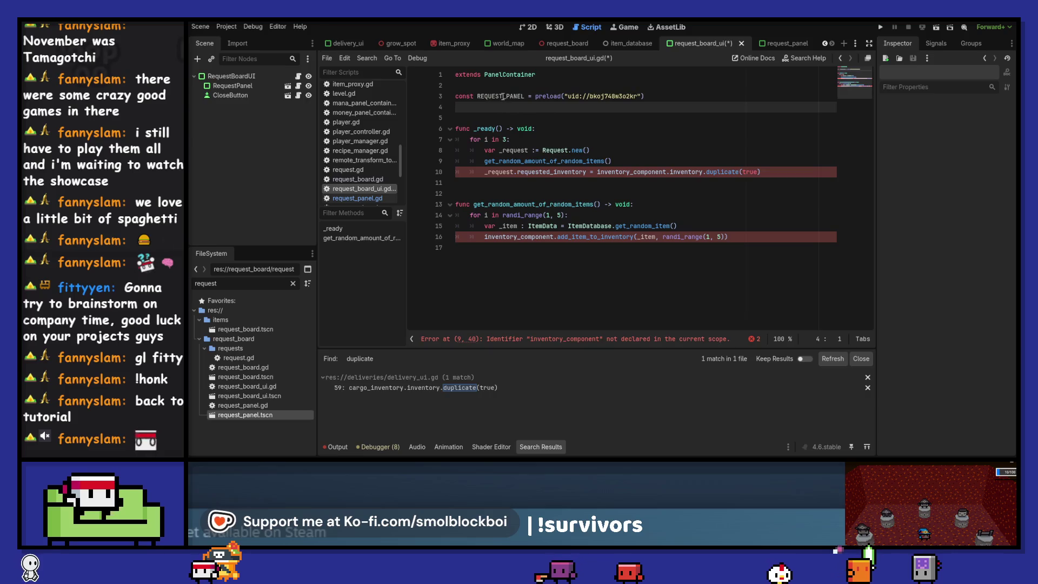
{"action": "left_click", "coordinate": [546, 287]}
- Replace the loop body with REQUEST_PANEL.instantiate() and save the script
{"action": "left_click_drag", "start_coordinate": [546, 286], "coordinate": [542, 150]}
{"action": "type", "text": "REQUEST_PANEL.ins"}
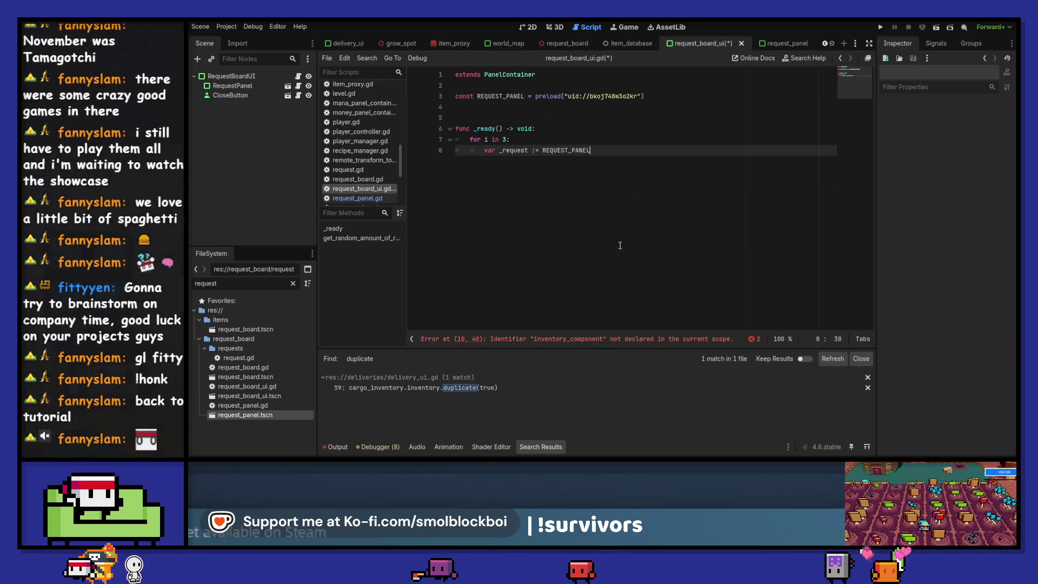
{"action": "key", "text": "Return"}
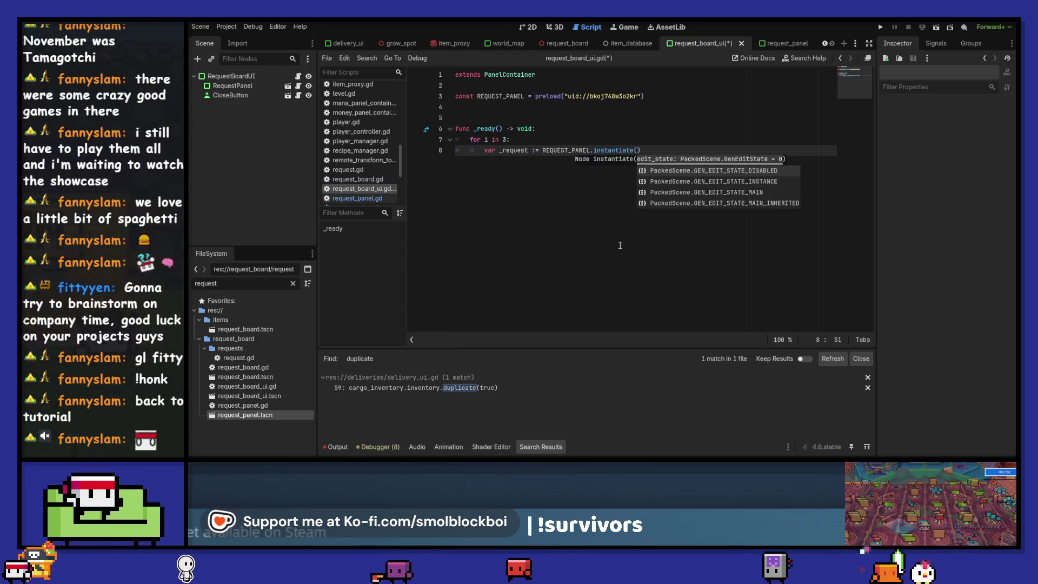
{"action": "type", "text": ")"}
{"action": "key", "text": "Return"}
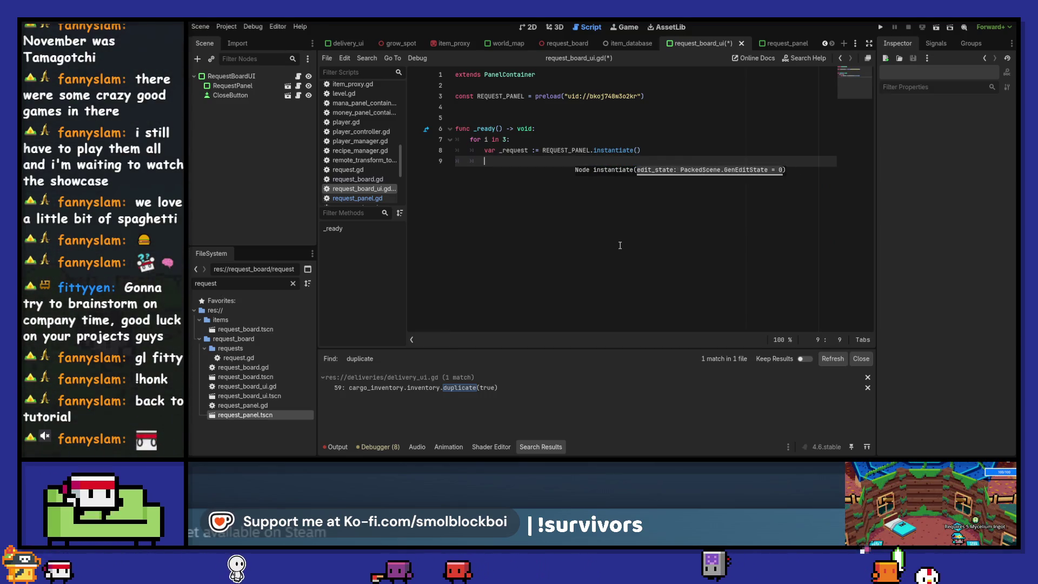
{"action": "key", "text": "ctrl+s"}
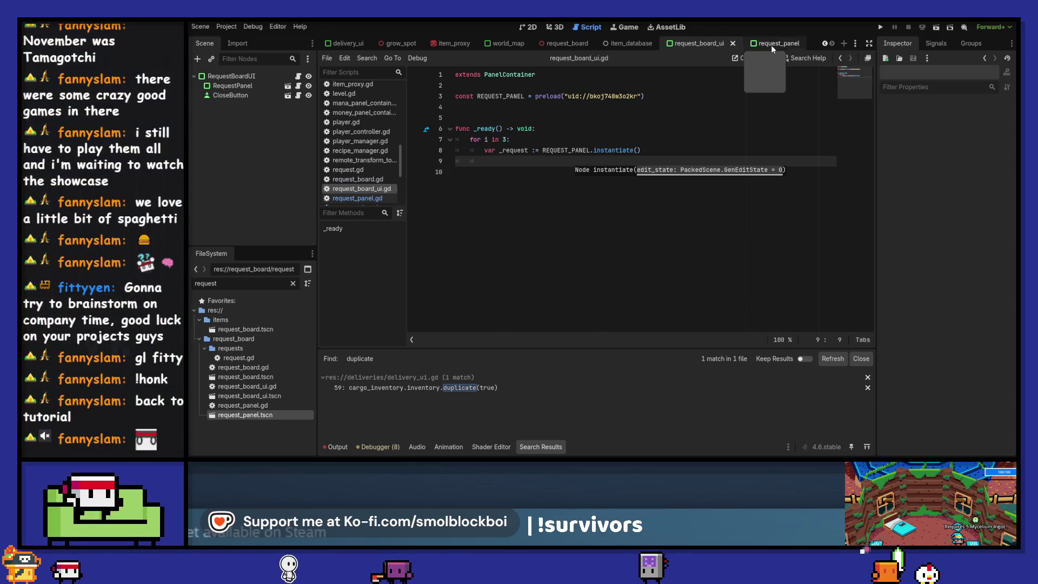
{"action": "left_click", "coordinate": [771, 43]}
{"action": "key", "text": "ctrl+Tab"}
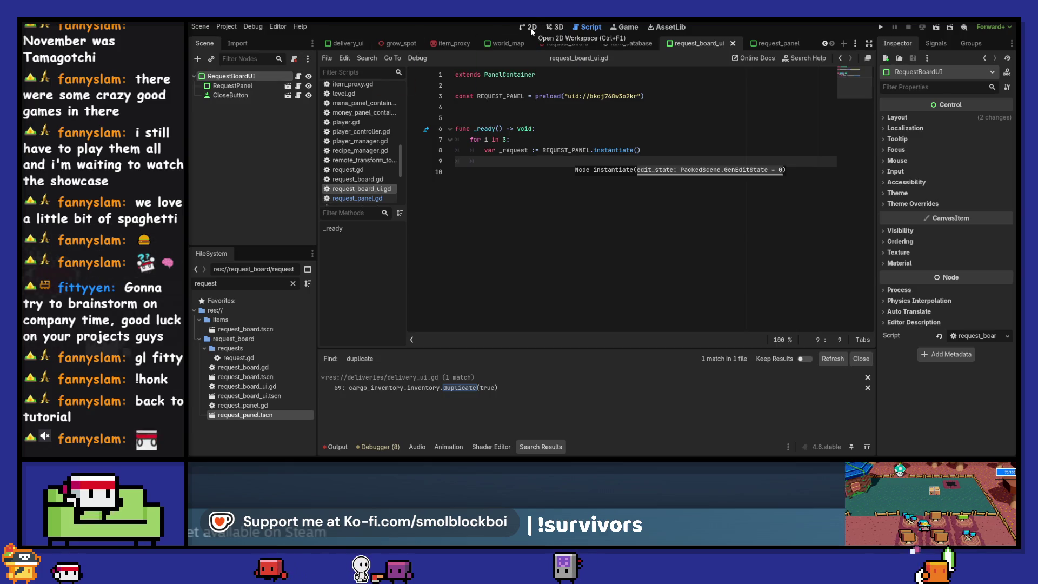
- Inspect the request panel scene's VBoxContainer in 2D, then return to the board scene
{"action": "left_click", "coordinate": [531, 28]}
{"action": "left_click", "coordinate": [288, 86]}
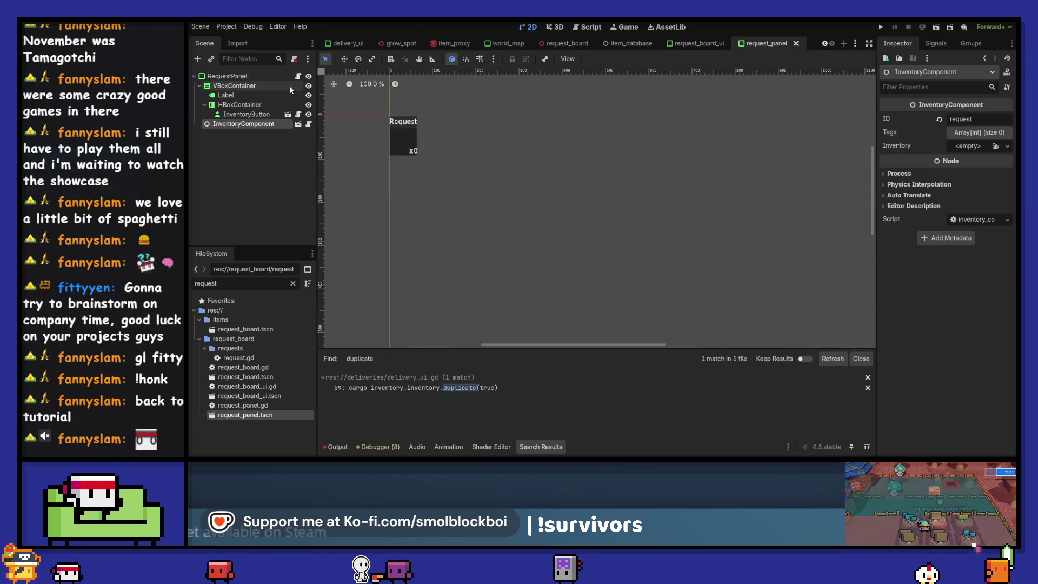
{"action": "left_click", "coordinate": [269, 88]}
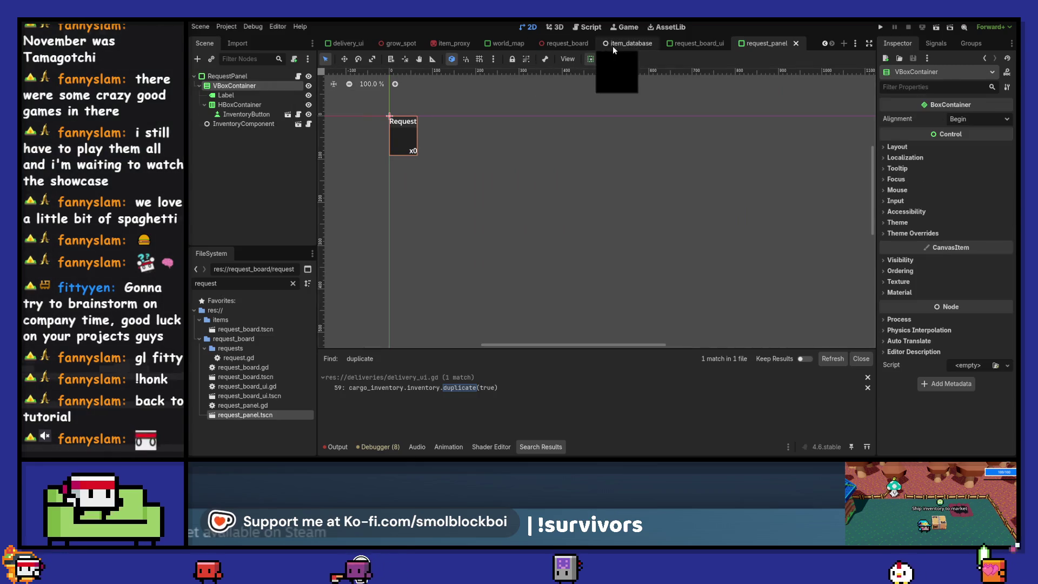
{"action": "left_click", "coordinate": [696, 43]}
- Add an HBoxContainer and move RequestPanel inside it
{"action": "left_click", "coordinate": [199, 62]}
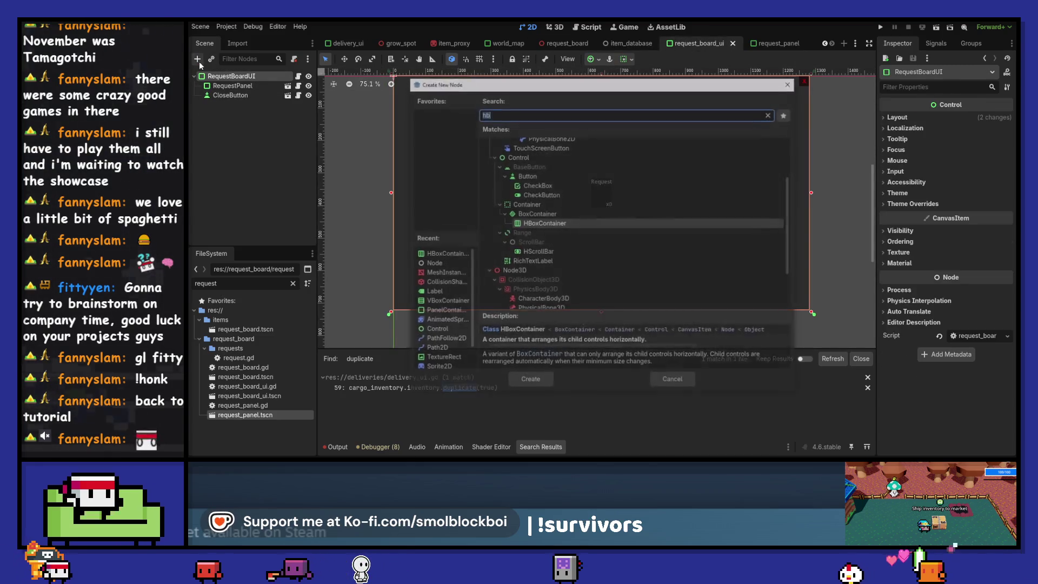
{"action": "type", "text": "hbox"}
{"action": "key", "text": "Return"}
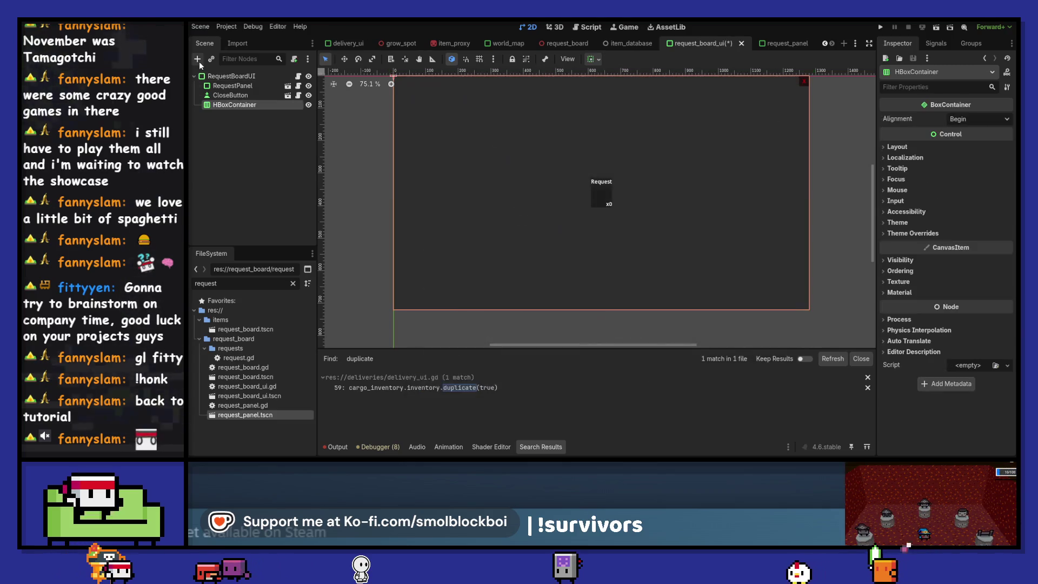
{"action": "left_click_drag", "start_coordinate": [235, 104], "coordinate": [240, 84]}
- Rename the HBoxContainer to RequestHBox and make it accessible by unique name
{"action": "left_click", "coordinate": [240, 85]}
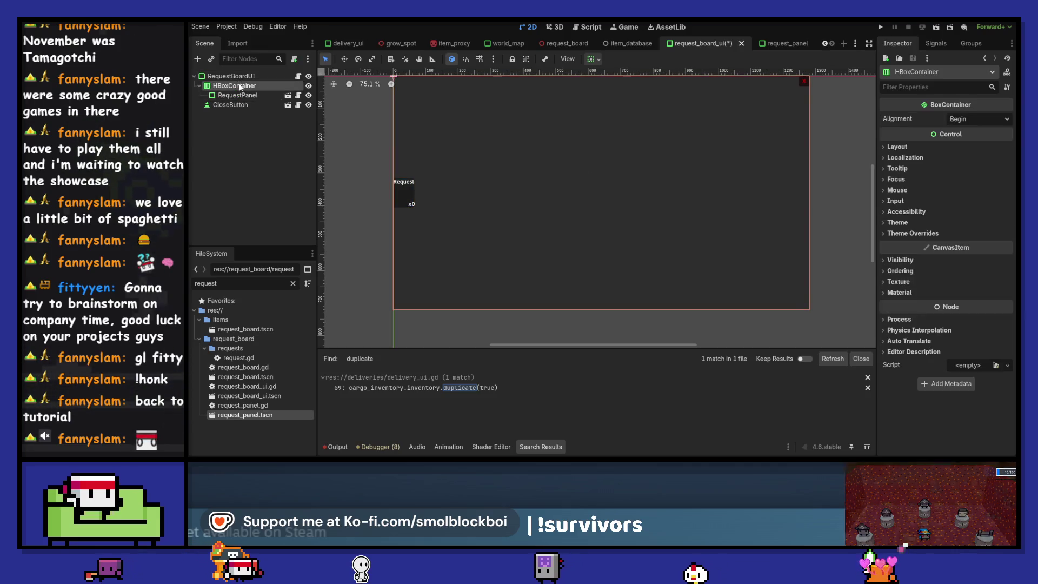
{"action": "double_click", "coordinate": [239, 84]}
{"action": "type", "text": "Request"}
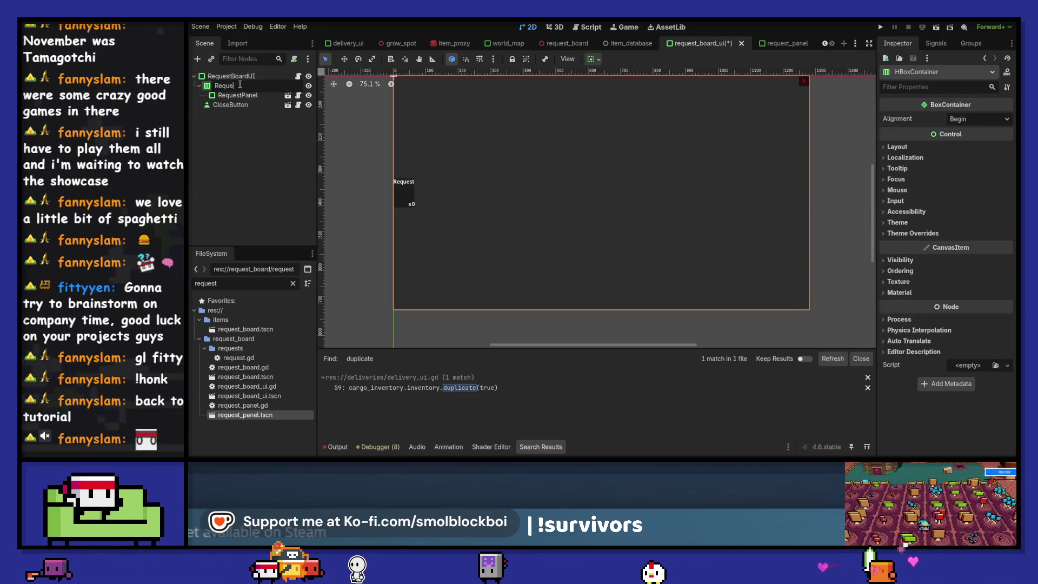
{"action": "type", "text": "L"}
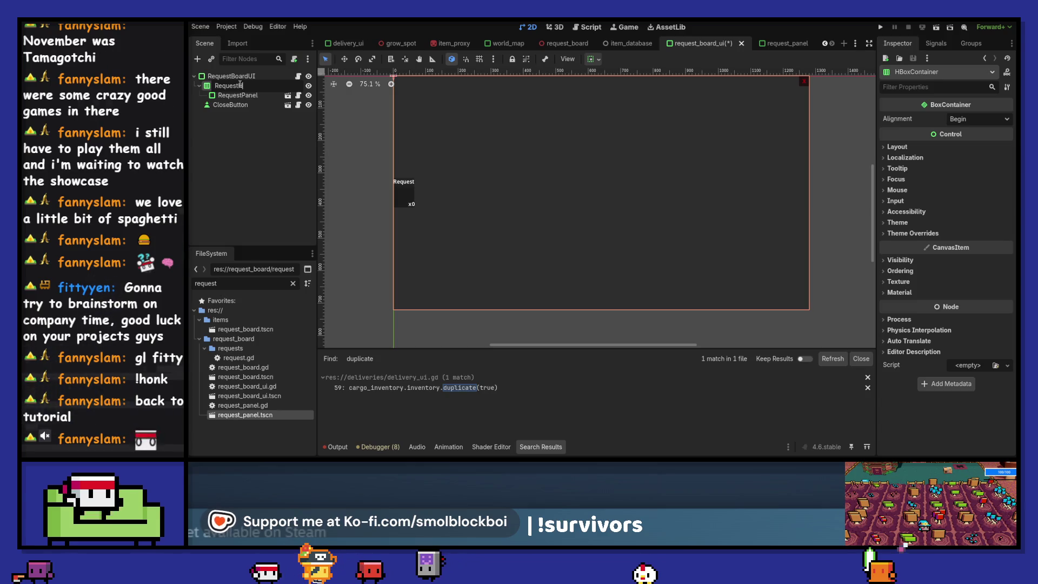
{"action": "type", "text": "x"}
{"action": "key", "text": "Return"}
{"action": "right_click", "coordinate": [239, 85]}
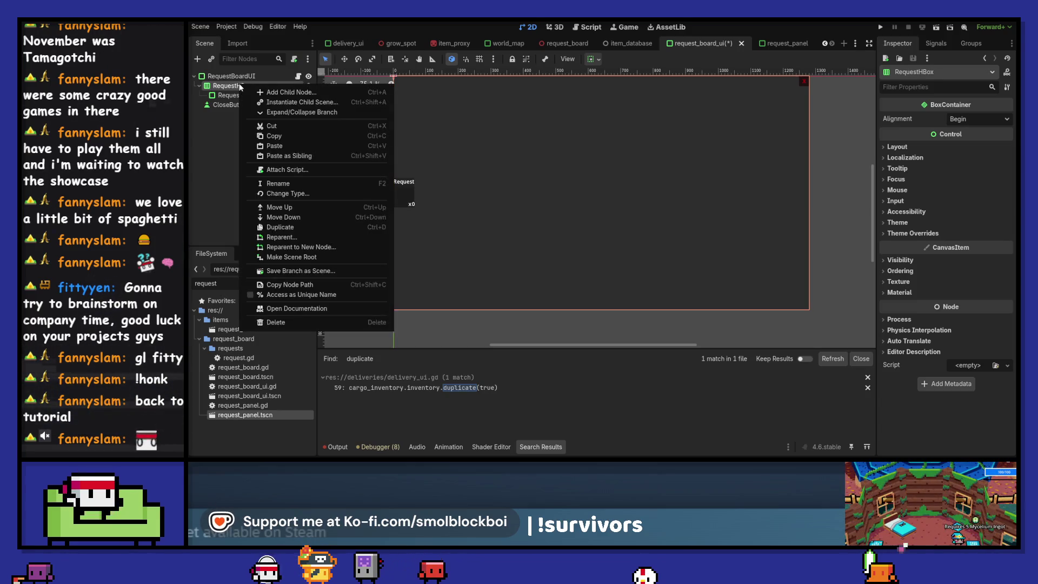
{"action": "key", "text": "Escape"}
{"action": "left_click", "coordinate": [298, 76]}
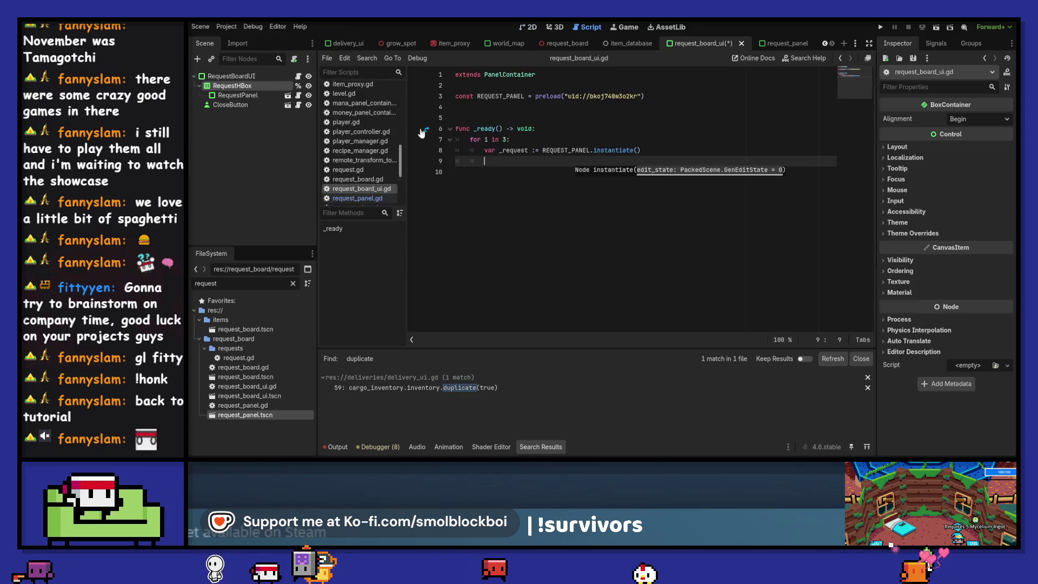
{"action": "left_click", "coordinate": [484, 112]}
{"action": "mouse_move", "coordinate": [239, 86]}
{"action": "left_mouse_down"}
{"action": "mouse_move", "coordinate": [579, 111]}
{"action": "mouse_move", "coordinate": [504, 106]}
{"action": "left_mouse_up"}
{"action": "key", "text": "ctrl+s"}
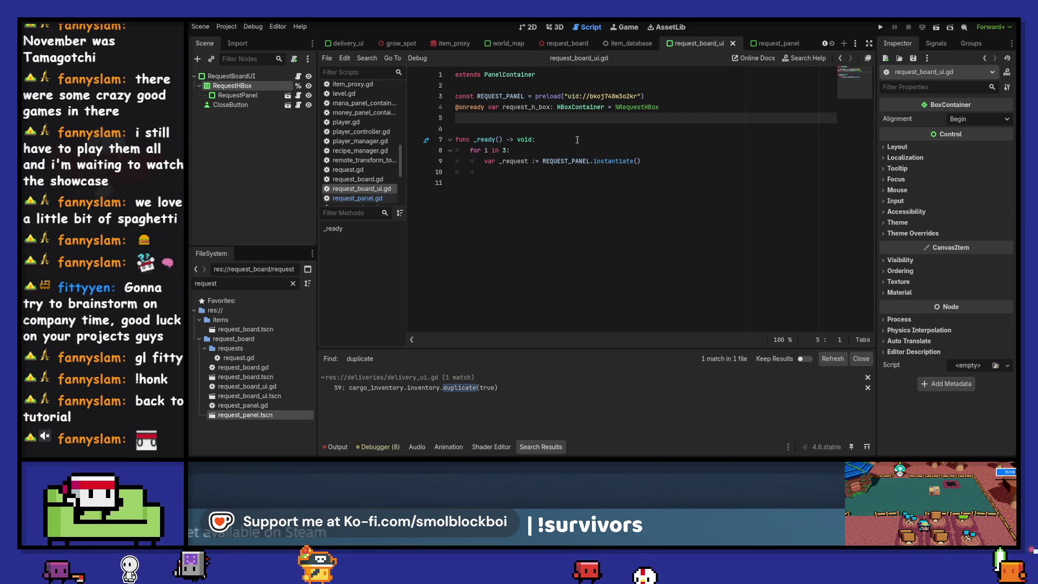
- Delete the placeholder RequestPanel and center the contents of RequestHBox
{"action": "left_click", "coordinate": [241, 96]}
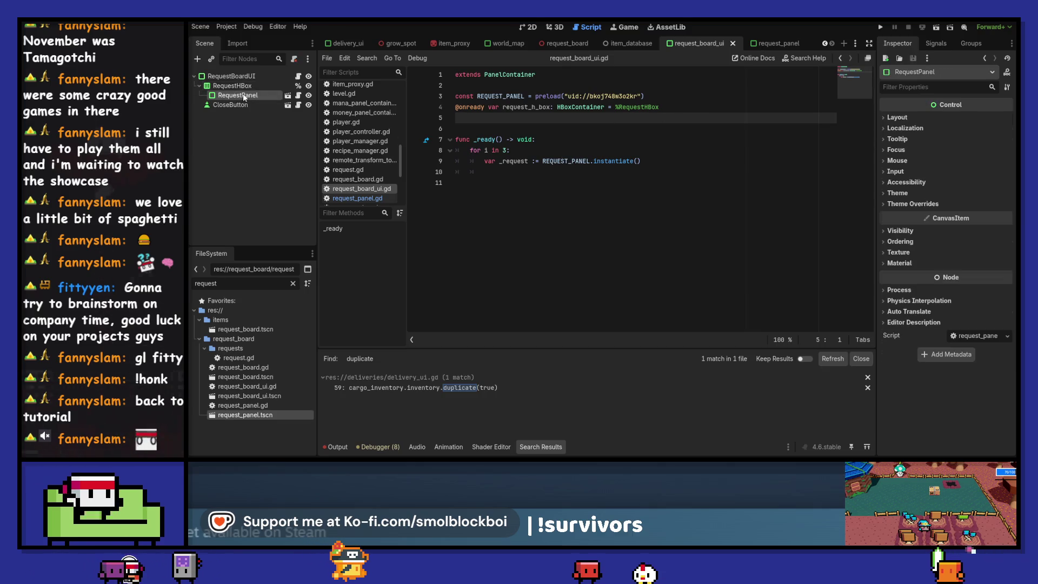
{"action": "key", "text": "Delete"}
{"action": "key", "text": "Return"}
{"action": "left_click", "coordinate": [246, 87]}
{"action": "key", "text": "ctrl+s"}
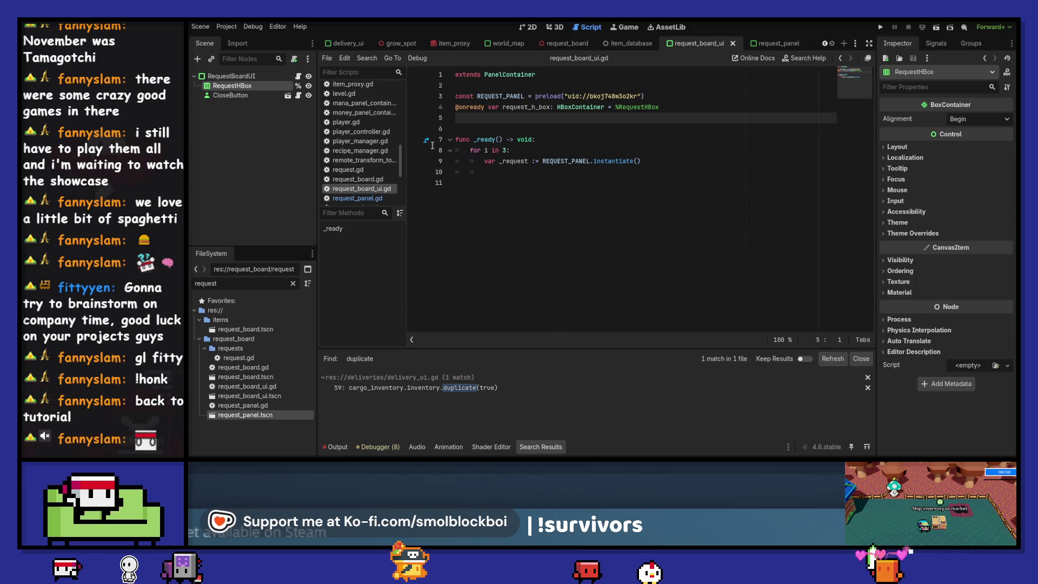
{"action": "left_click", "coordinate": [974, 119]}
{"action": "left_click", "coordinate": [959, 136]}
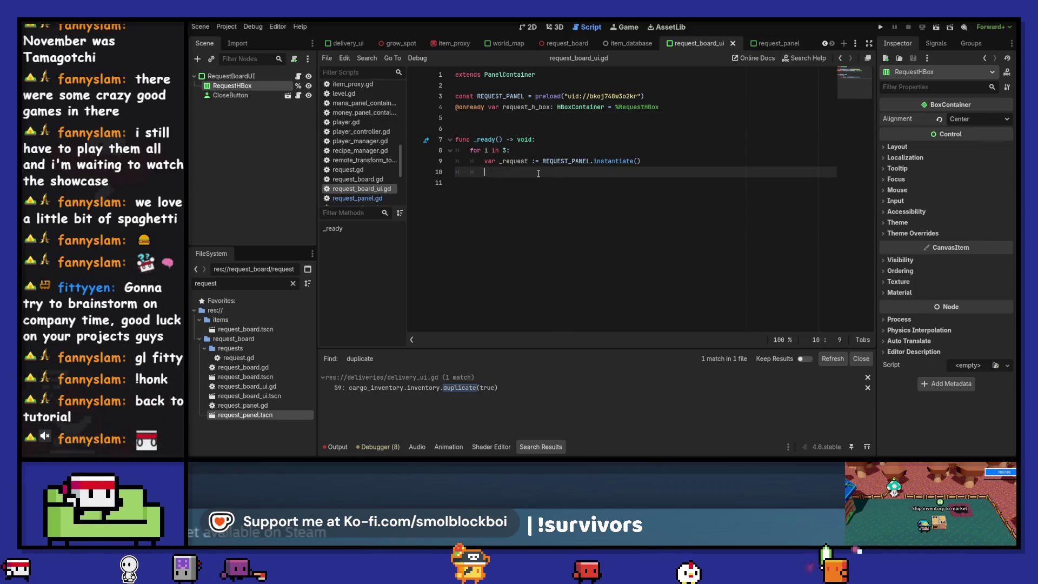
- Add request_h_box.add_child(_request_panel) inside the for loop
{"action": "left_click", "coordinate": [519, 172]}
{"action": "double_click", "coordinate": [526, 107]}
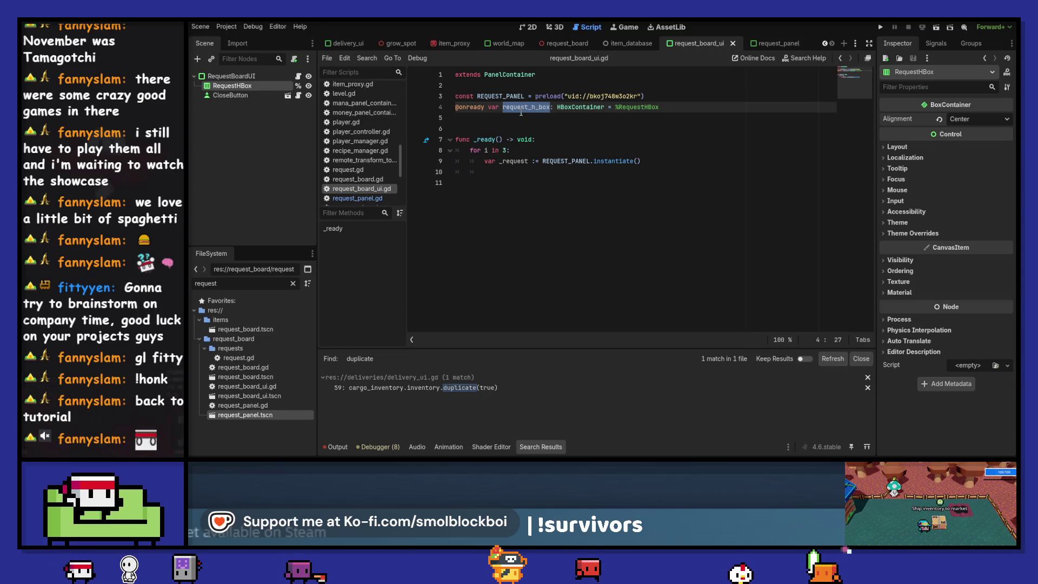
{"action": "key", "text": "ctrl+c"}
{"action": "left_click", "coordinate": [649, 96]}
{"action": "key", "text": "Return"}
{"action": "left_click", "coordinate": [541, 182]}
{"action": "key", "text": "ctrl+v"}
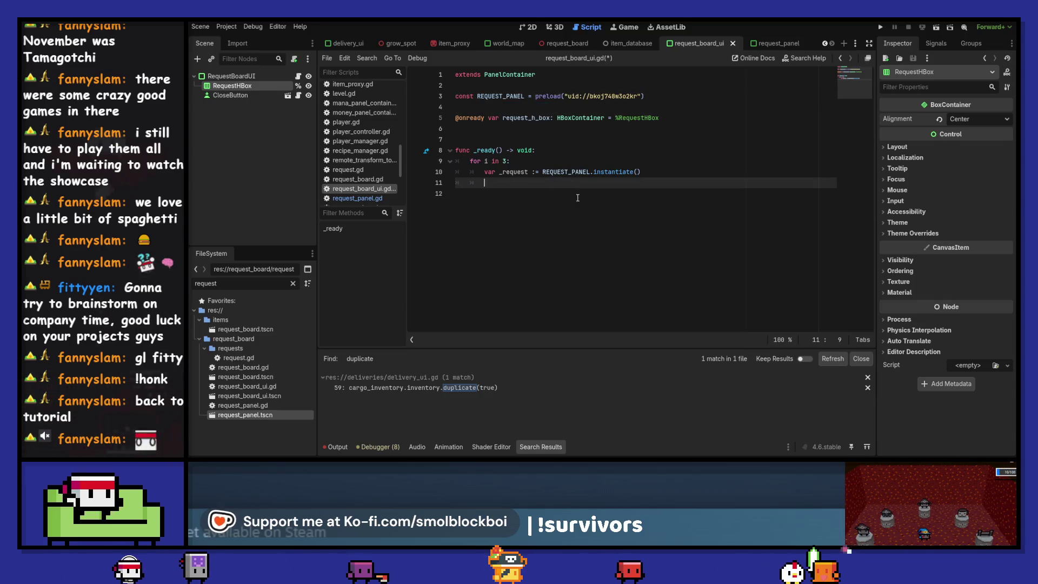
{"action": "type", "text": ".add"}
{"action": "key", "text": "Return"}
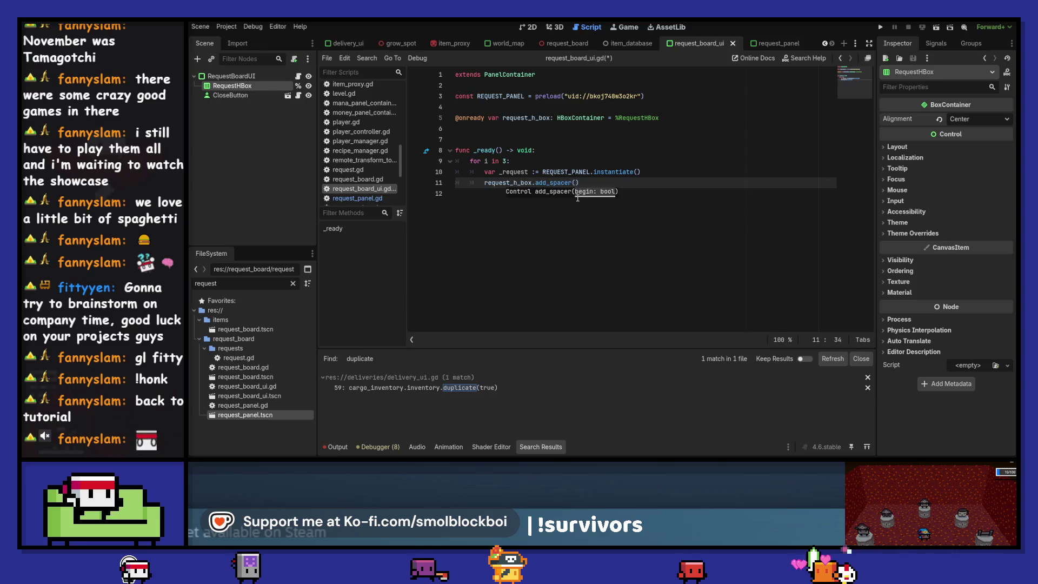
{"action": "type", "text": "add_chi"}
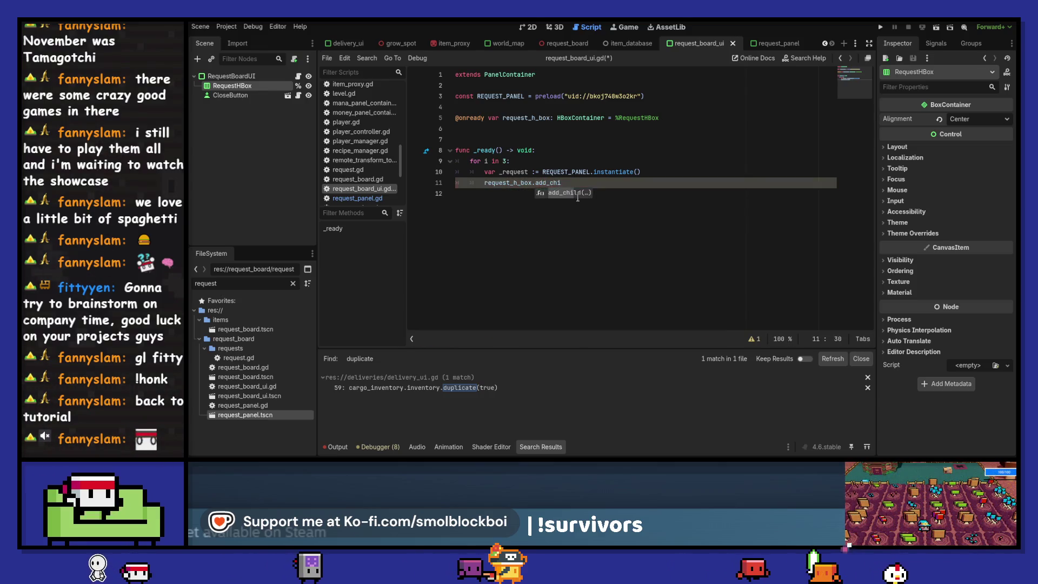
{"action": "type", "text": "ld(_request"}
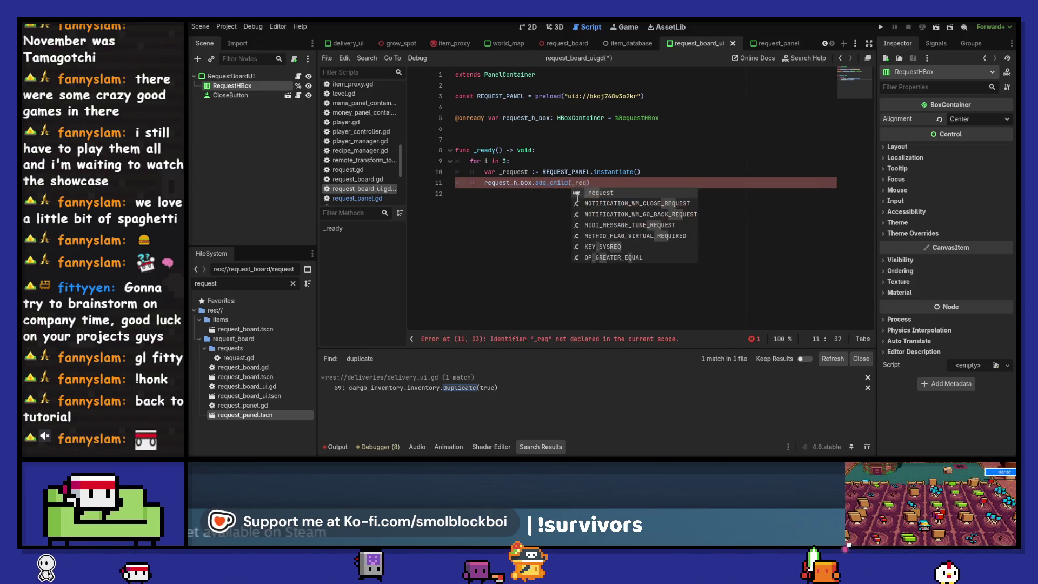
{"action": "type", "text": "_panel"}
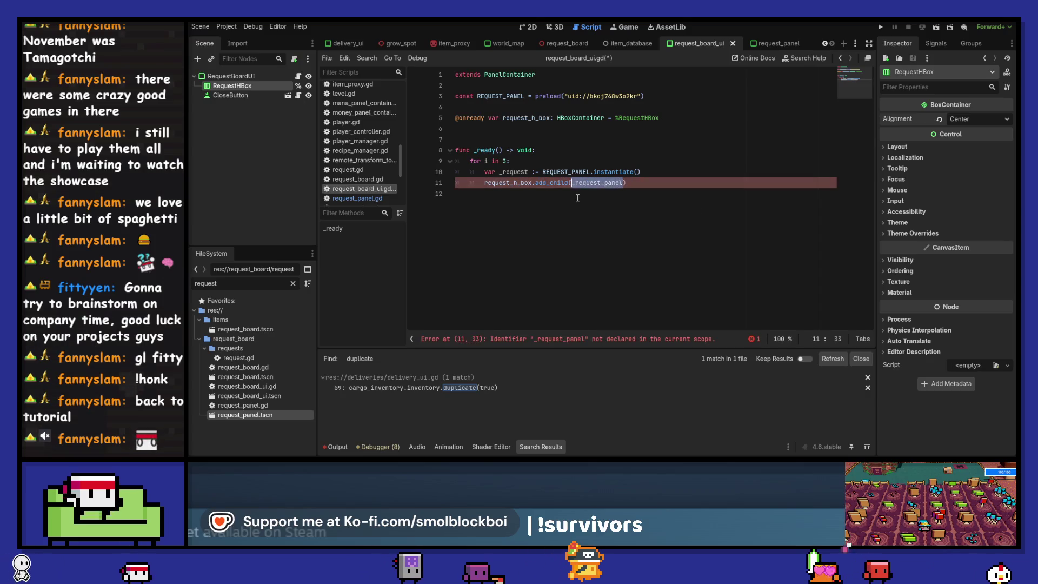
- Rename the instantiated variable to _request_panel in its declaration
{"action": "key", "text": "Up"}
{"action": "key", "text": "Left"}
{"action": "key", "text": "Left"}
{"action": "key", "text": "Left"}
{"action": "type", "text": "_panel"}
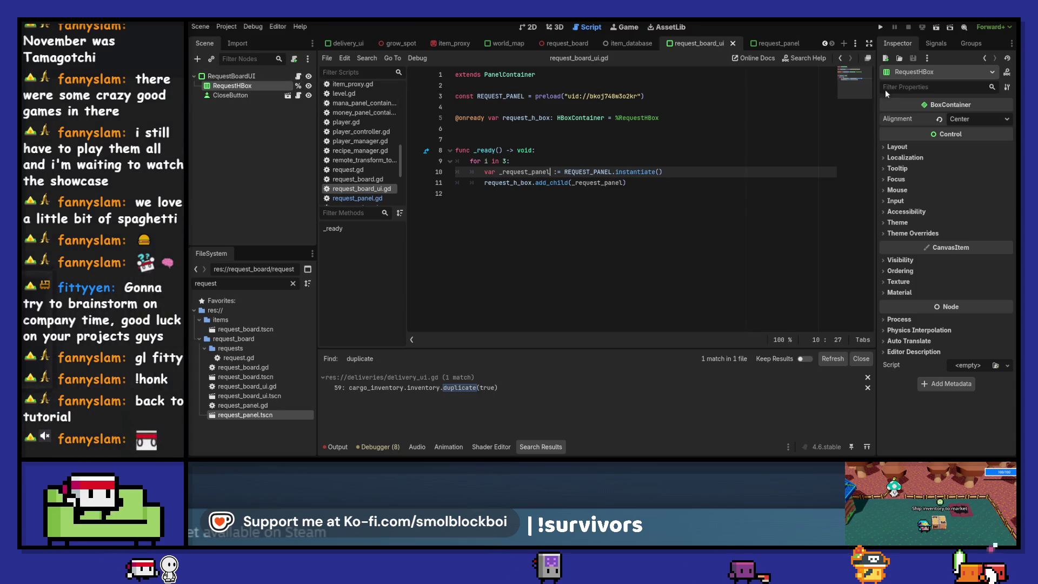
{"action": "left_click", "coordinate": [779, 43]}
- Revert the InventoryComponent's ID to empty in the request panel scene
{"action": "left_click", "coordinate": [278, 76]}
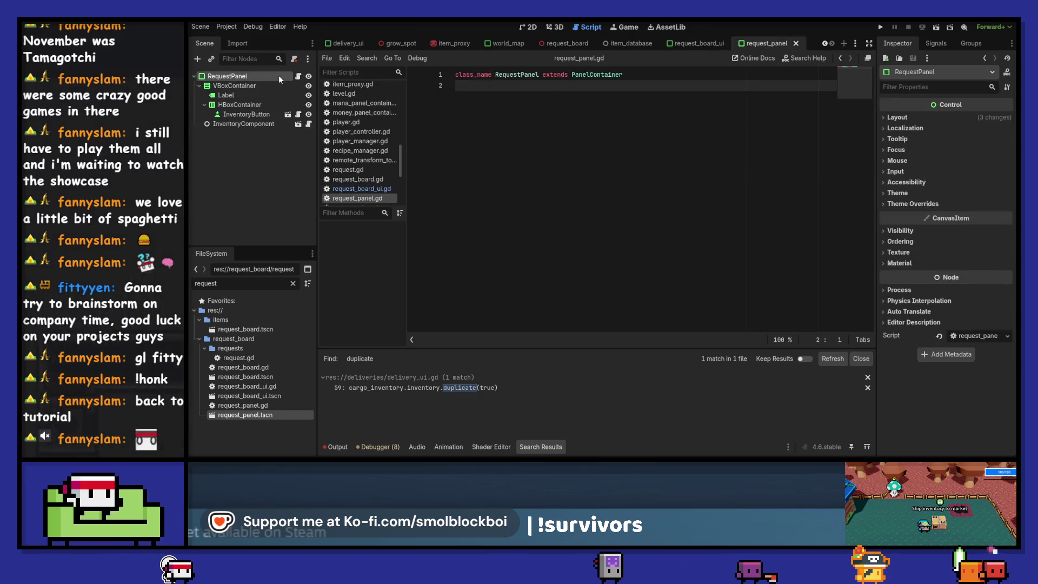
{"action": "left_click", "coordinate": [263, 123]}
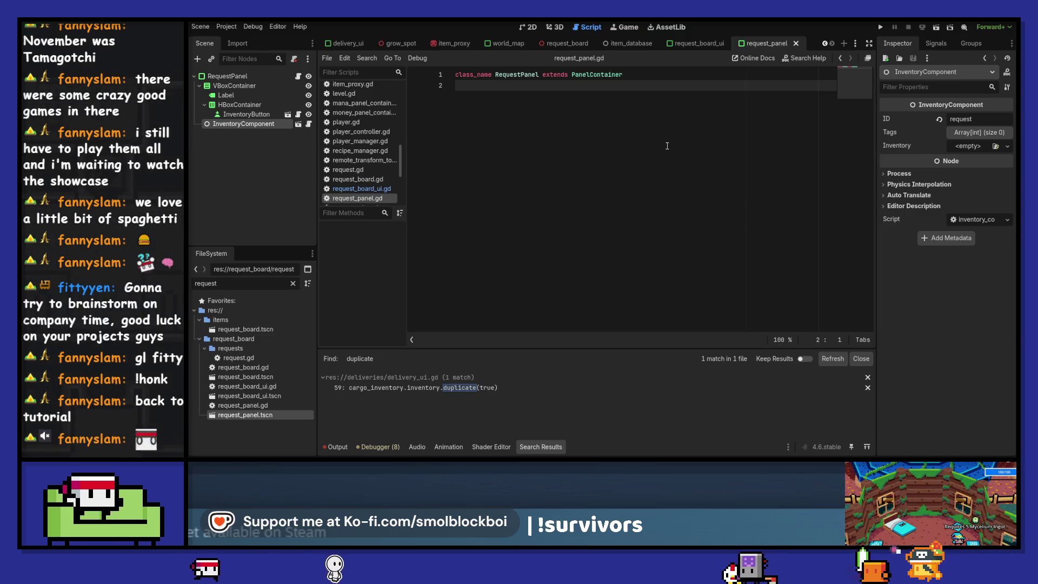
{"action": "left_click", "coordinate": [939, 120]}
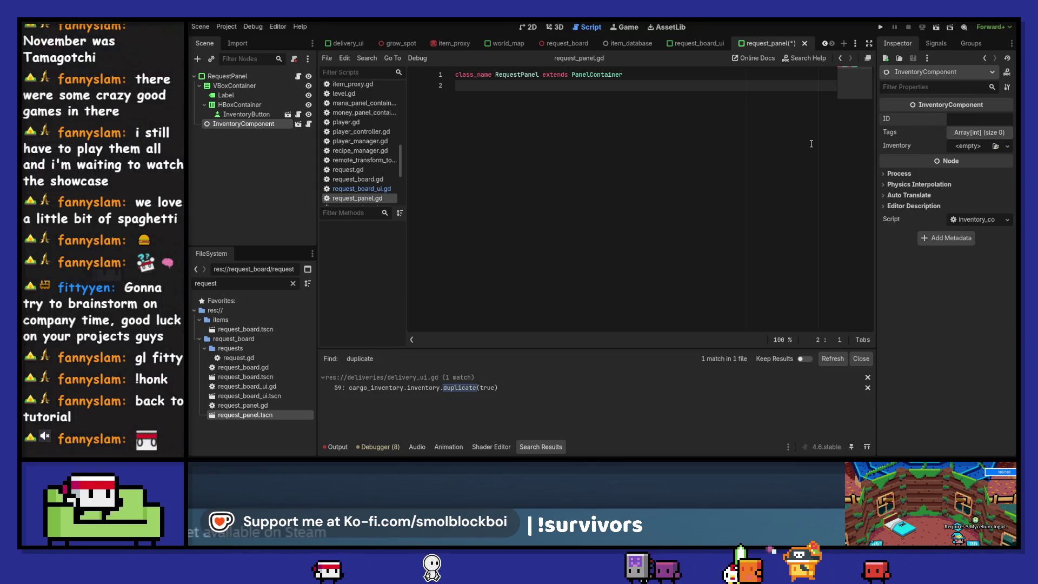
- Reopen request_panel.gd and add a blank line below the class declaration
{"action": "left_click", "coordinate": [310, 125]}
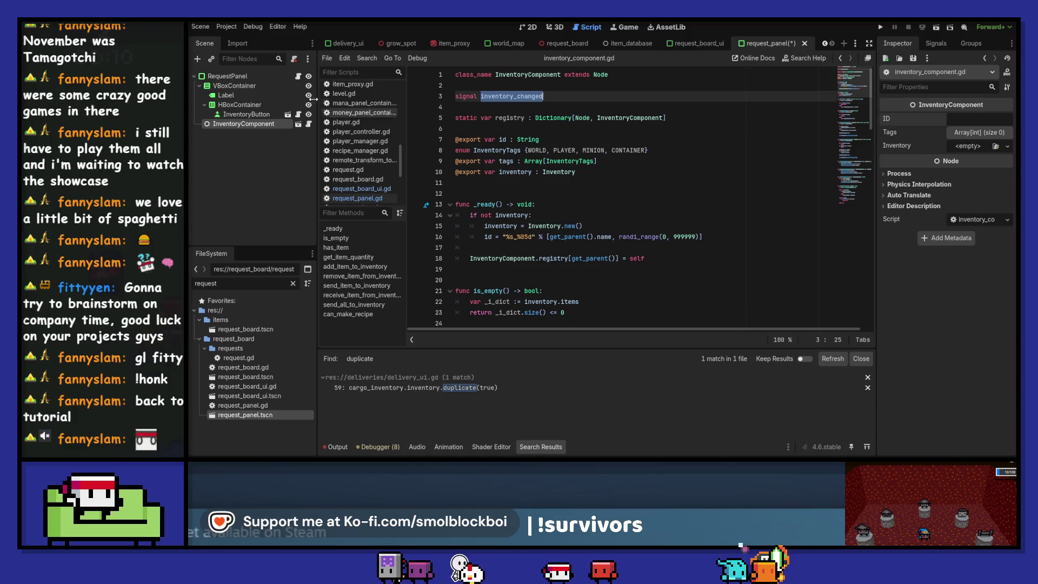
{"action": "left_click", "coordinate": [299, 77]}
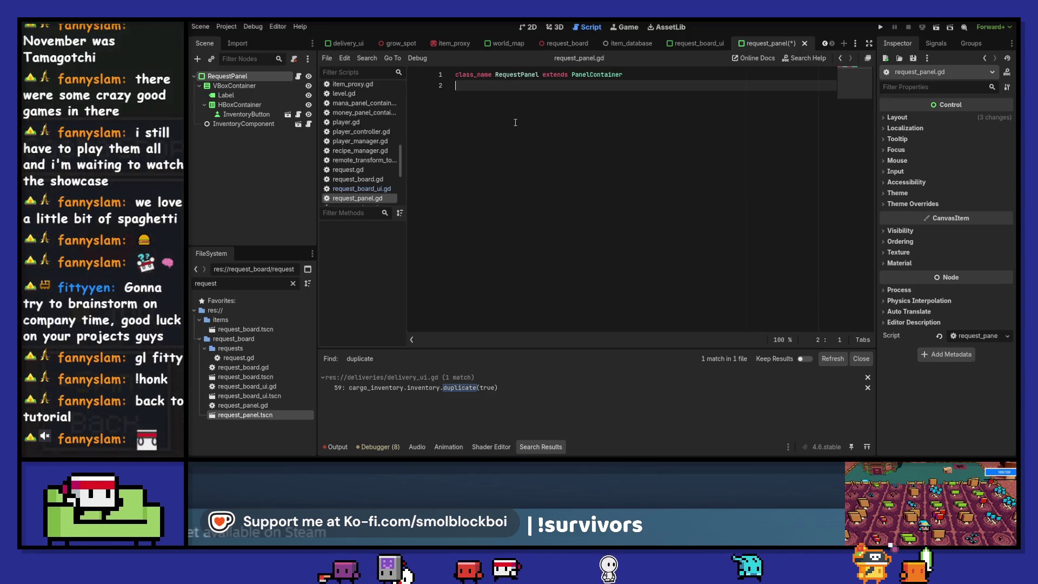
{"action": "key", "text": "Return"}
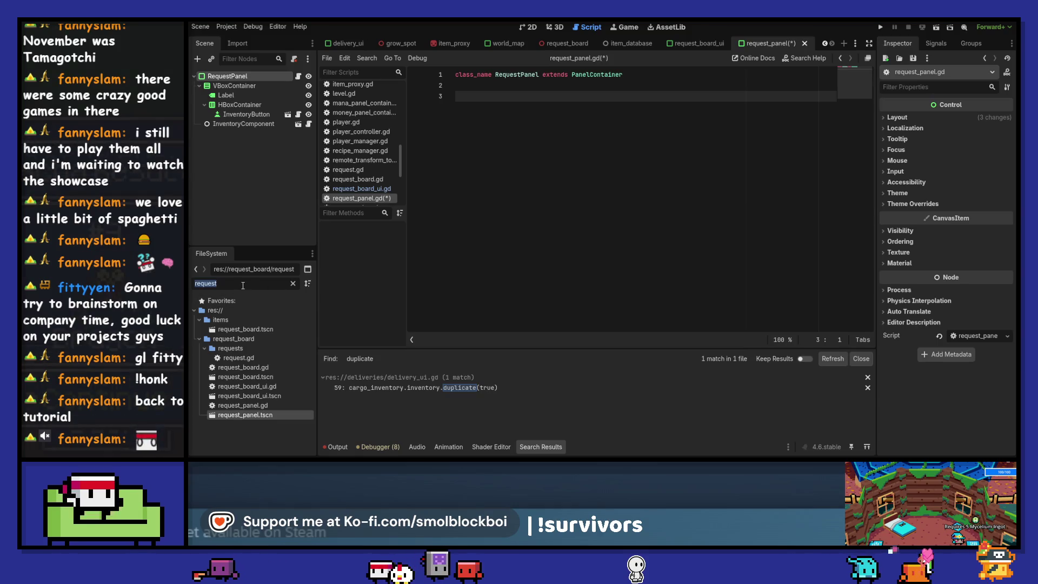
- Find inventory_button.tscn and drag it into request_panel.gd as an INVENTORY_BUTTON preload const
{"action": "key", "text": "ctrl+shift+f"}
{"action": "type", "text": "inventory_button"}
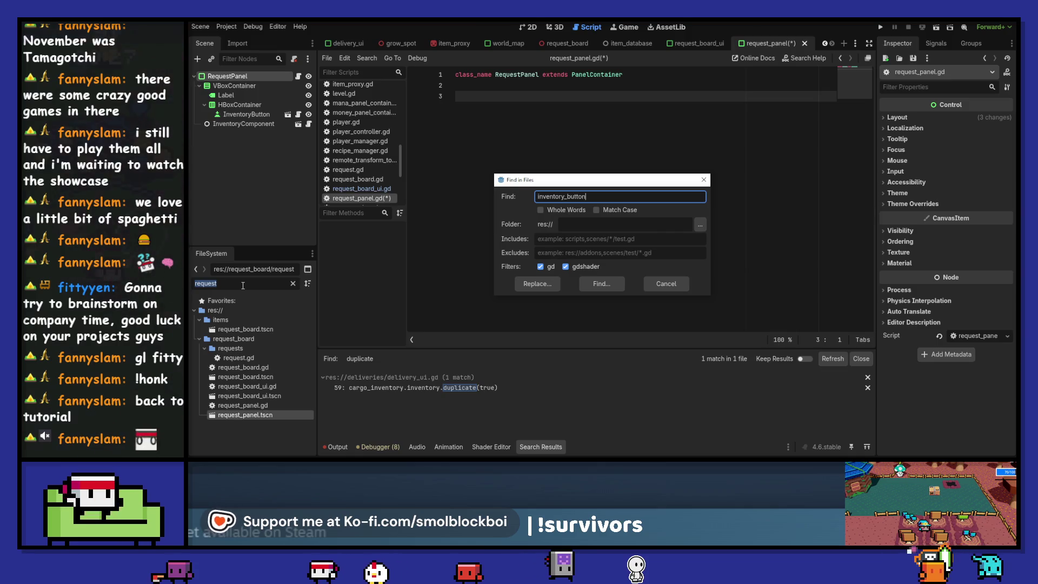
{"action": "key", "text": "Return"}
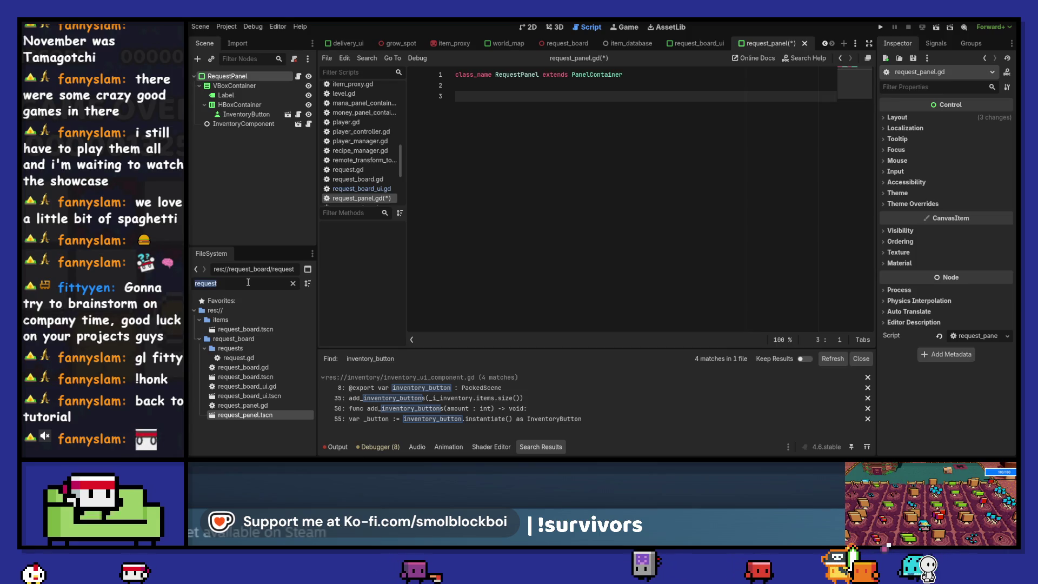
{"action": "type", "text": "inventory_butt"}
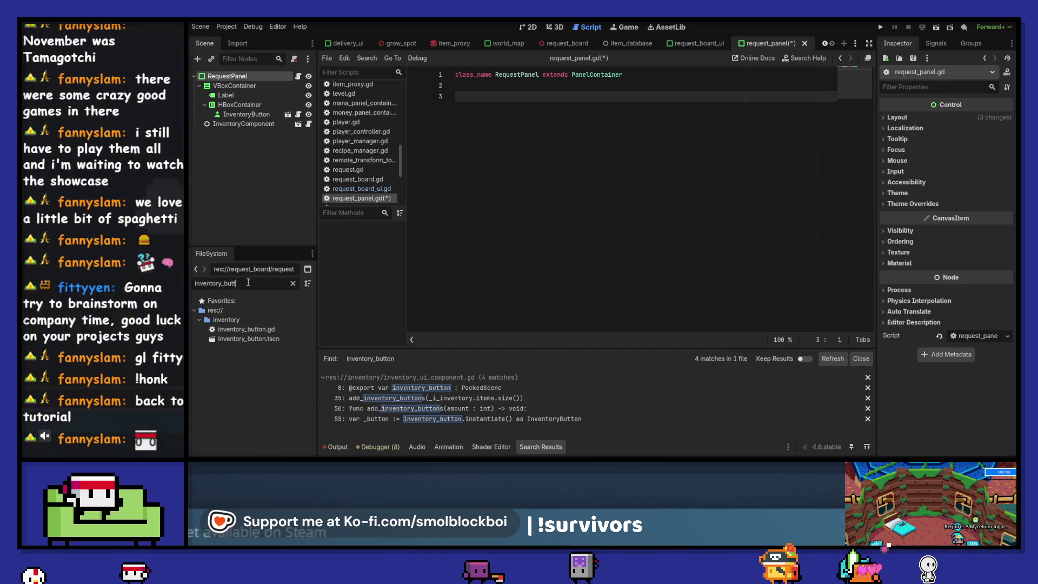
{"action": "left_click_drag", "start_coordinate": [249, 339], "coordinate": [506, 189]}
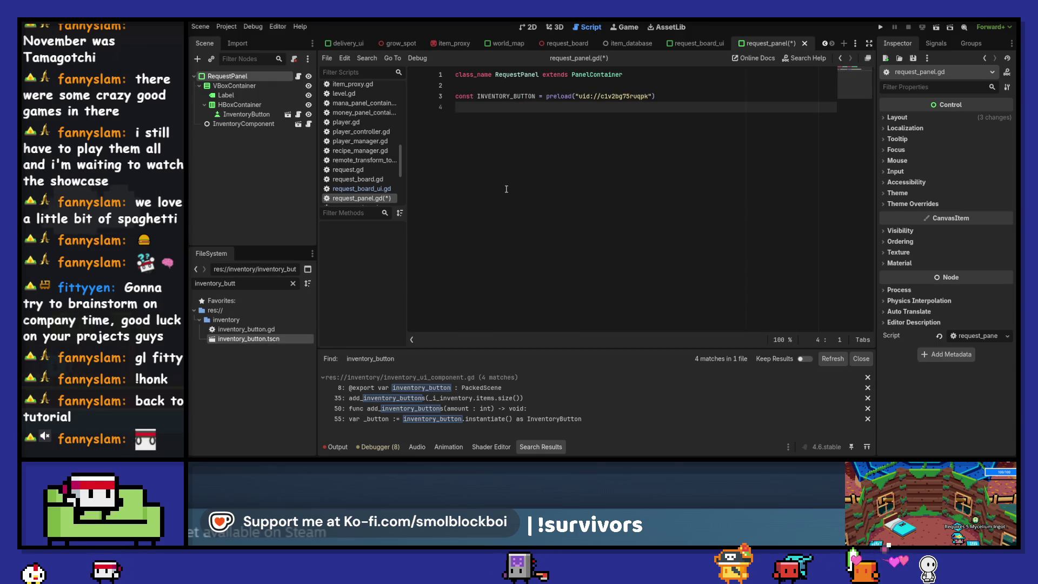
- Add a func _ready() -> void: pass stub to request_panel.gd and save
{"action": "left_click", "coordinate": [293, 283]}
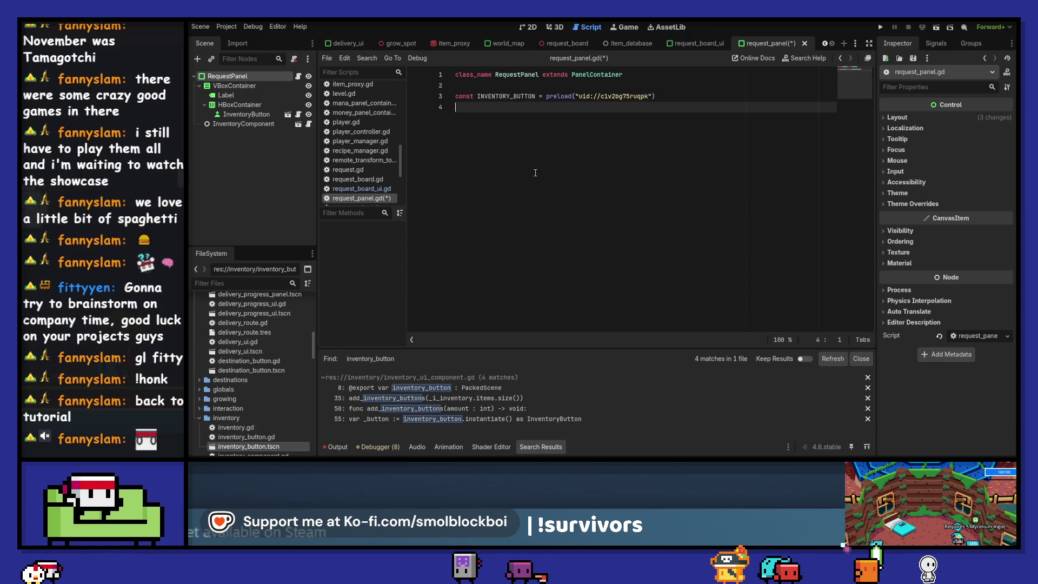
{"action": "key", "text": "ctrl+s"}
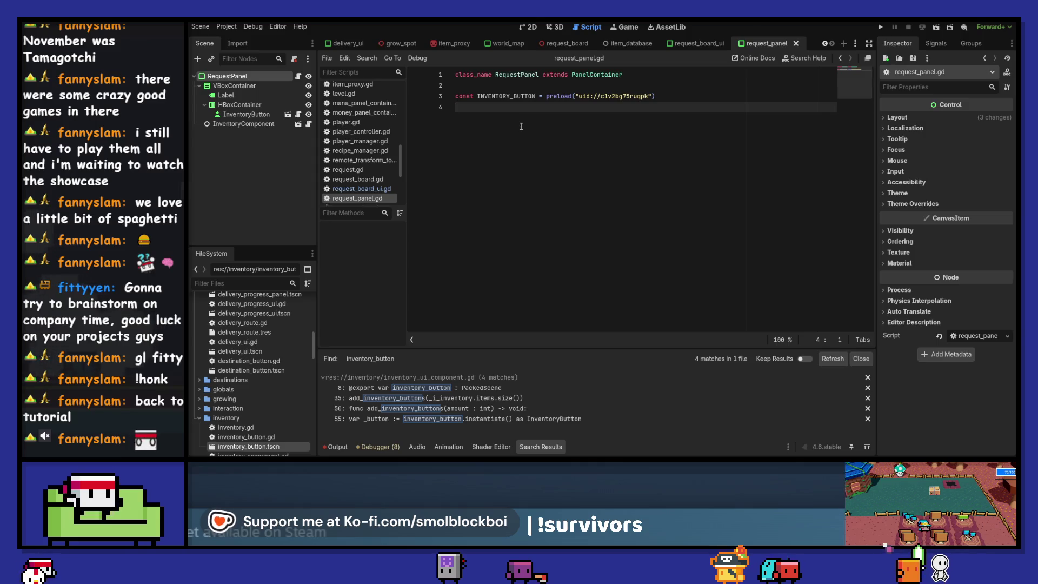
{"action": "key", "text": "Return"}
{"action": "type", "text": "func _rea"}
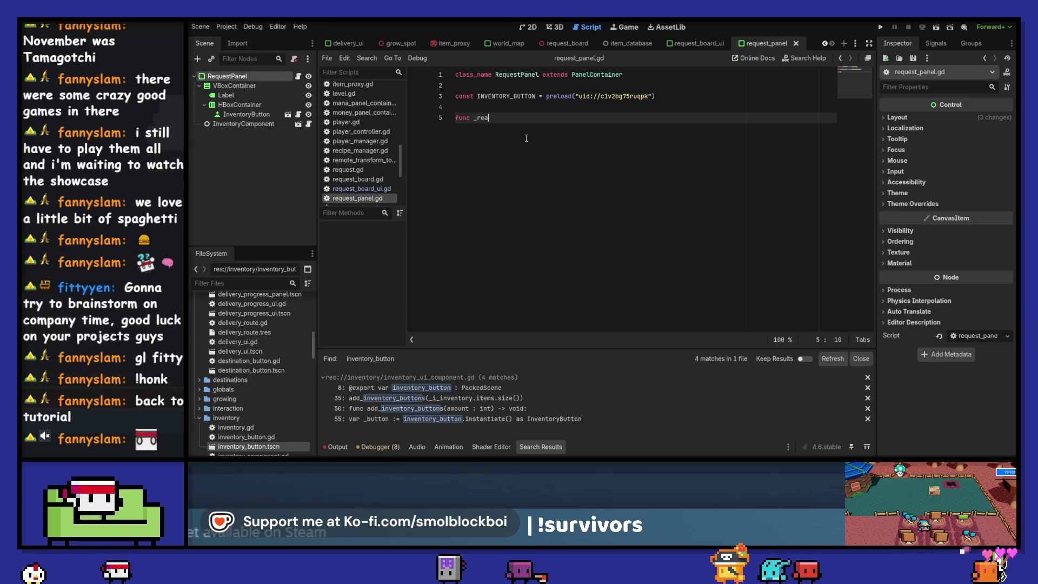
{"action": "key", "text": "Return"}
{"action": "key", "text": "Return"}
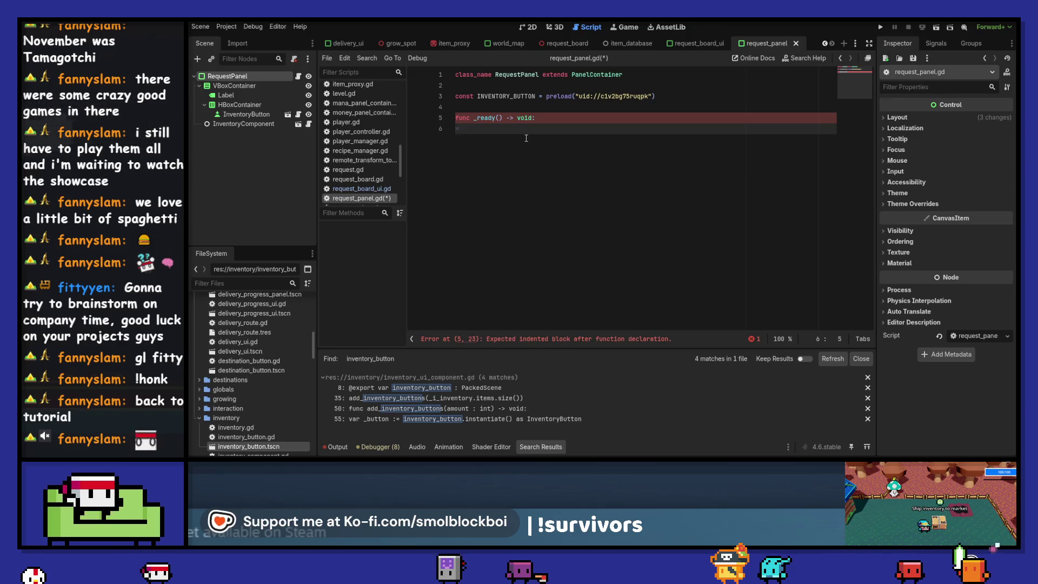
{"action": "type", "text": "pas"}
{"action": "key", "text": "ctrl+s"}
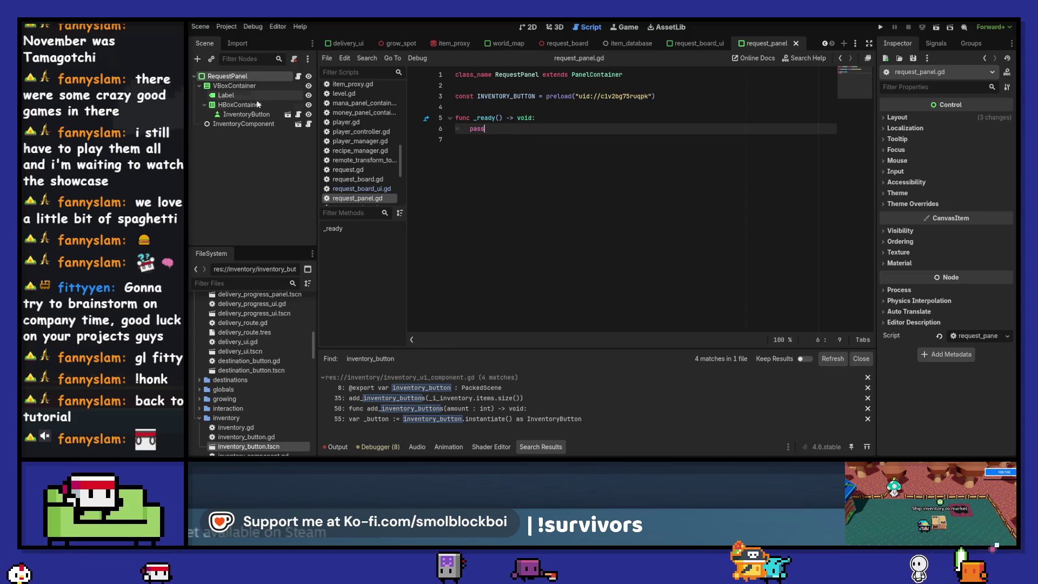
- Rename the panel's HBoxContainer node to ItemsHBox and save
{"action": "left_click", "coordinate": [257, 105]}
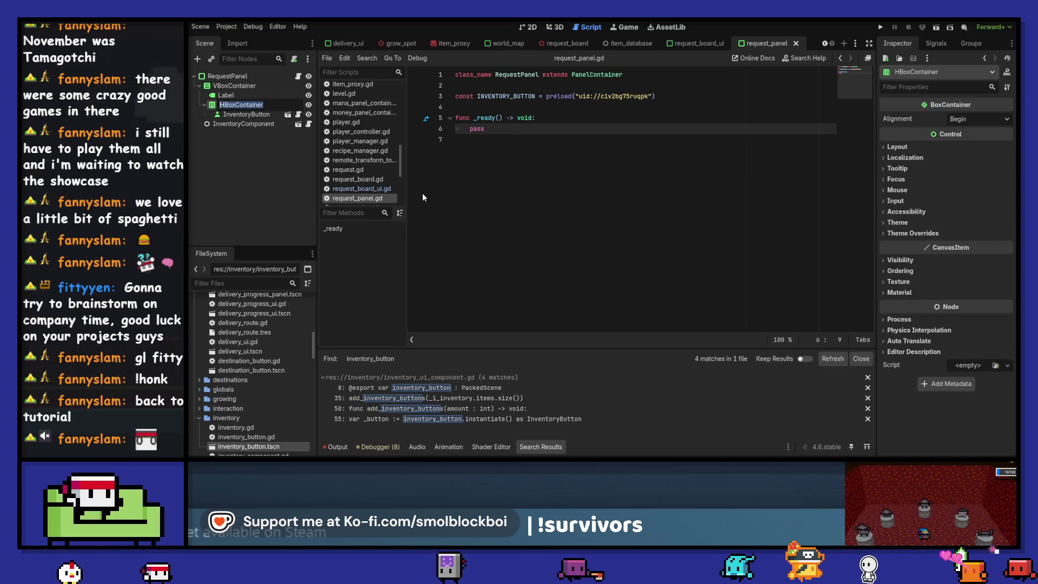
{"action": "type", "text": "ItemsH"}
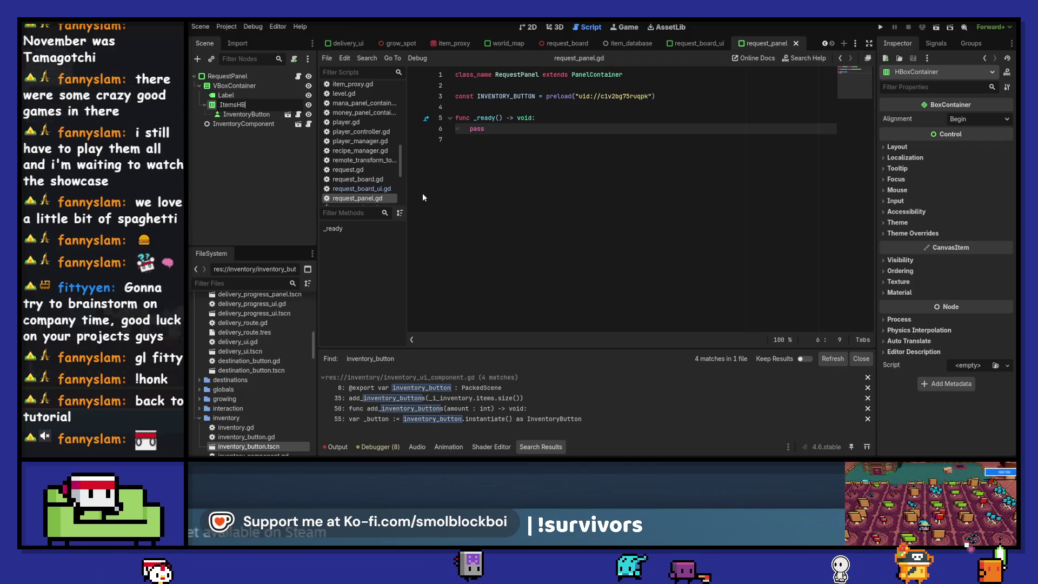
{"action": "type", "text": "Box"}
{"action": "key", "text": "Return"}
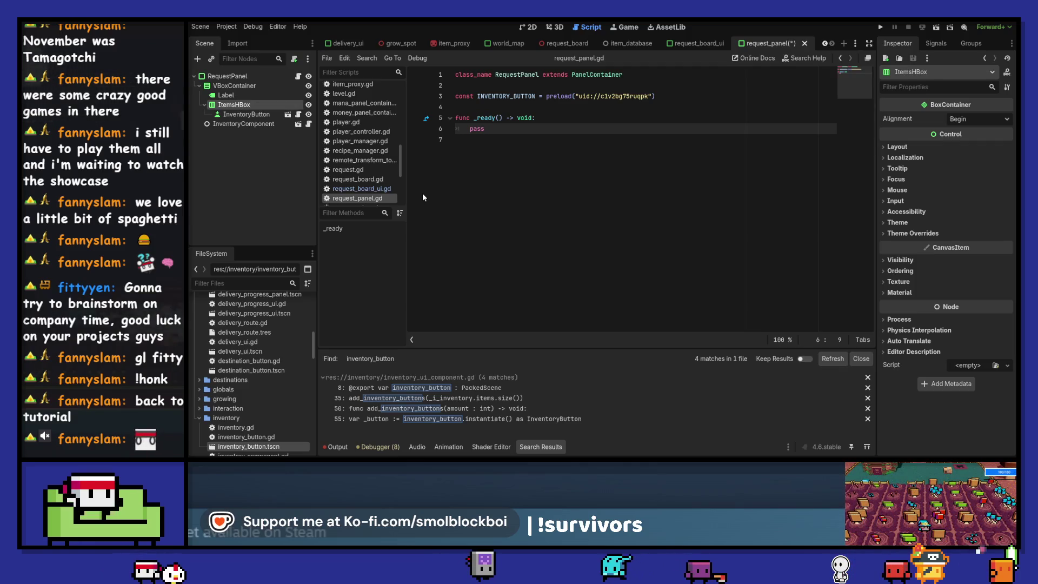
{"action": "key", "text": "ctrl+s"}
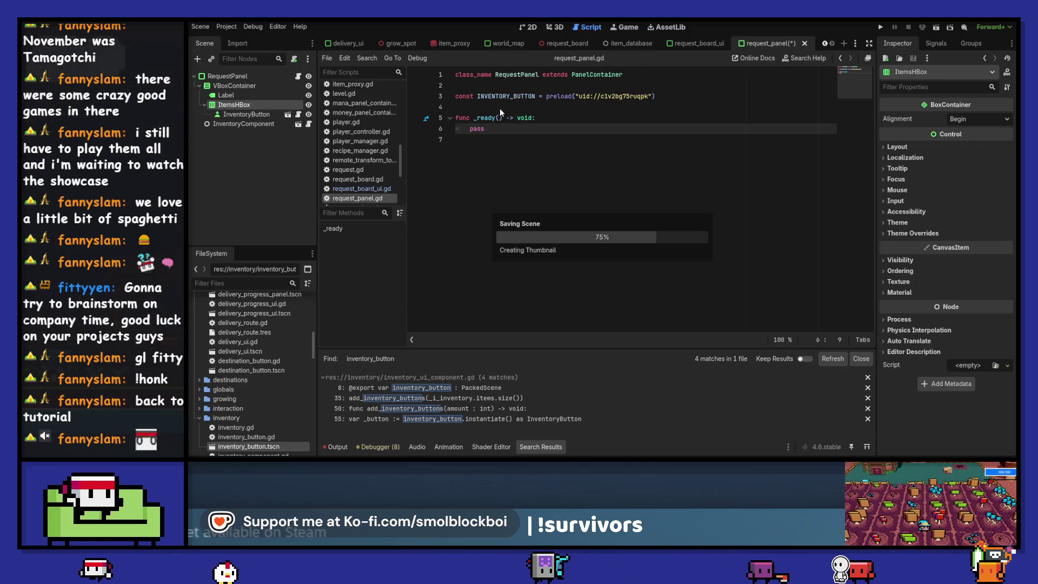
- Insert blank lines above the _ready function
{"action": "left_click", "coordinate": [499, 108]}
{"action": "key", "text": "Return"}
{"action": "key", "text": "Return"}
{"action": "key", "text": "Up"}
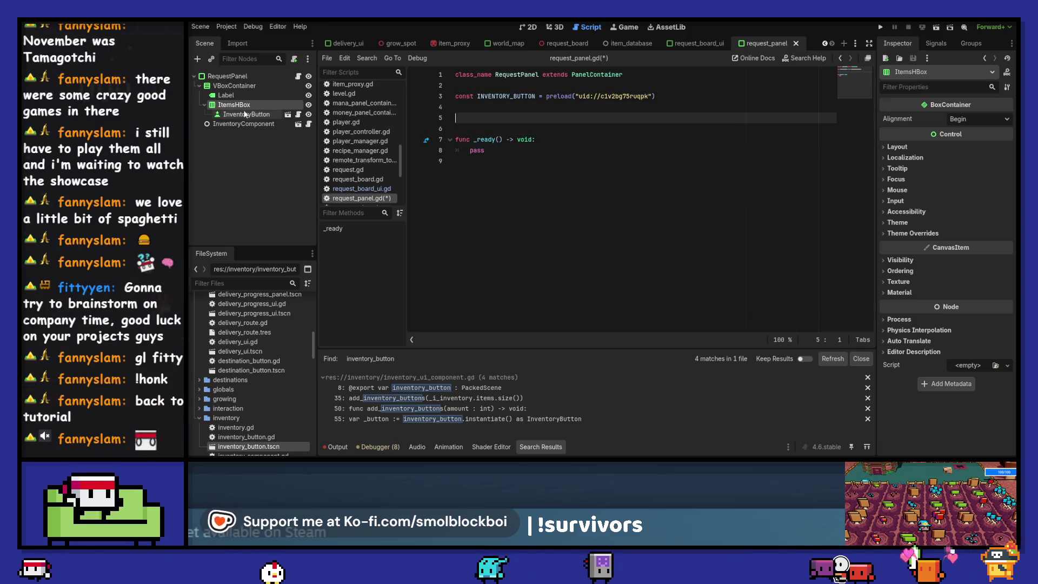
{"action": "right_click", "coordinate": [226, 107]}
{"action": "left_click", "coordinate": [216, 313]}
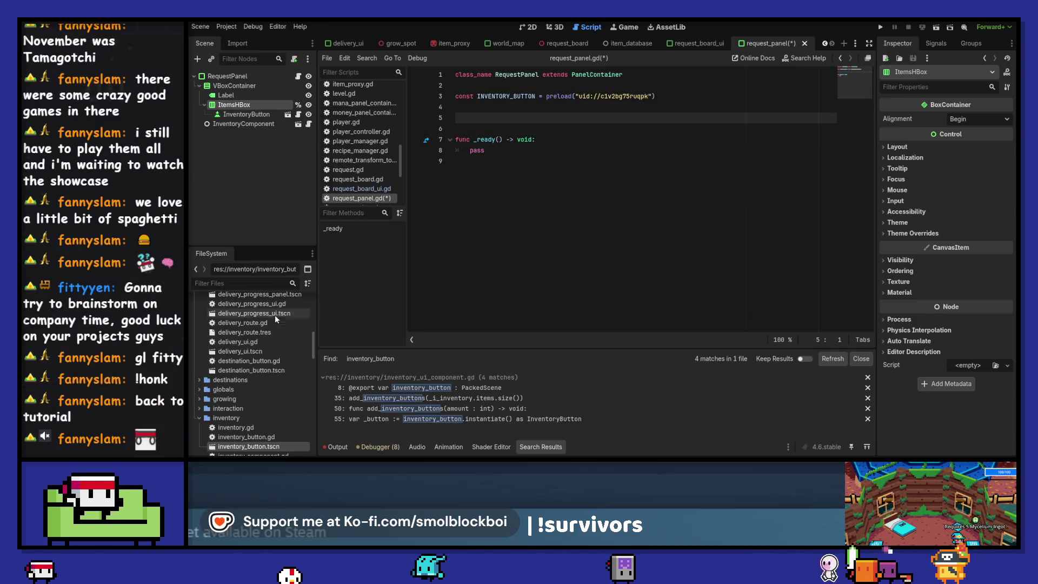
{"action": "left_click_drag", "start_coordinate": [234, 105], "coordinate": [521, 108]}
{"action": "key", "text": "ctrl+s"}
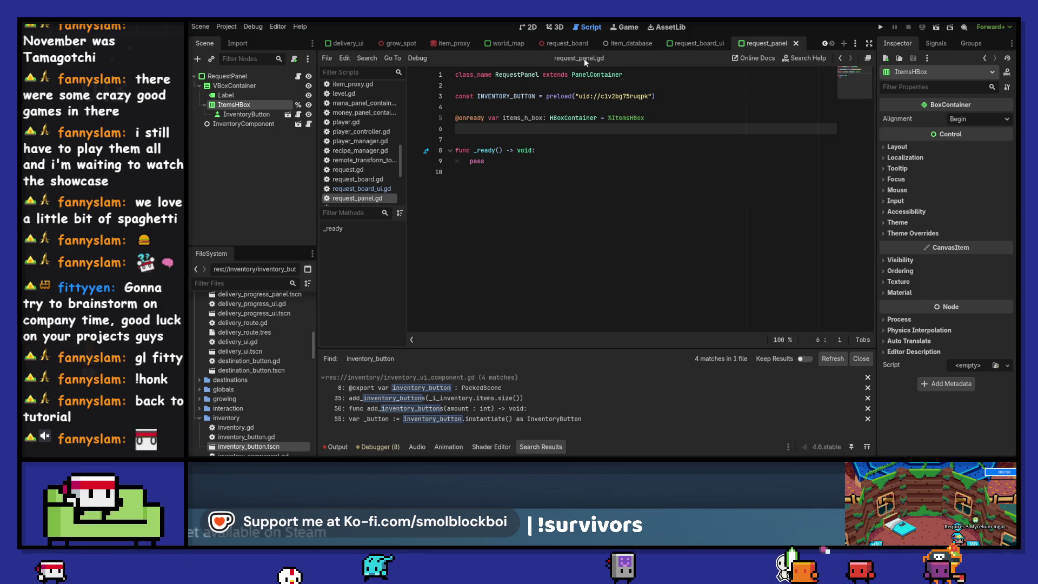
{"action": "left_click", "coordinate": [532, 26]}
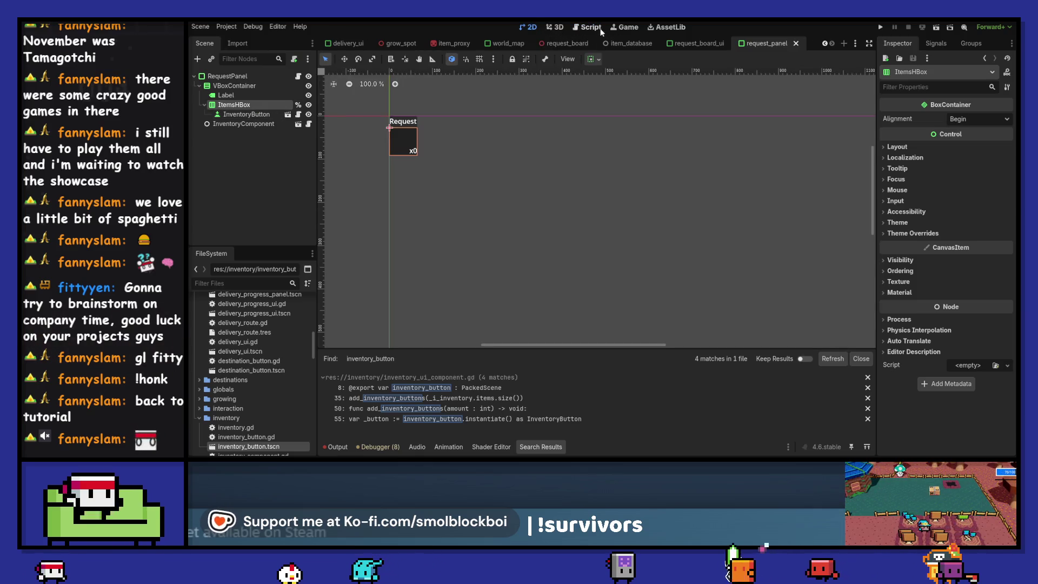
{"action": "left_click", "coordinate": [587, 26]}
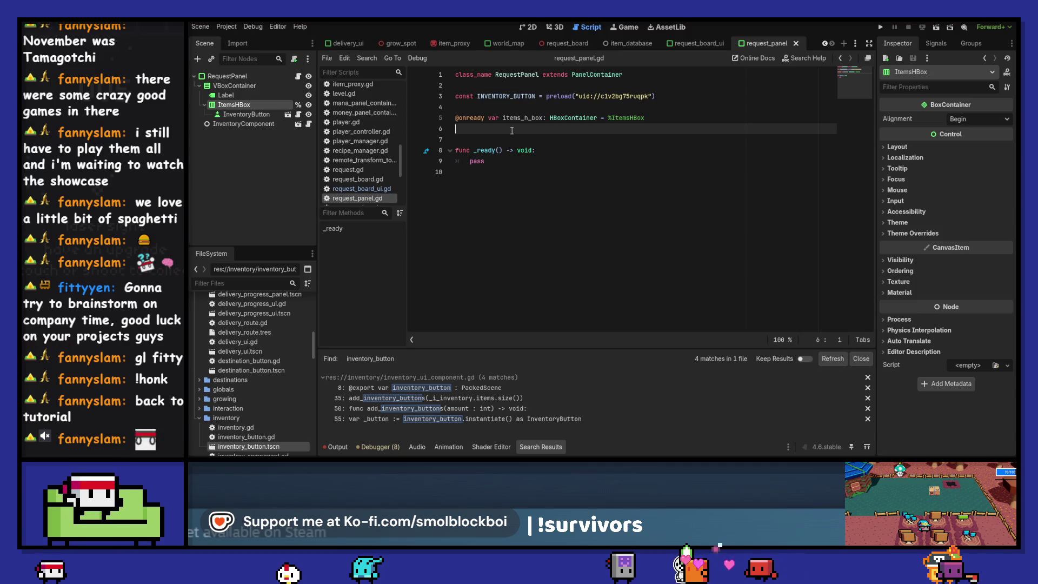
- Replace pass on line 9 with a for loop over randi_range(1, 5)
{"action": "double_click", "coordinate": [511, 162]}
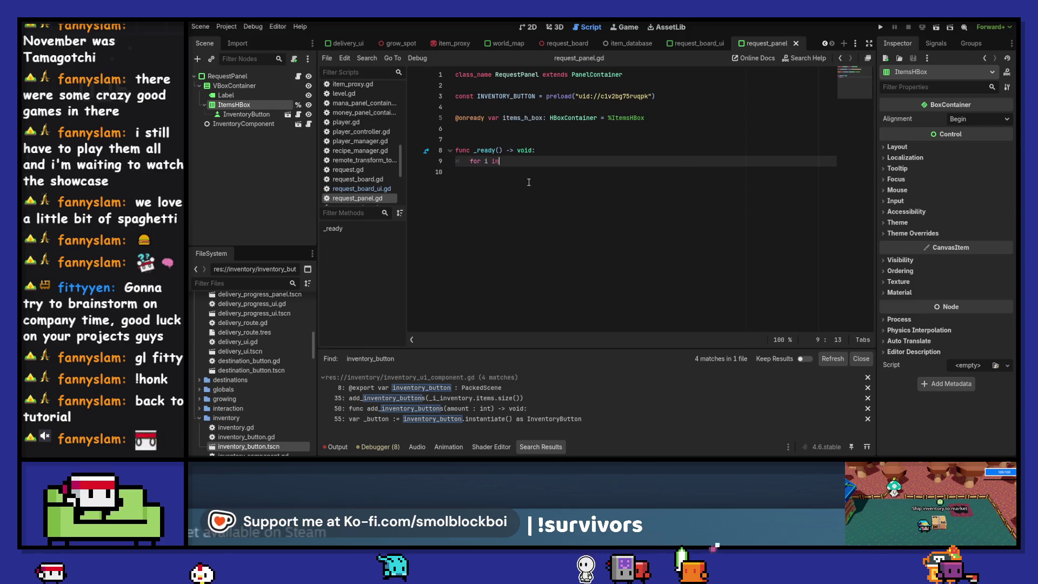
{"action": "type", "text": " randir"}
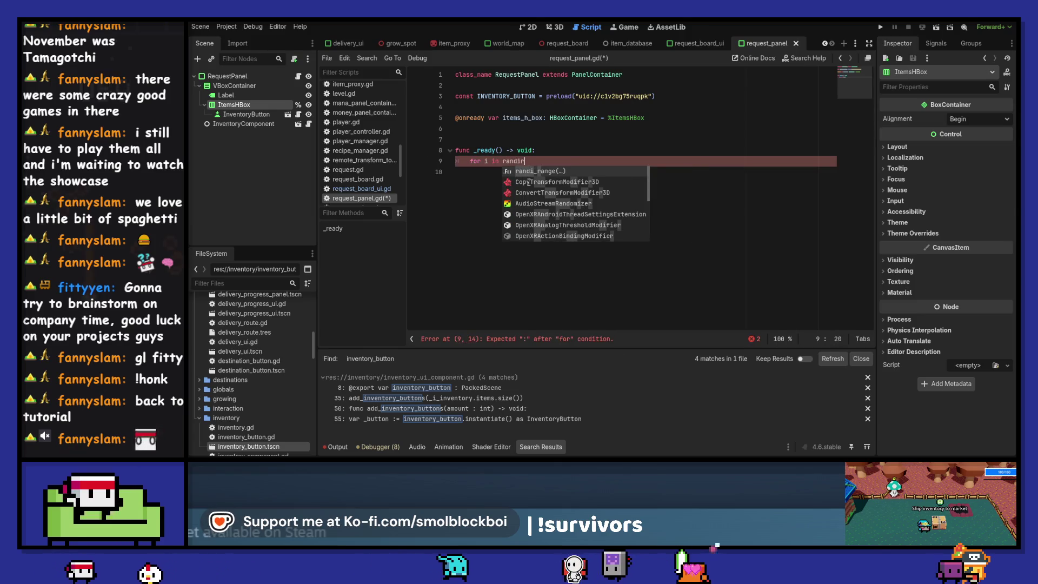
{"action": "key", "text": "Return"}
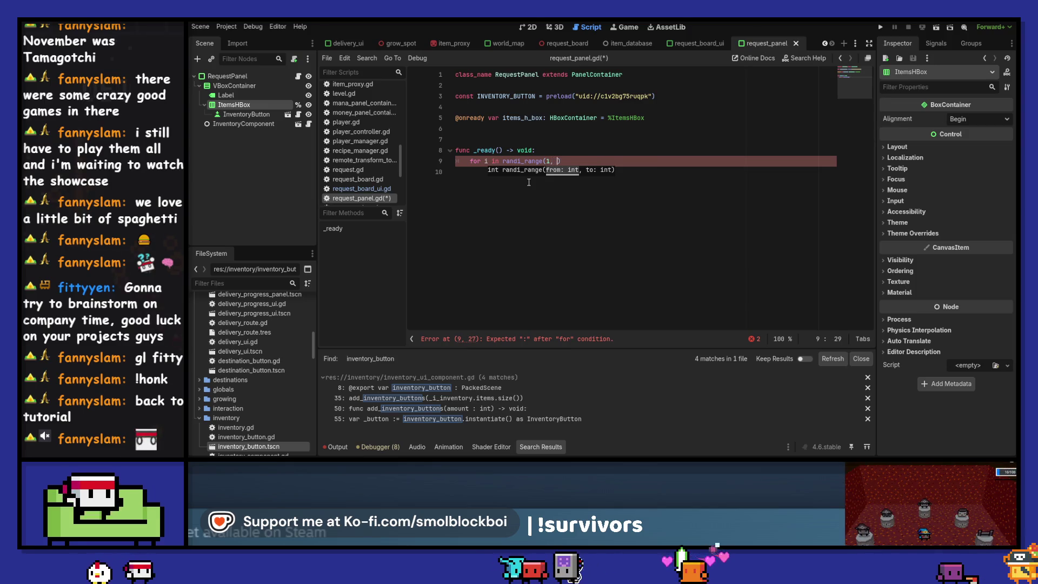
{"action": "type", "text": "1, 5)"}
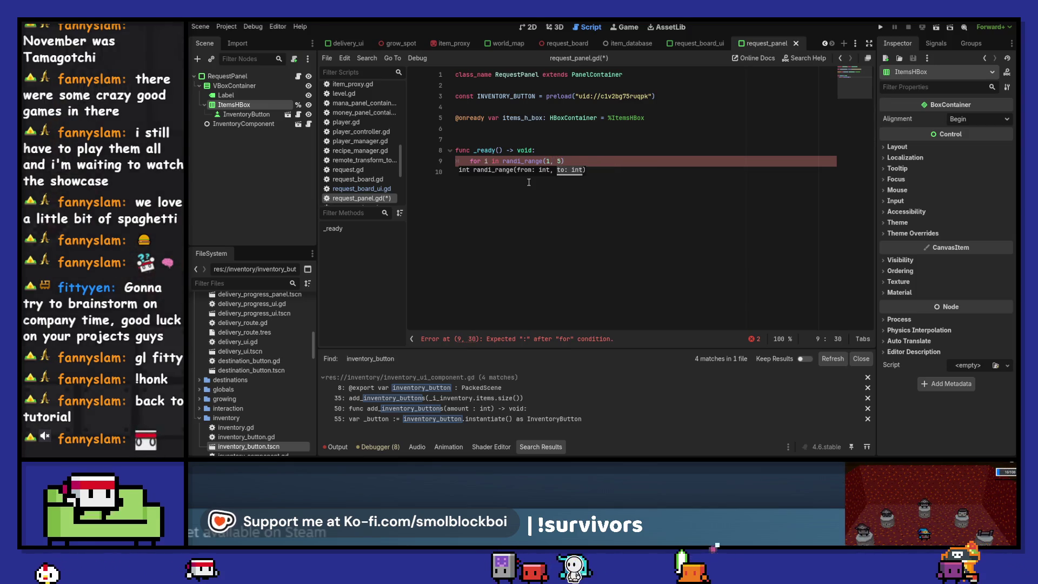
{"action": "type", "text": ":"}
{"action": "key", "text": "Return"}
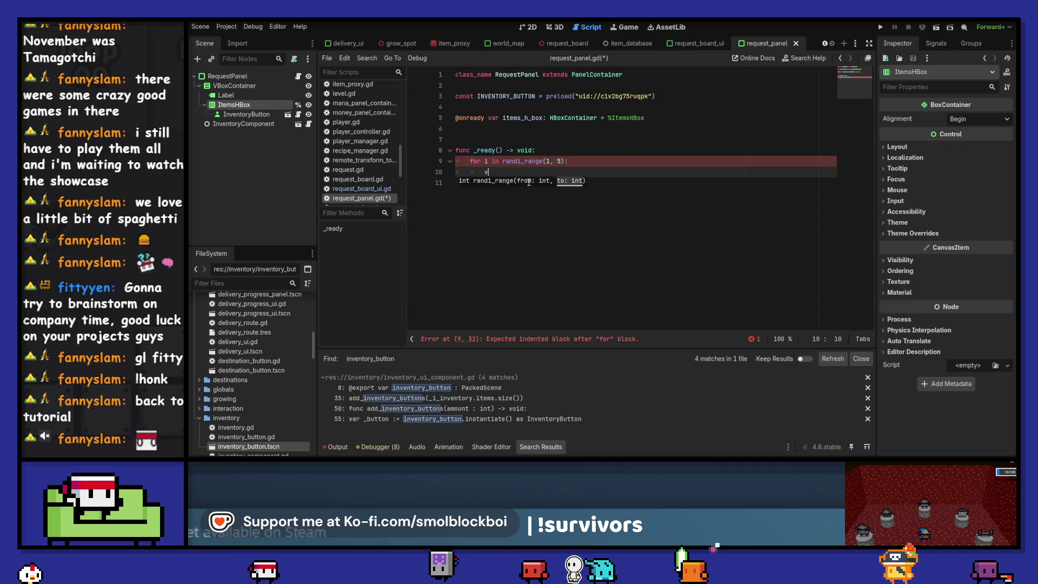
- In the loop body declare var _button : InventoryButton = INVENTORY_BUTTON.instantiate(), and save
{"action": "type", "text": "var _button"}
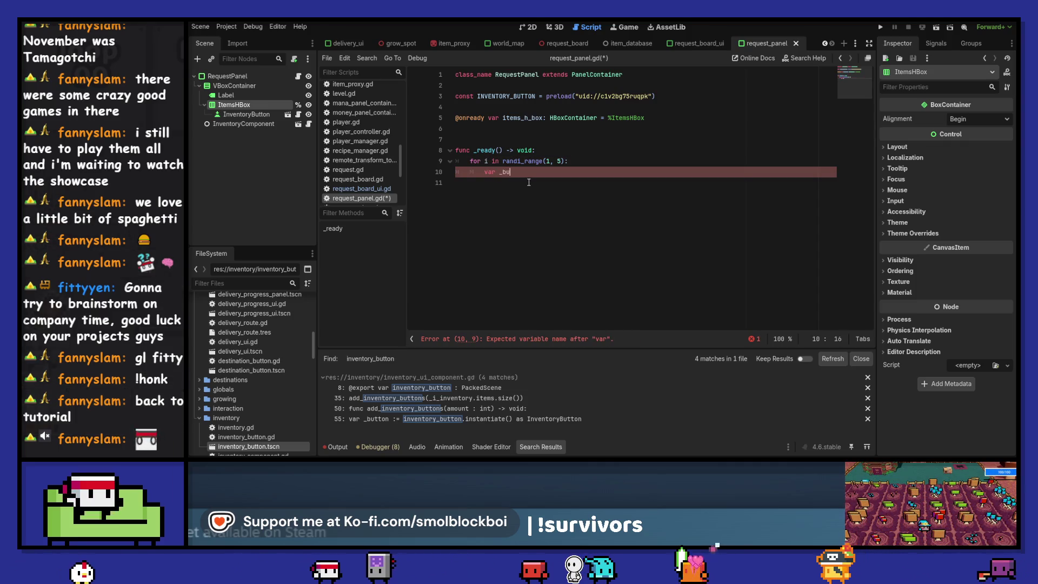
{"action": "type", "text": " :"}
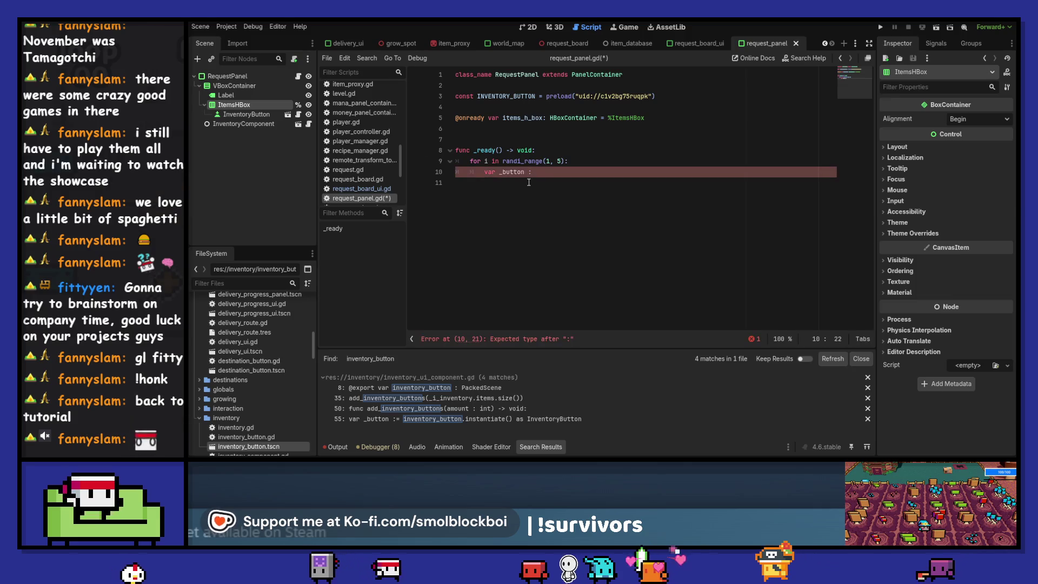
{"action": "type", "text": " InventoryB"}
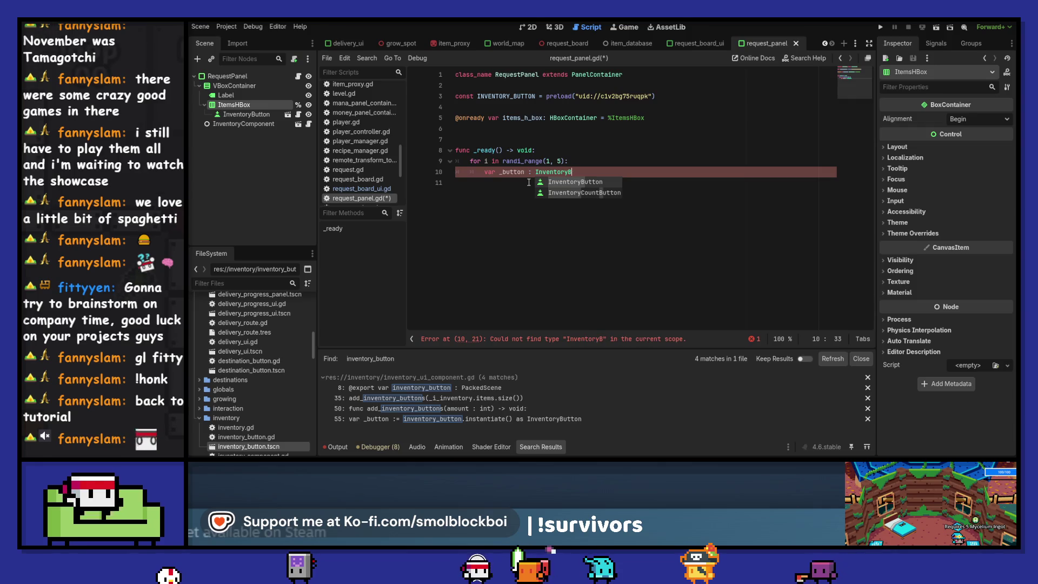
{"action": "key", "text": "ctrl+shift+Left"}
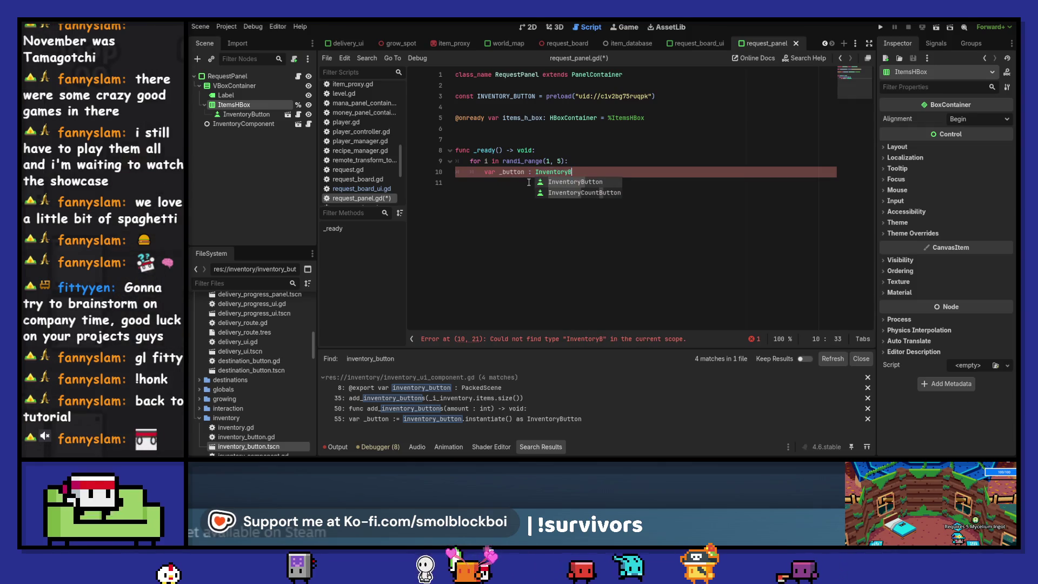
{"action": "key", "text": "Return"}
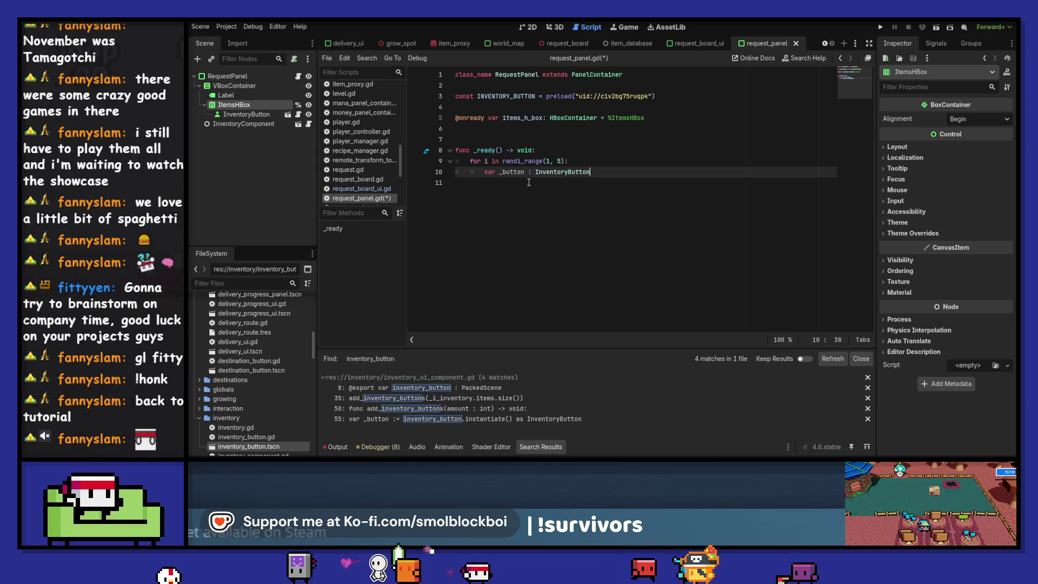
{"action": "type", "text": " = I"}
{"action": "key", "text": "Return"}
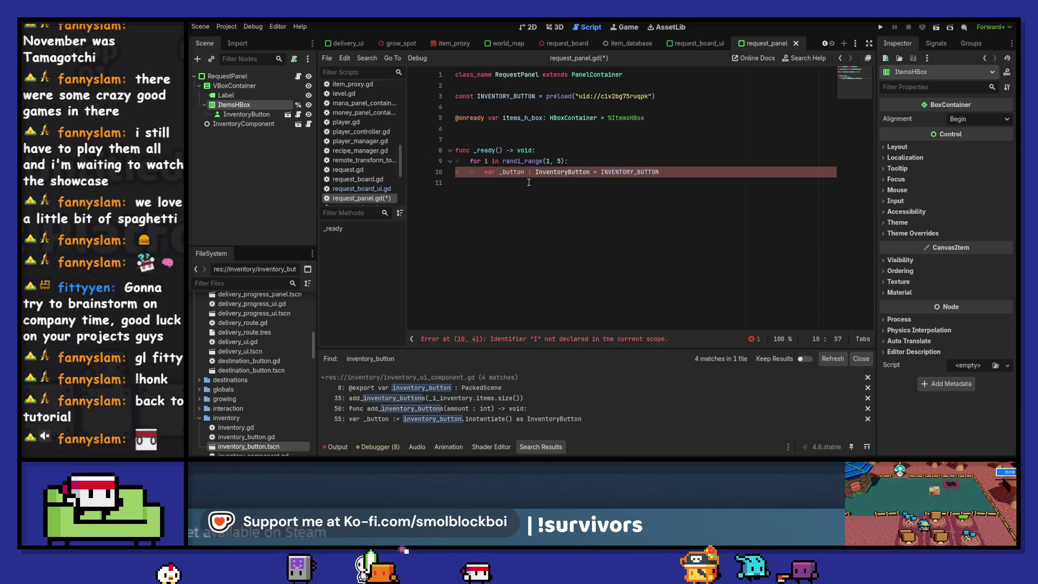
{"action": "type", "text": ".instantiate("}
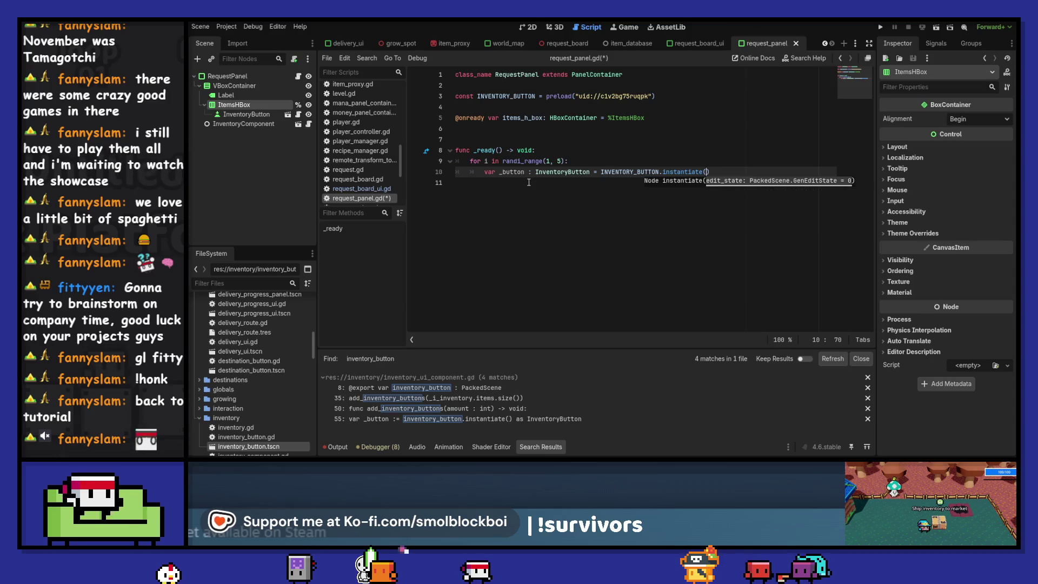
{"action": "key", "text": "Return"}
{"action": "key", "text": "Down"}
{"action": "key", "text": "ctrl+s"}
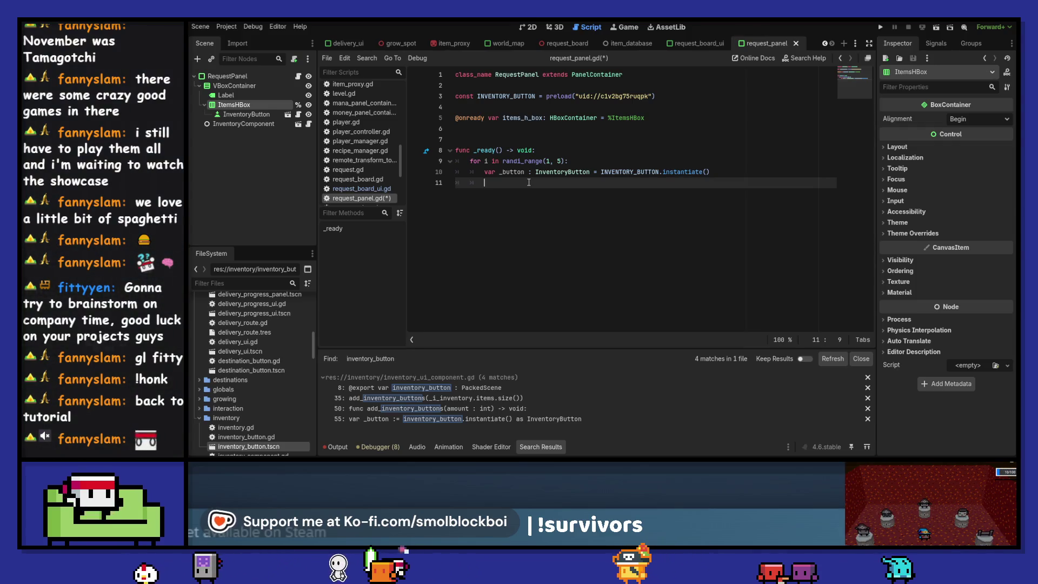
{"action": "key", "text": "Up"}
{"action": "key", "text": "Up"}
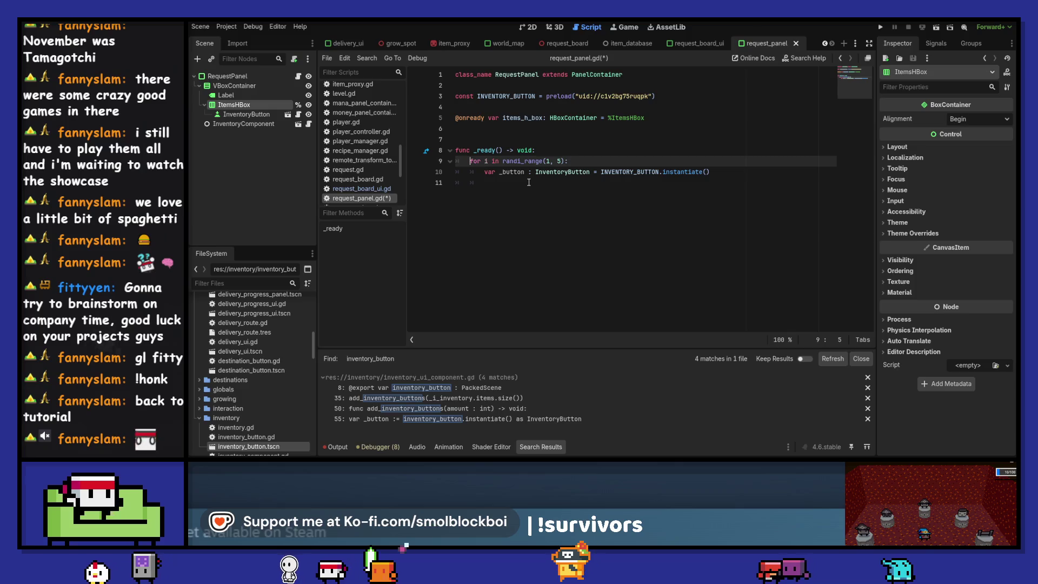
{"action": "key", "text": "ctrl+shift+Return"}
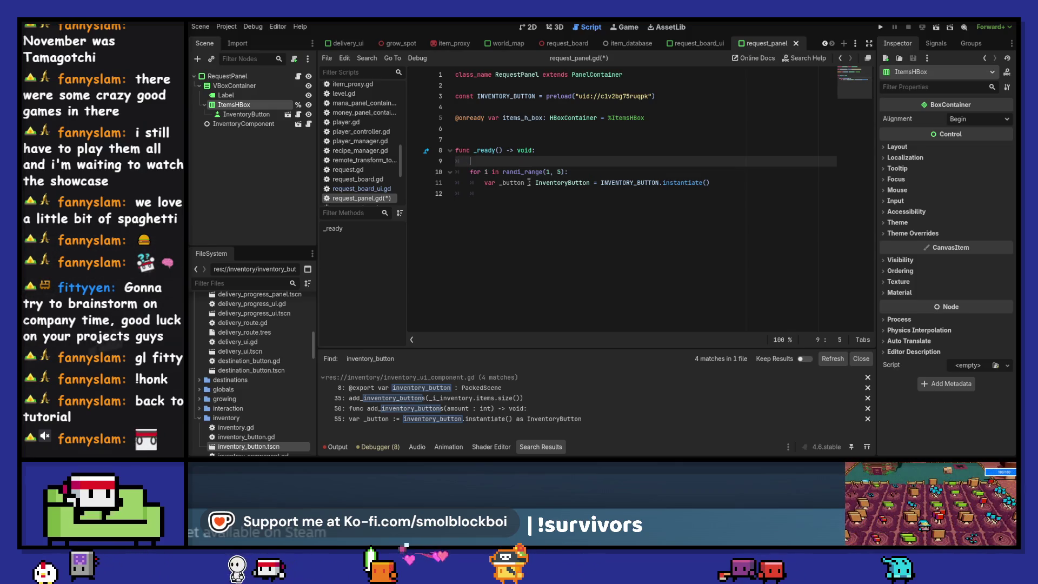
{"action": "mouse_move", "coordinate": [254, 124]}
{"action": "left_mouse_down"}
{"action": "mouse_move", "coordinate": [467, 115]}
{"action": "mouse_move", "coordinate": [516, 128]}
{"action": "left_mouse_up"}
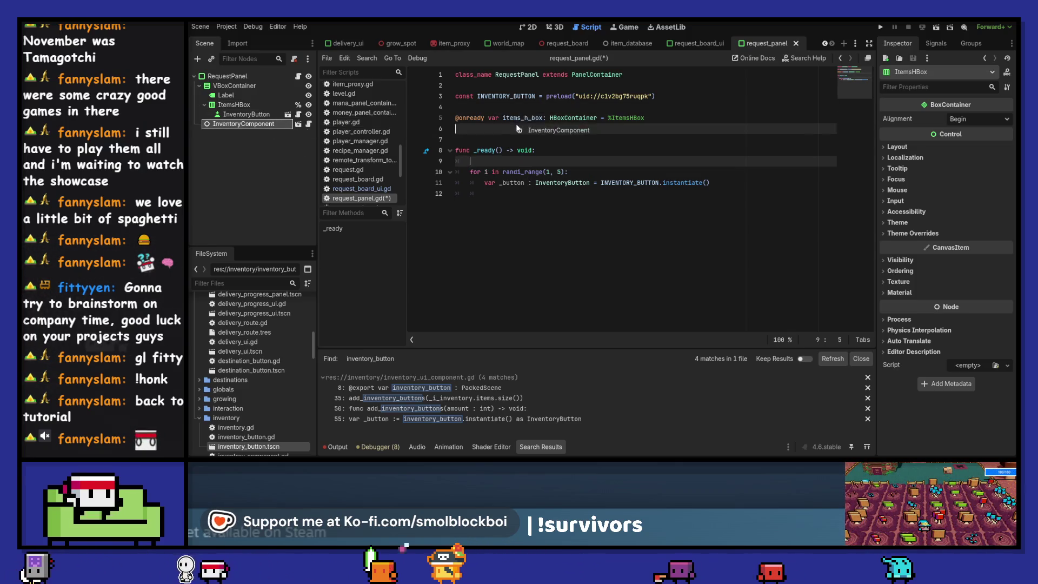
{"action": "key", "text": "alt+Up"}
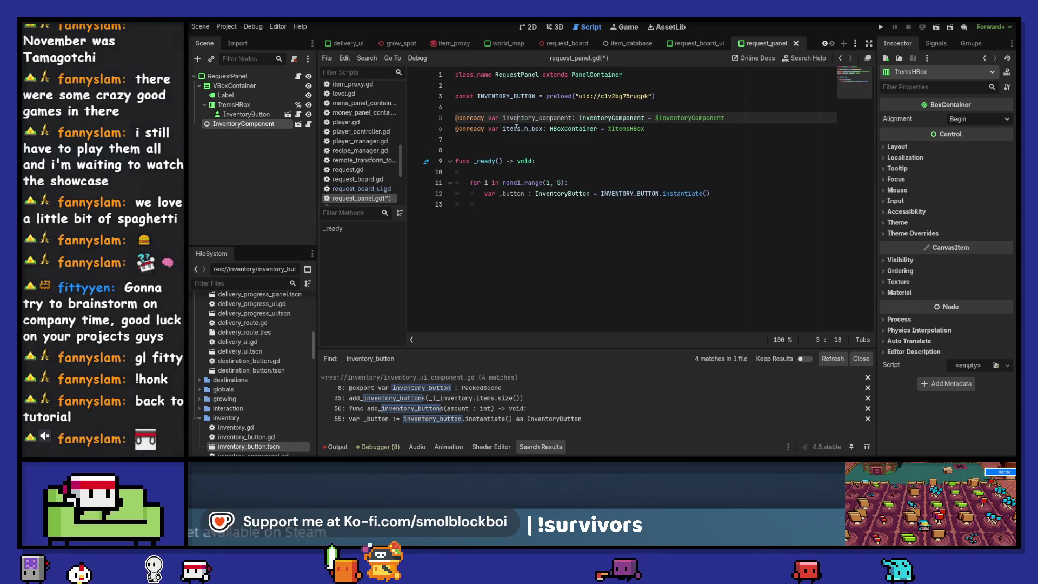
{"action": "key", "text": "Down"}
{"action": "key", "text": "ctrl+Left"}
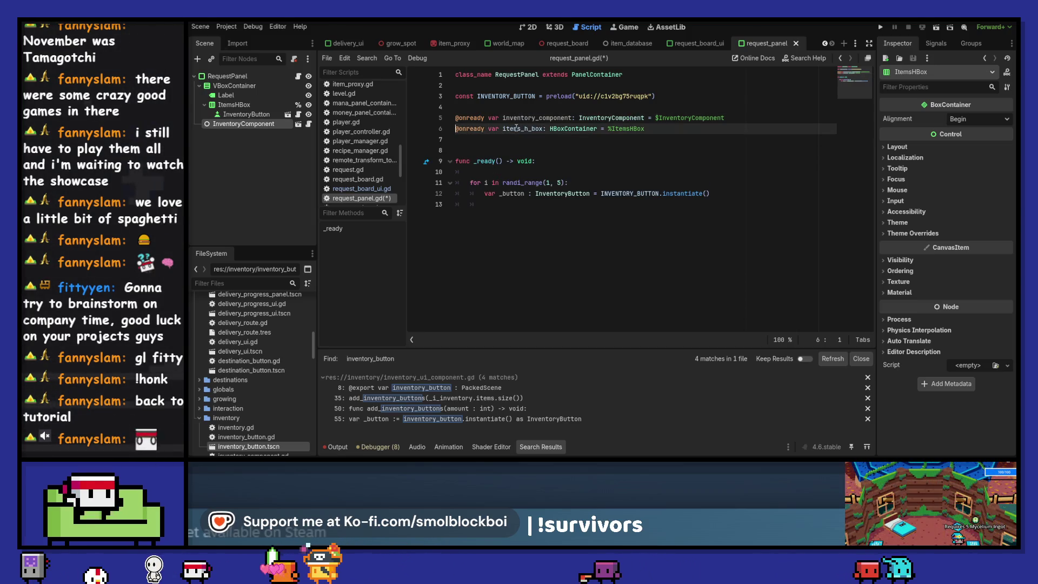
{"action": "key", "text": "ctrl+shift+Return"}
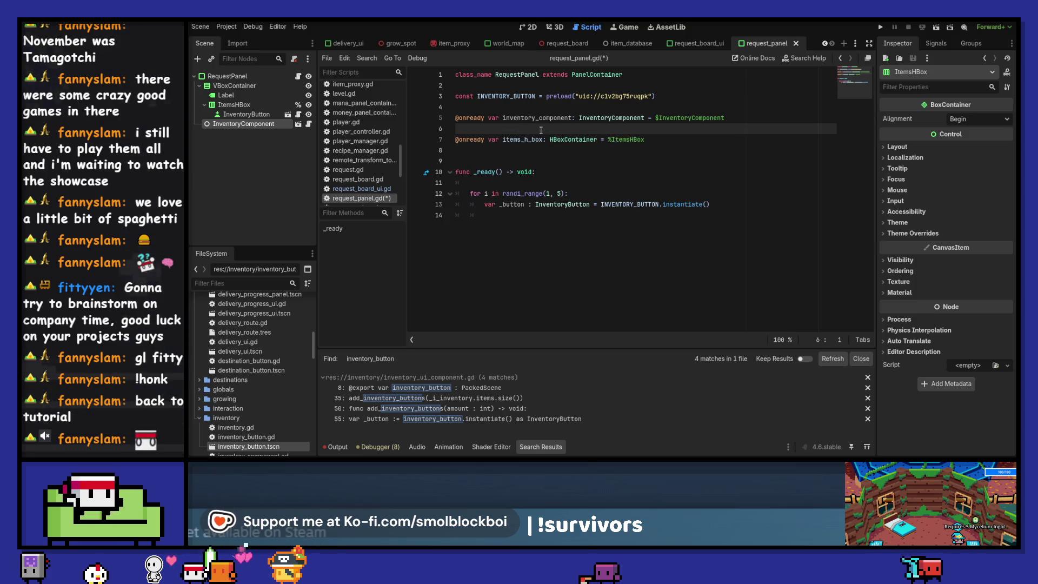
- Try pasting inventory_component into _ready, undo it, and save the script
{"action": "double_click", "coordinate": [519, 118]}
{"action": "key", "text": "ctrl+c"}
{"action": "left_click", "coordinate": [507, 187]}
{"action": "key", "text": "ctrl+v"}
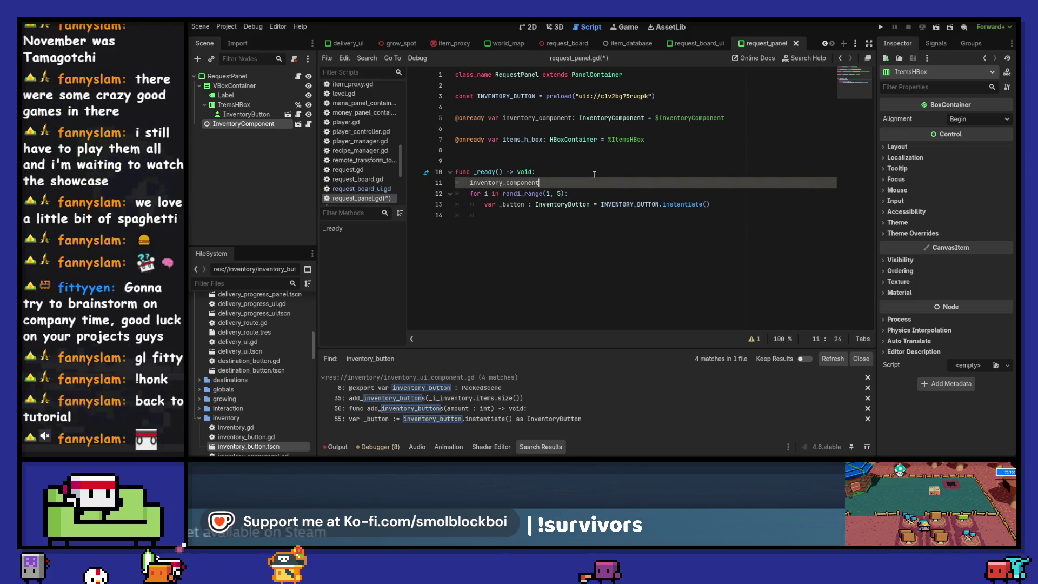
{"action": "key", "text": "Return"}
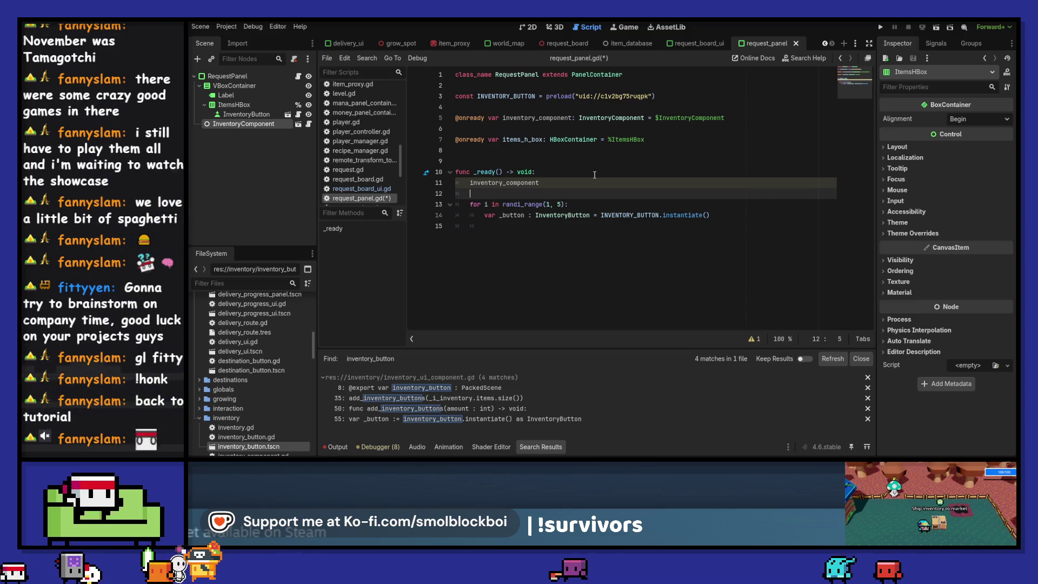
{"action": "key", "text": "ctrl+z"}
{"action": "key", "text": "ctrl+z"}
{"action": "key", "text": "ctrl+z"}
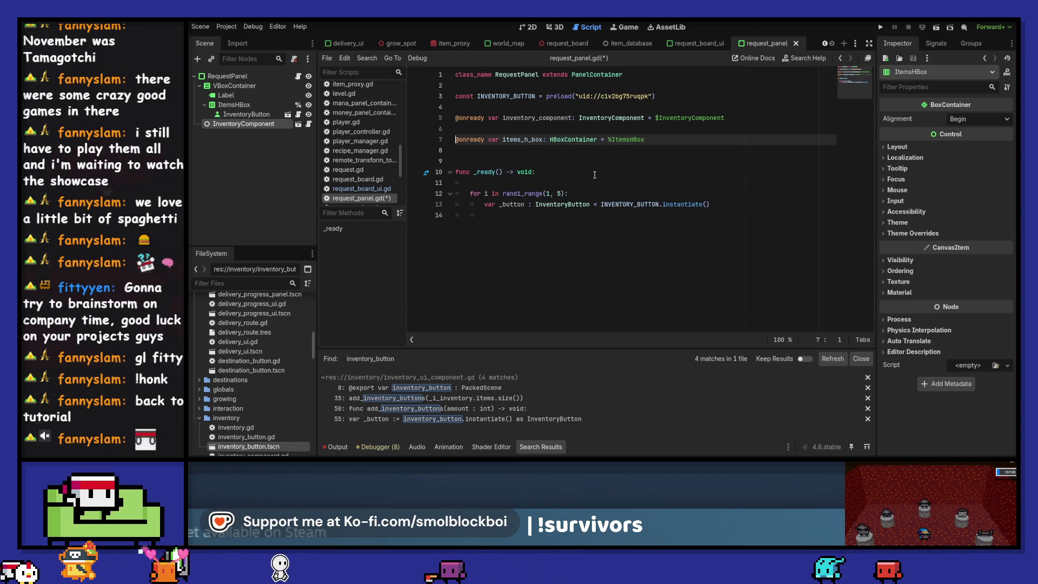
{"action": "key", "text": "ctrl+s"}
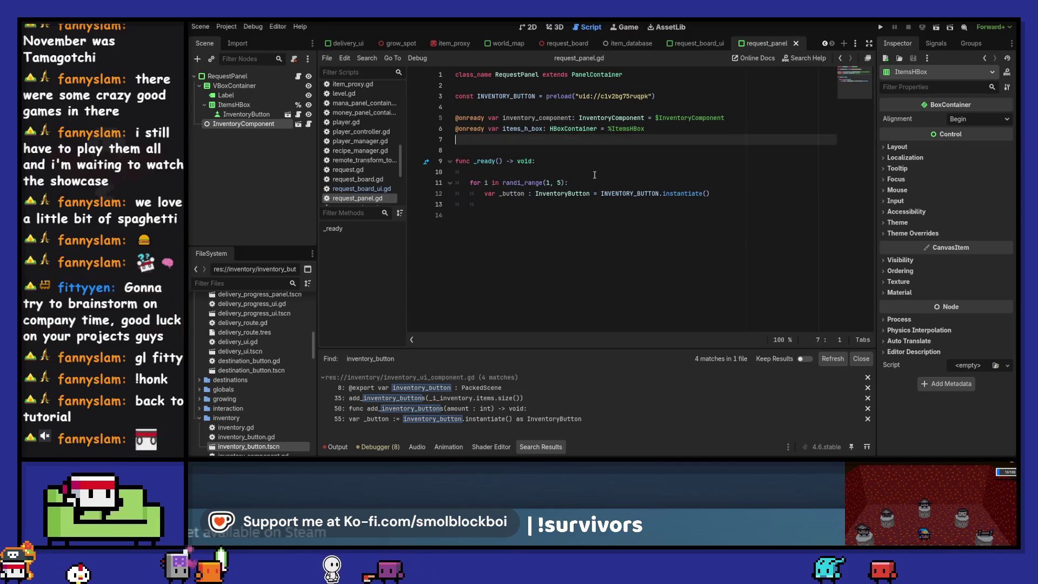
{"action": "key", "text": "Down"}
{"action": "key", "text": "Down"}
{"action": "key", "text": "Down"}
{"action": "key", "text": "Up"}
{"action": "key", "text": "ctrl+Right"}
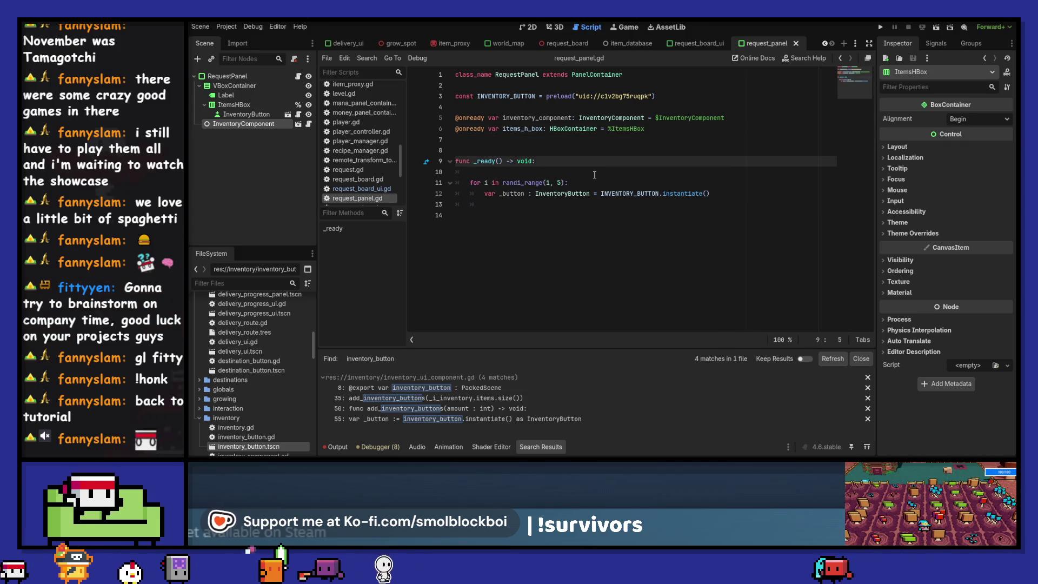
- Open a new first loop at the top of _ready over randi_range
{"action": "key", "text": "Down"}
{"action": "key", "text": "Return"}
{"action": "key", "text": "Up"}
{"action": "type", "text": "for i i"}
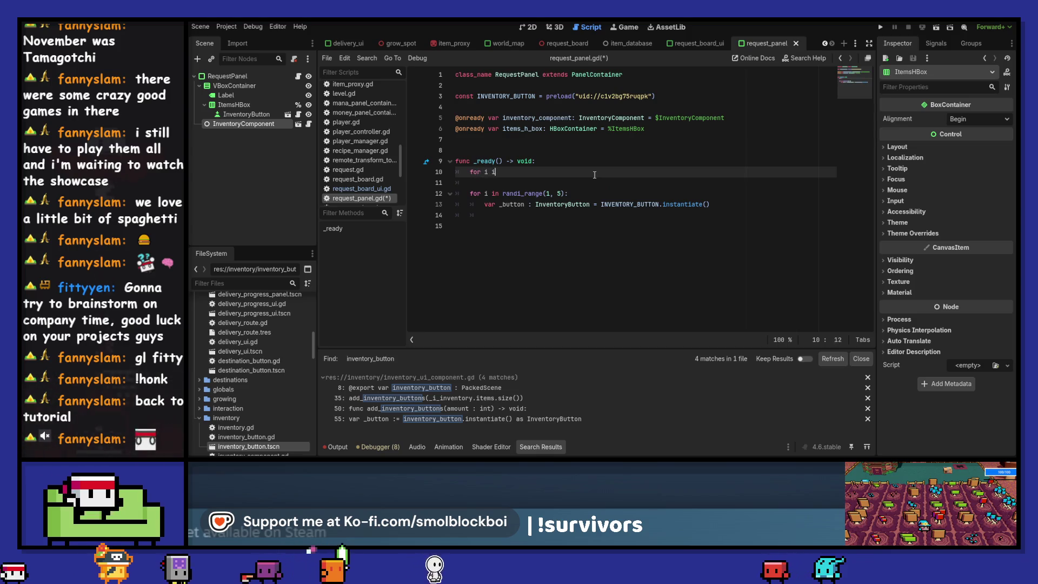
{"action": "type", "text": "n rand"}
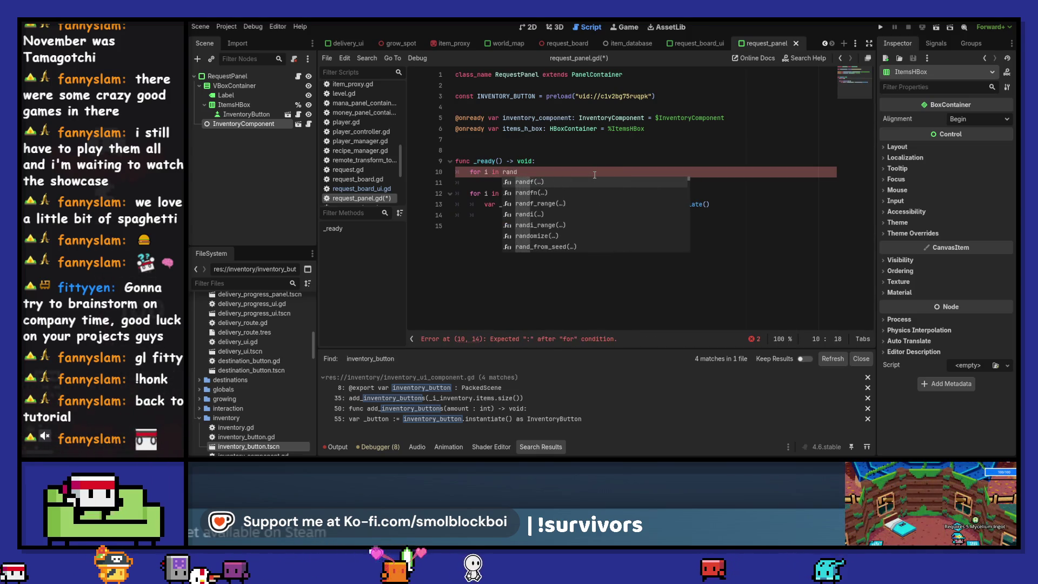
{"action": "type", "text": "_ra"}
{"action": "key", "text": "Down"}
{"action": "key", "text": "Return"}
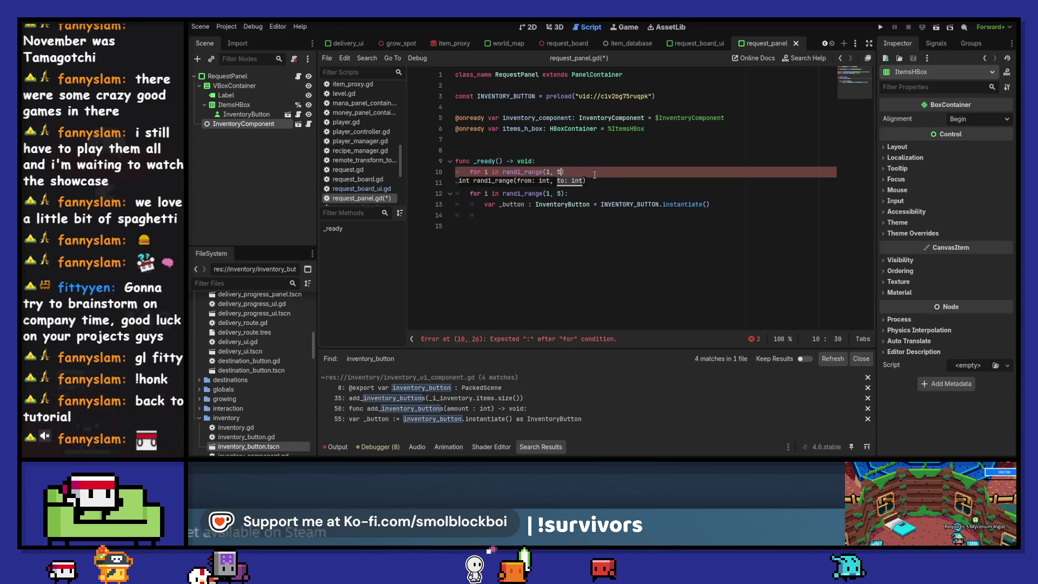
{"action": "type", "text": "):"}
{"action": "key", "text": "Return"}
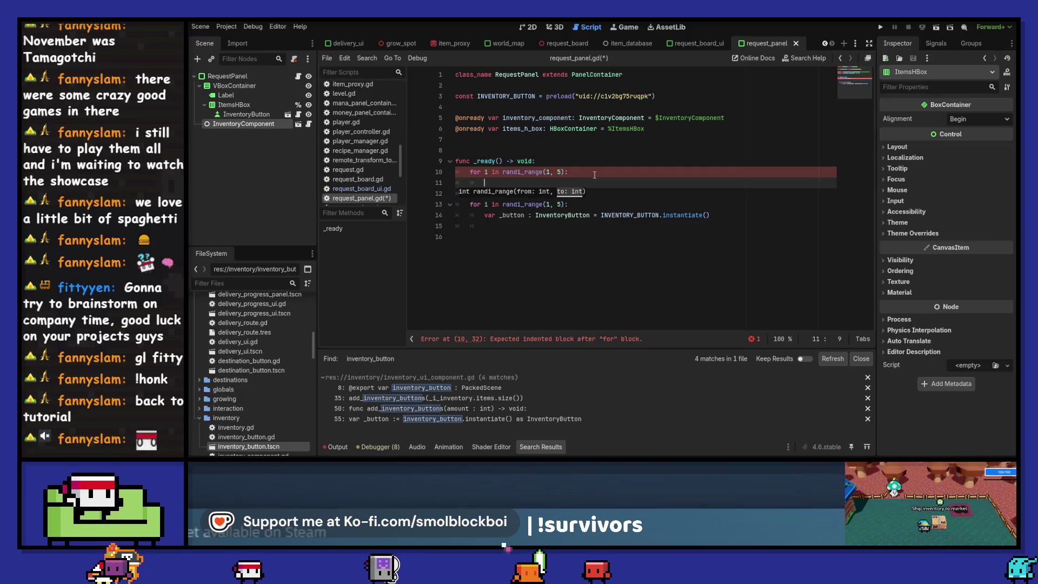
- In its body start an inventory_component.add_item_to_inventory() call
{"action": "type", "text": "inventory_component."}
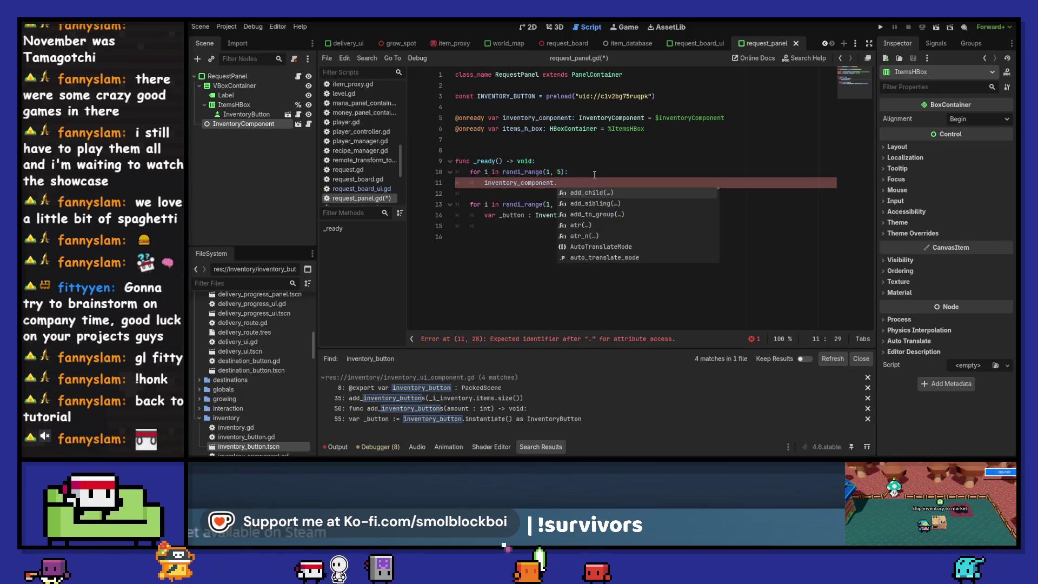
{"action": "type", "text": "i"}
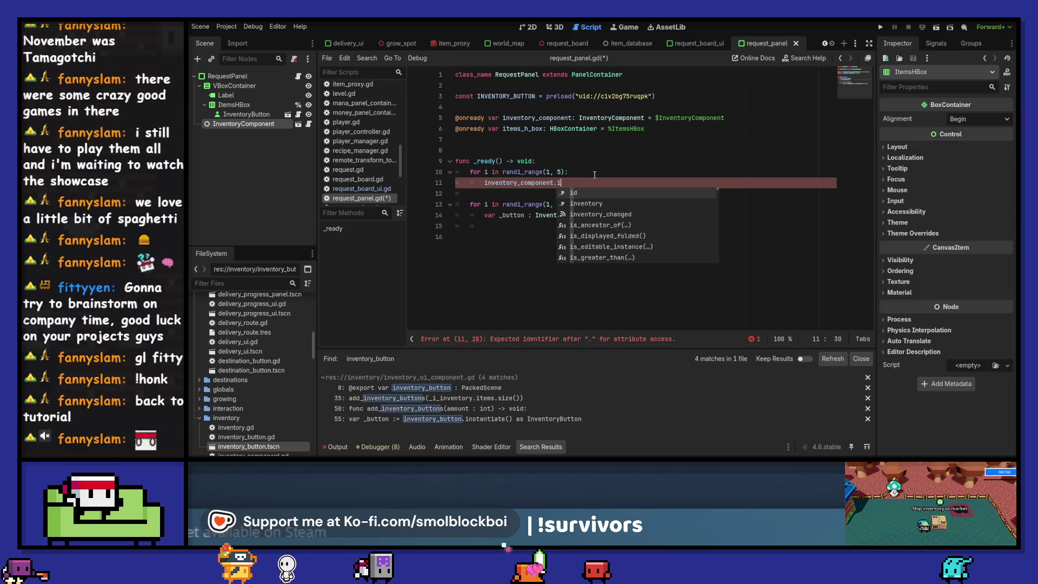
{"action": "key", "text": "Down"}
{"action": "key", "text": "Return"}
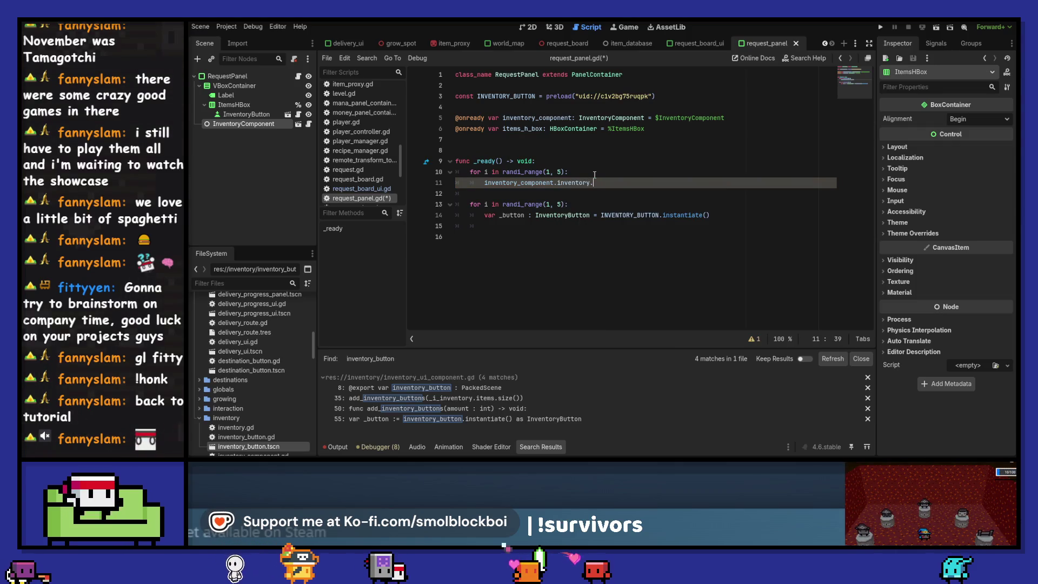
{"action": "type", "text": "add"}
{"action": "key", "text": "ctrl+shift+Left"}
{"action": "key", "text": "ctrl+shift+Left"}
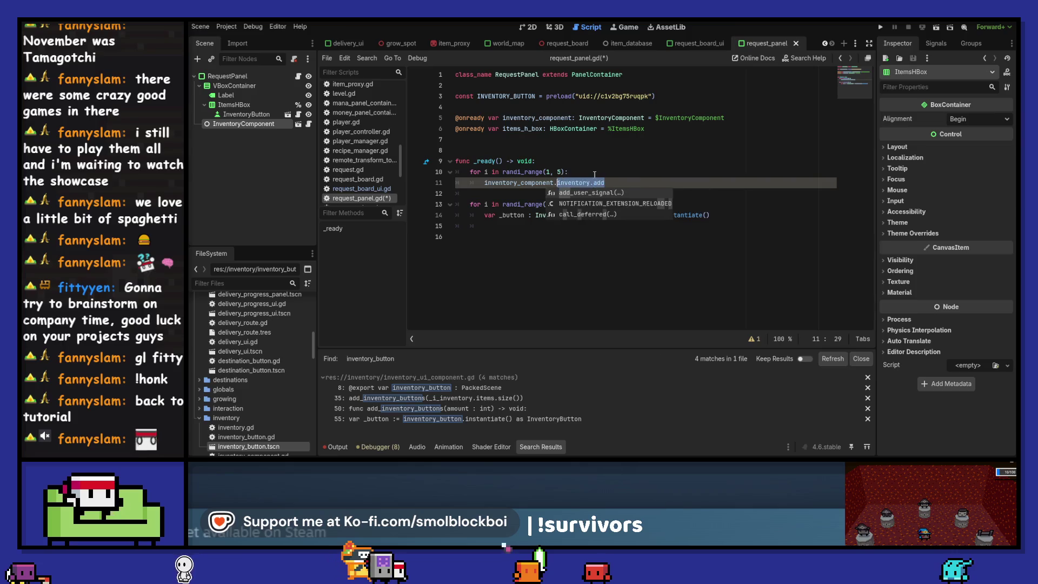
{"action": "type", "text": "add"}
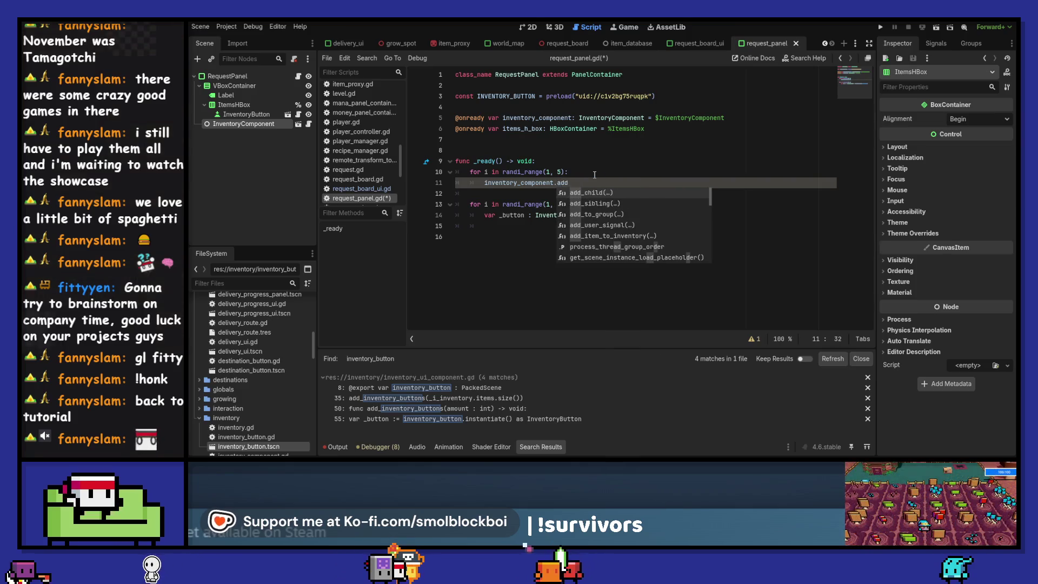
{"action": "key", "text": "Down"}
{"action": "key", "text": "Down"}
{"action": "key", "text": "Down"}
{"action": "key", "text": "Return"}
{"action": "key", "text": "Return"}
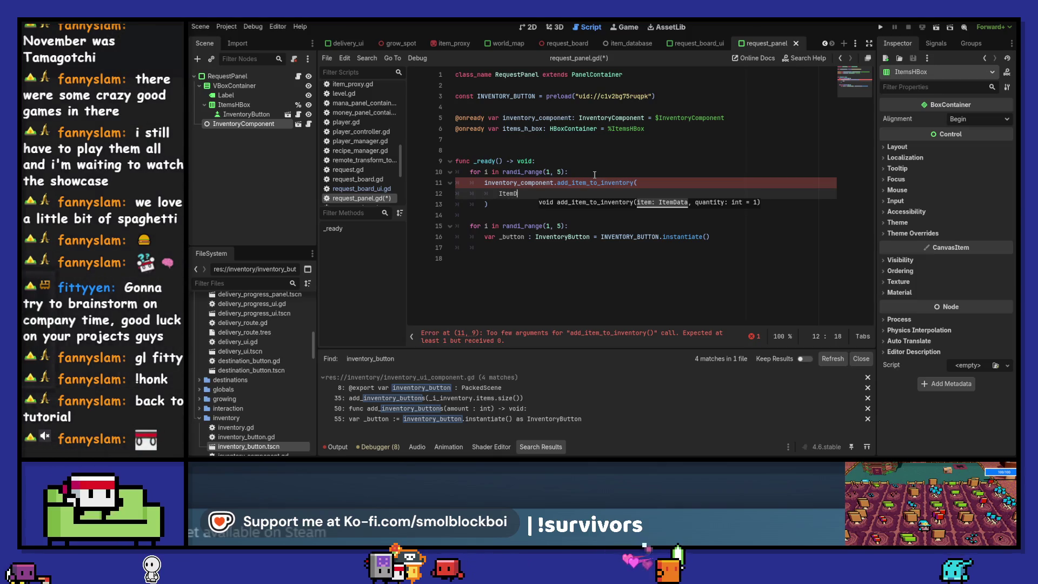
- Pass ItemDatabase.get_random_item() and randi_range(1, 10) as the call's arguments, and save
{"action": "type", "text": "at"}
{"action": "key", "text": "Left"}
{"action": "type", "text": "\\"}
{"action": "key", "text": "Return"}
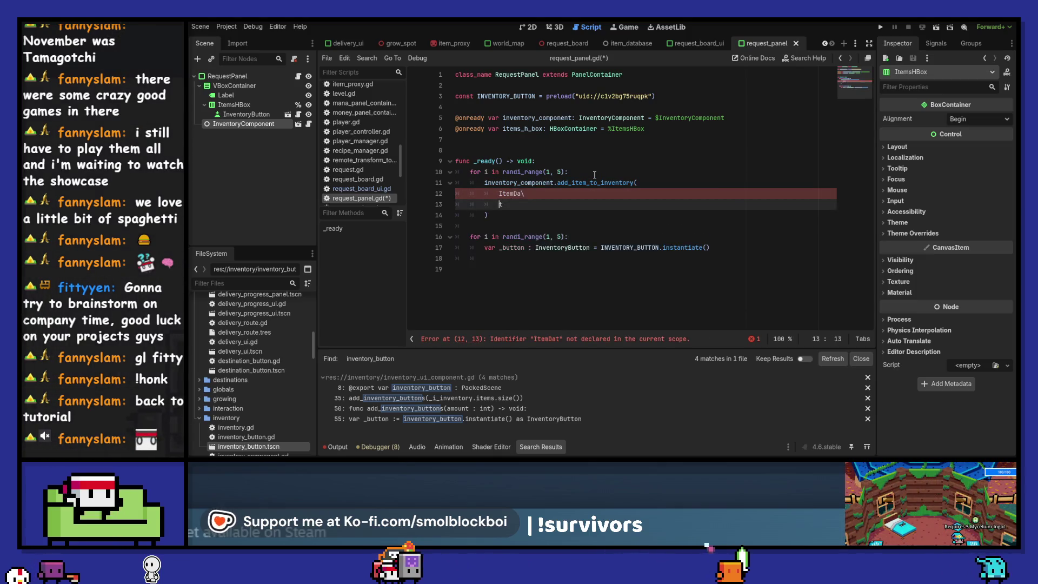
{"action": "key", "text": "BackSpace"}
{"action": "key", "text": "BackSpace"}
{"action": "key", "text": "Right"}
{"action": "type", "text": "a"}
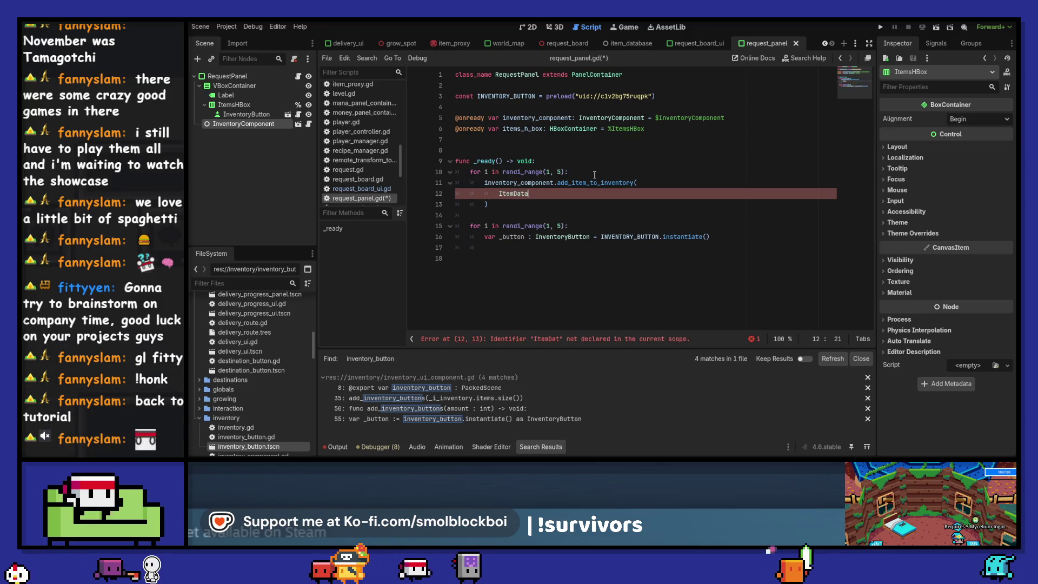
{"action": "type", "text": "base."}
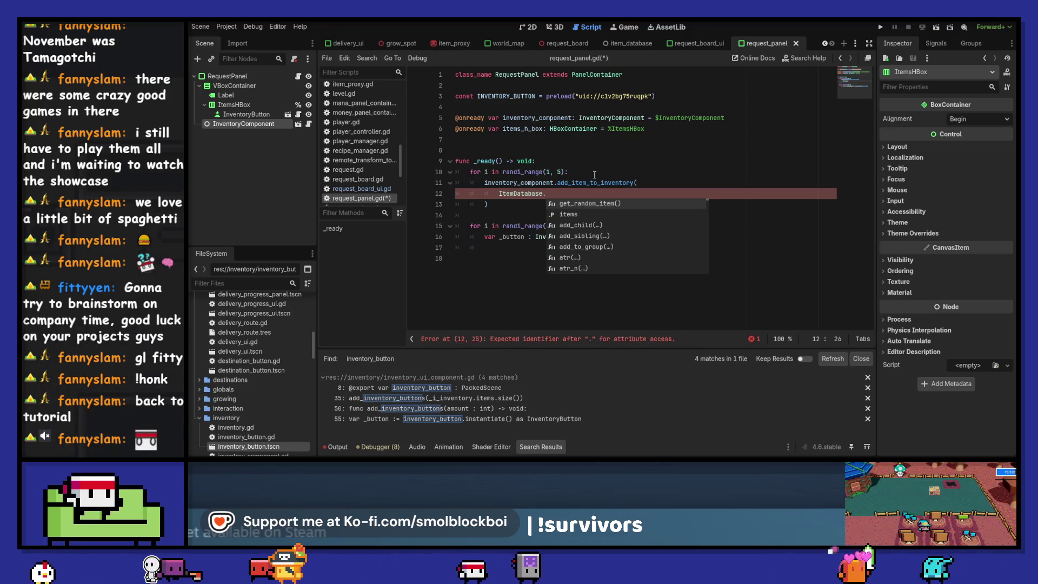
{"action": "key", "text": "Return"}
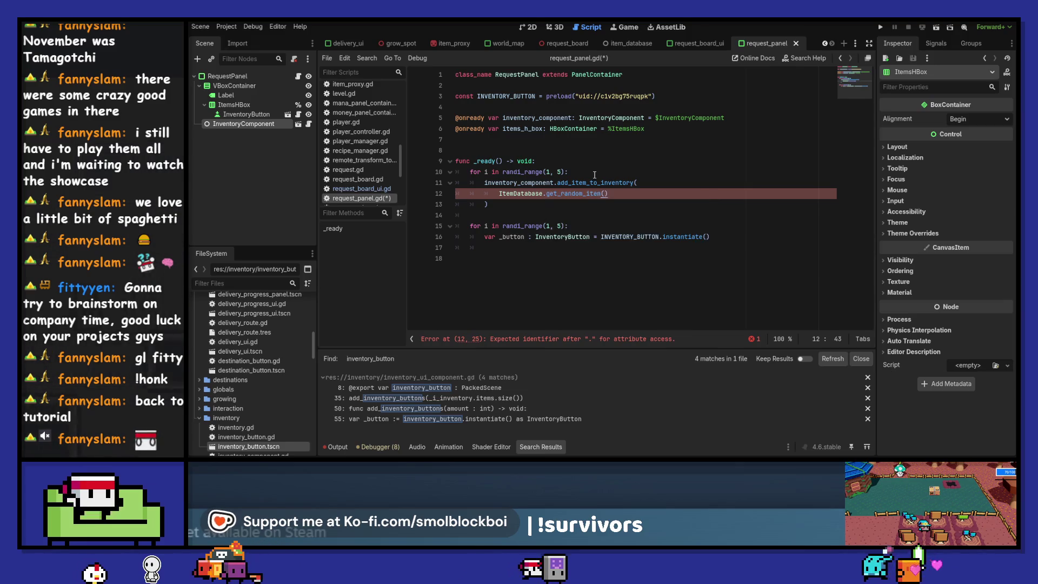
{"action": "type", "text": ", "}
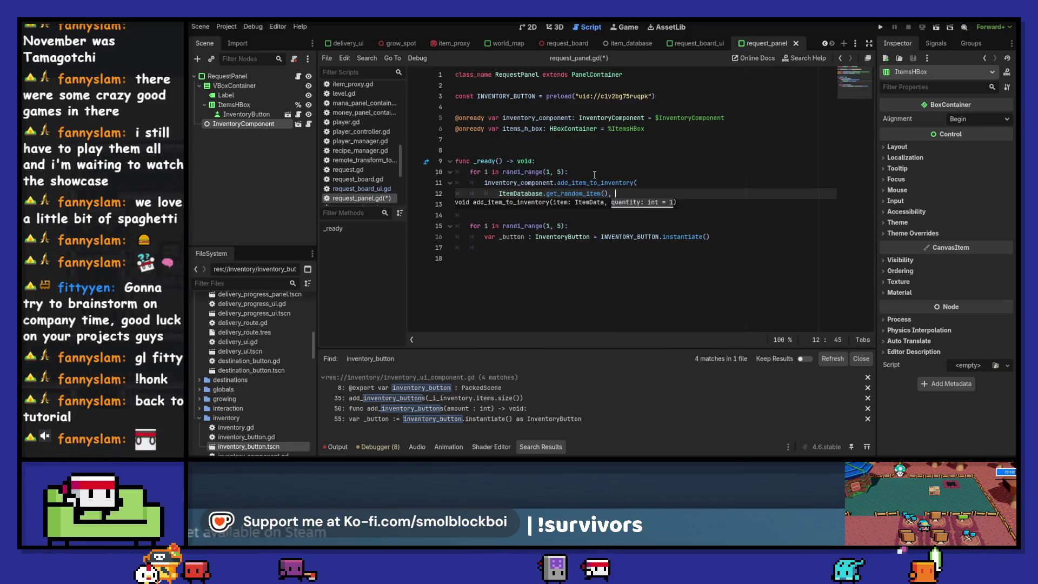
{"action": "type", "text": "randi"}
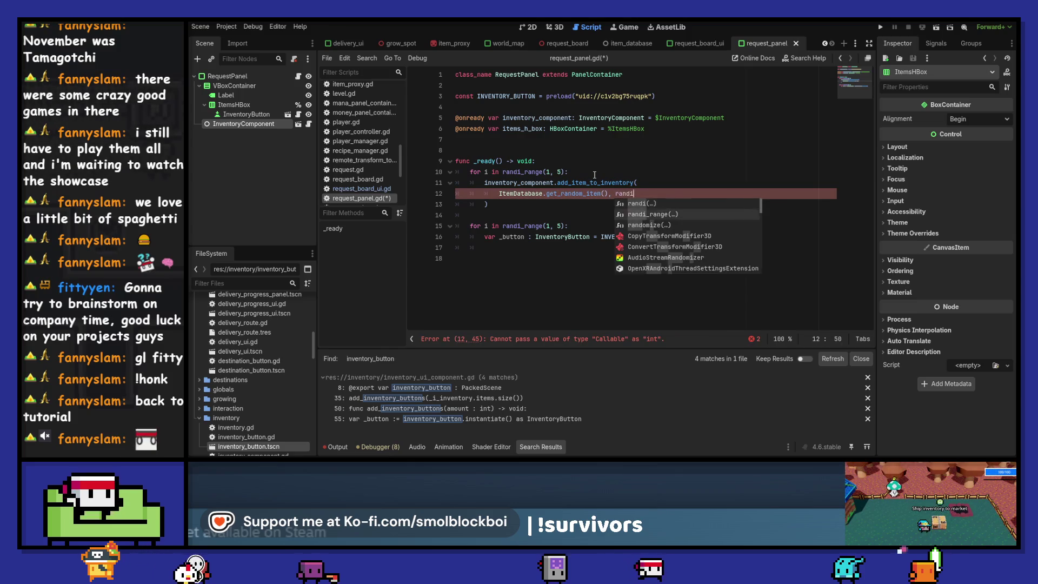
{"action": "key", "text": "Return"}
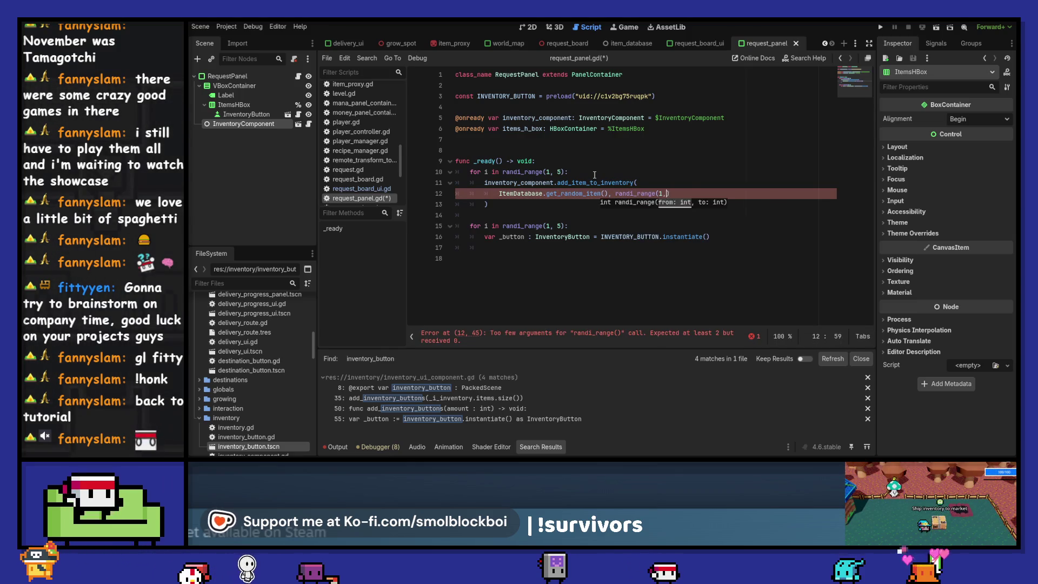
{"action": "type", "text": ")"}
{"action": "key", "text": "ctrl+s"}
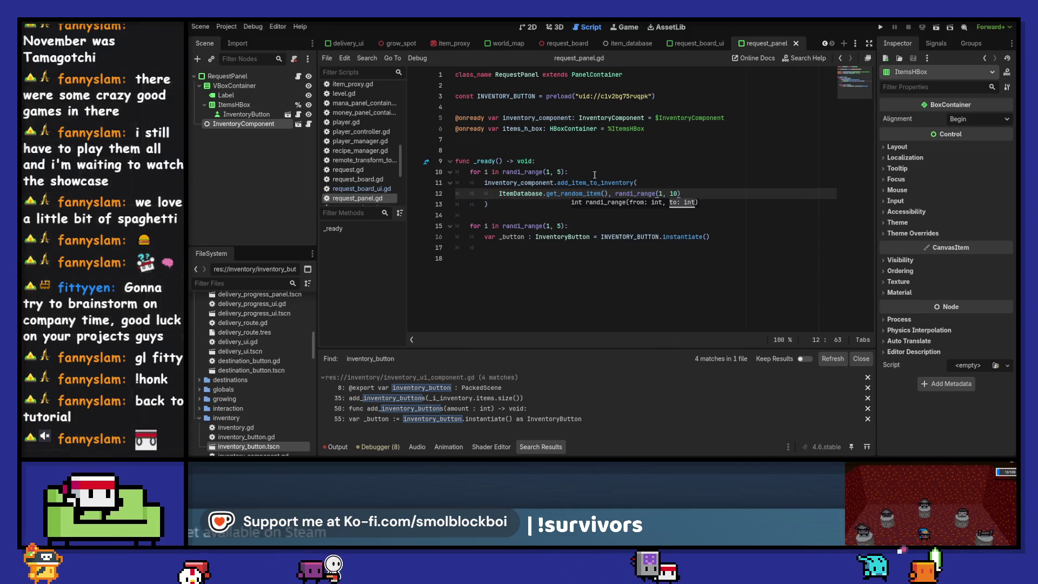
{"action": "key", "text": "Down"}
{"action": "key", "text": "Down"}
{"action": "key", "text": "Down"}
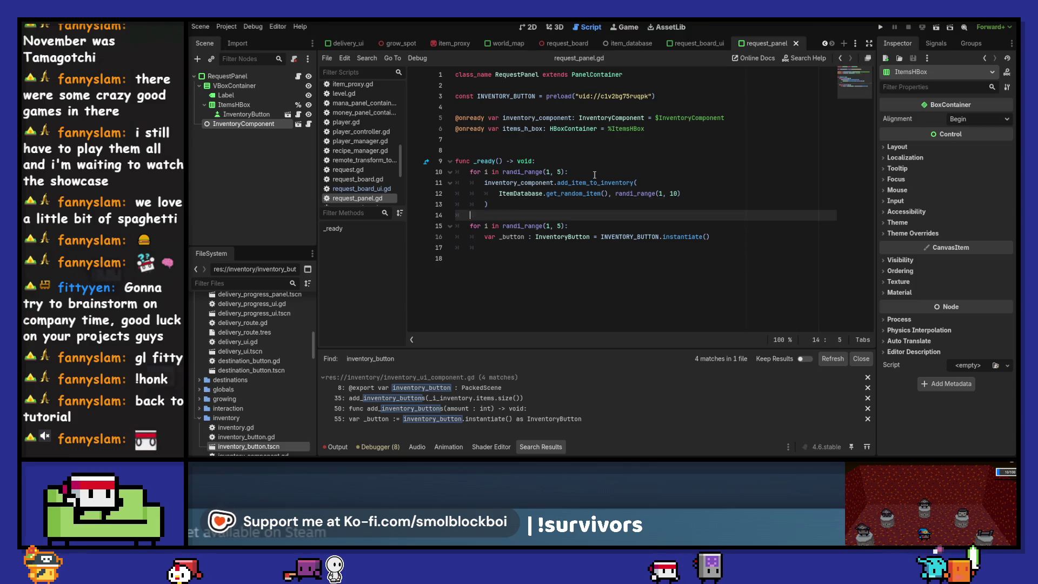
{"action": "key", "text": "End"}
- Make the second loop iterate inventory_component.inventory.items.size() and save
{"action": "key", "text": "ctrl+shift+Left"}
{"action": "key", "text": "ctrl+shift+Left"}
{"action": "key", "text": "ctrl+shift+Left"}
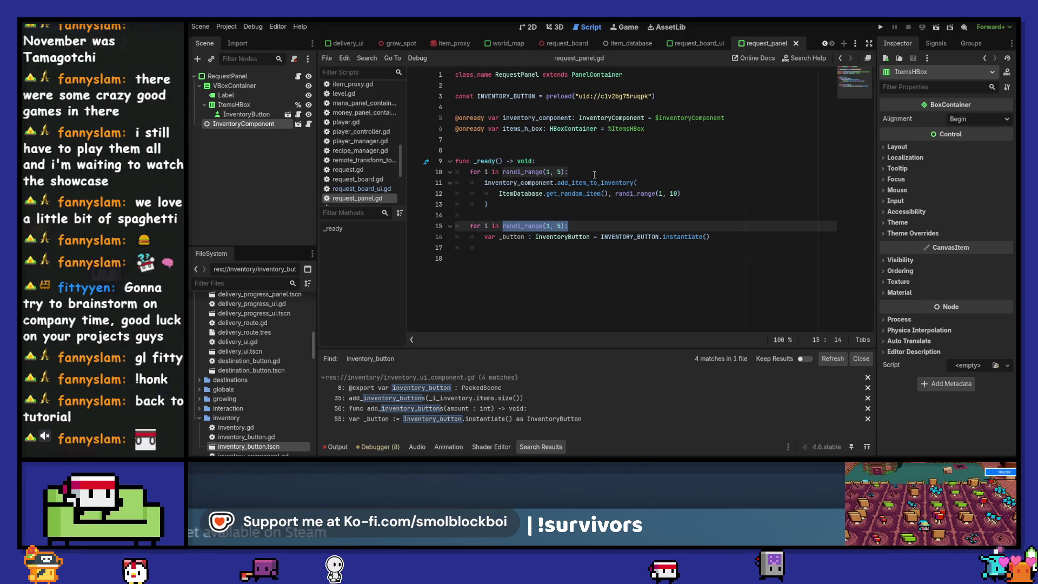
{"action": "type", "text": "inven"}
{"action": "key", "text": "Return"}
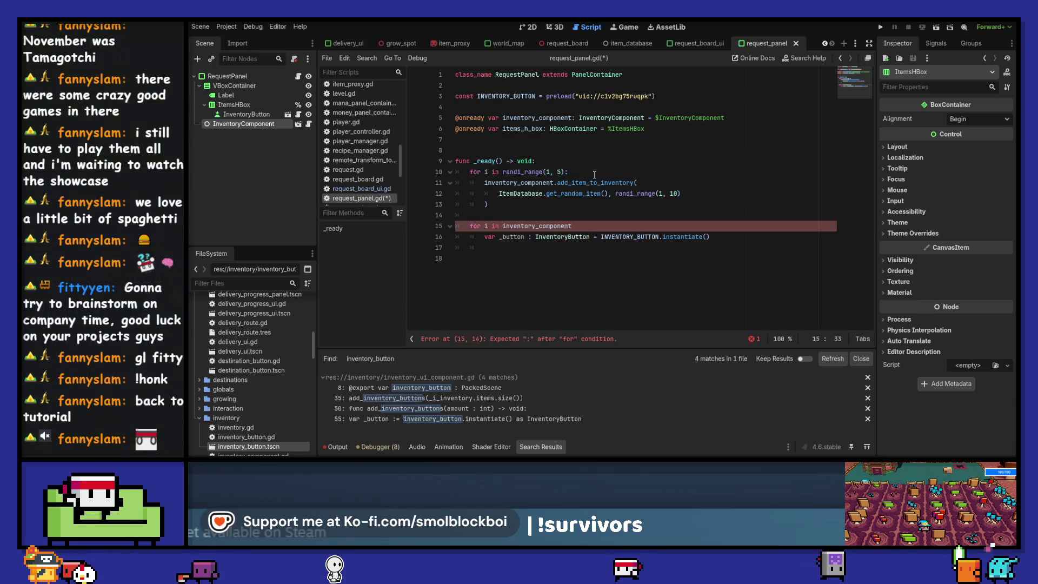
{"action": "type", "text": ".i"}
{"action": "key", "text": "Return"}
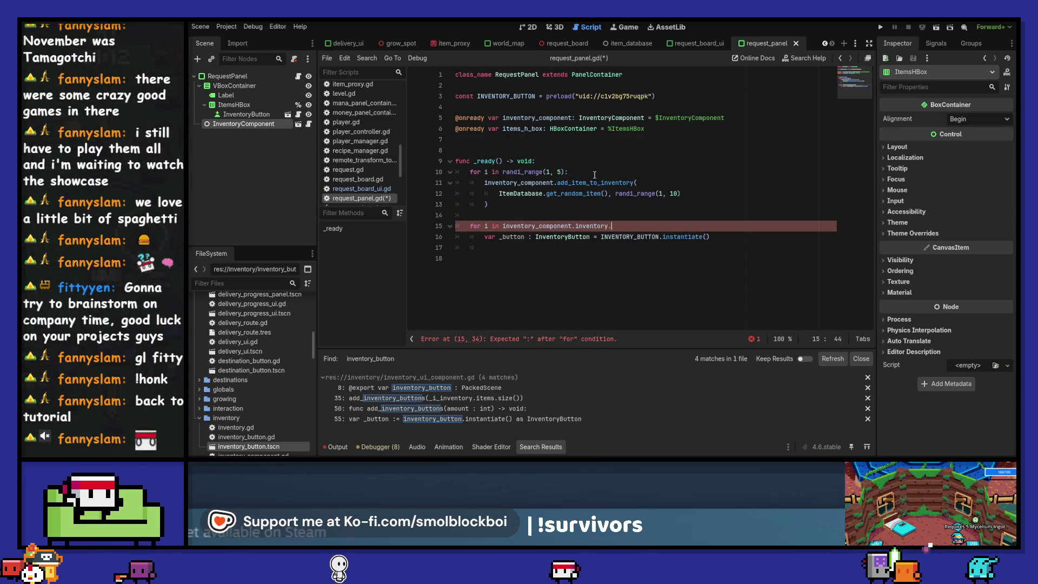
{"action": "type", "text": ".size"}
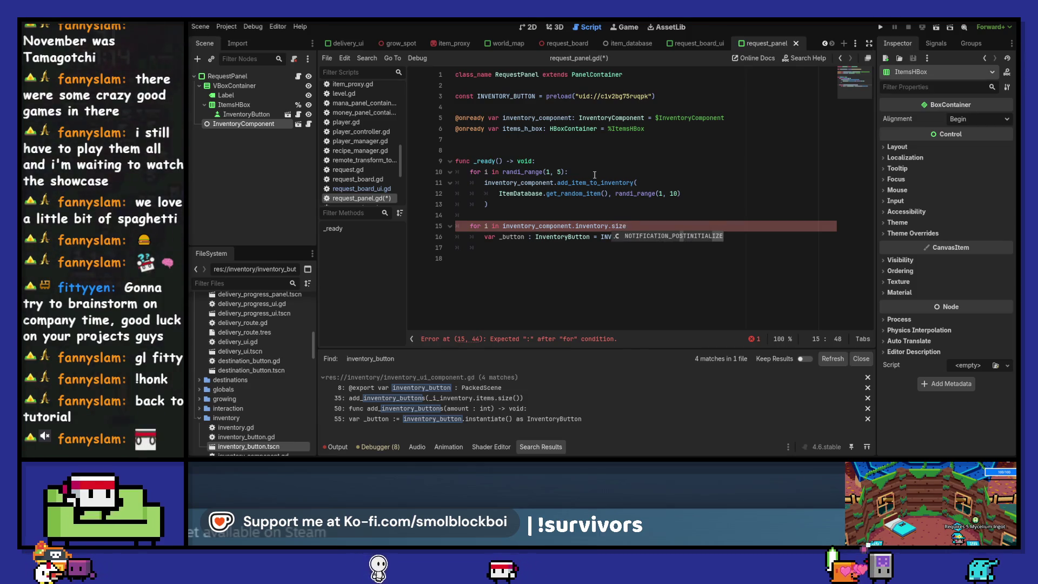
{"action": "key", "text": "ctrl+shift+Left"}
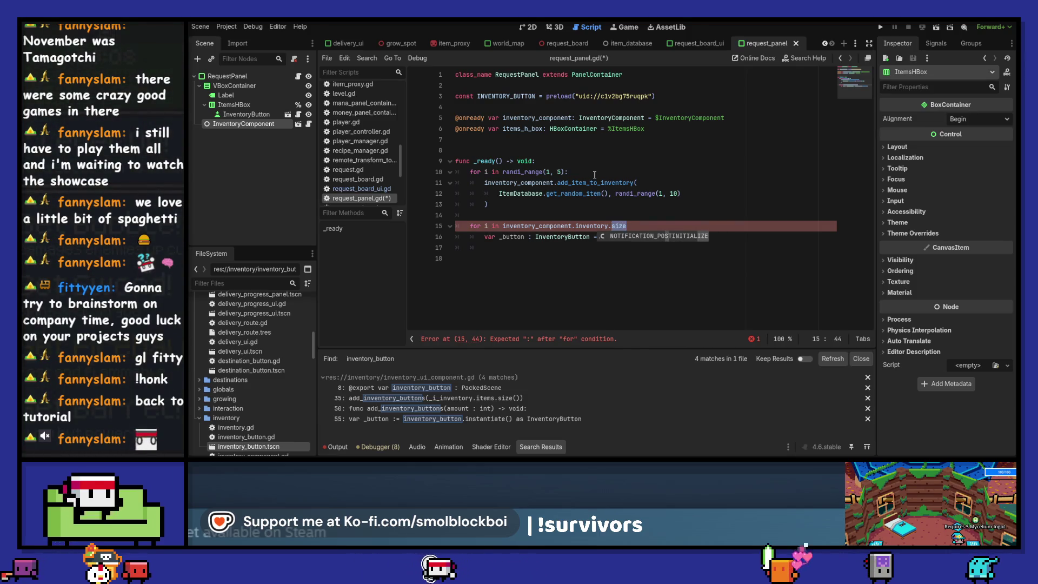
{"action": "key", "text": "BackSpace"}
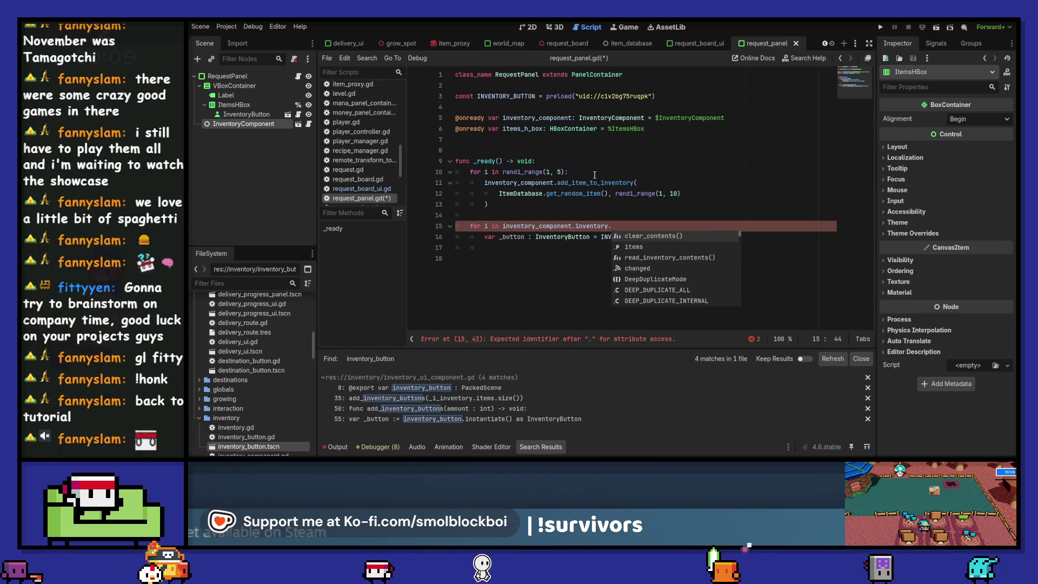
{"action": "type", "text": "items.s"}
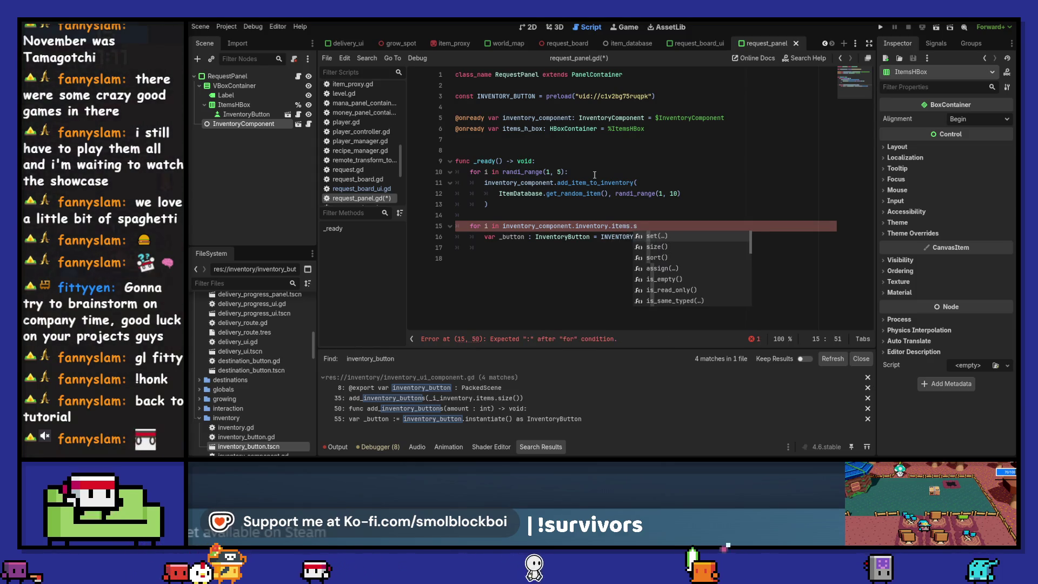
{"action": "key", "text": "Down"}
{"action": "key", "text": "Return"}
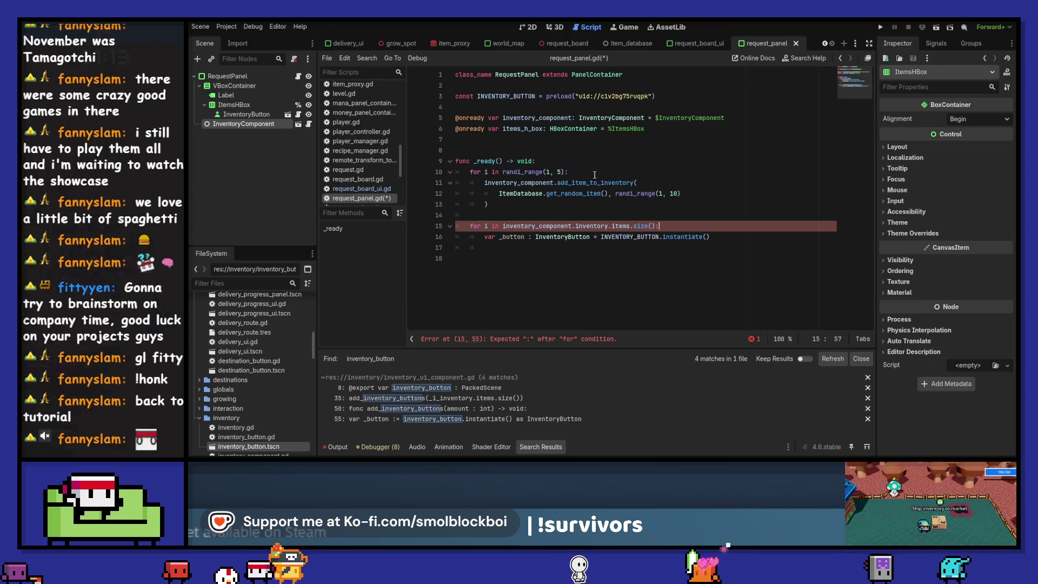
{"action": "type", "text": ":"}
{"action": "key", "text": "Down"}
{"action": "key", "text": "Down"}
{"action": "key", "text": "ctrl+s"}
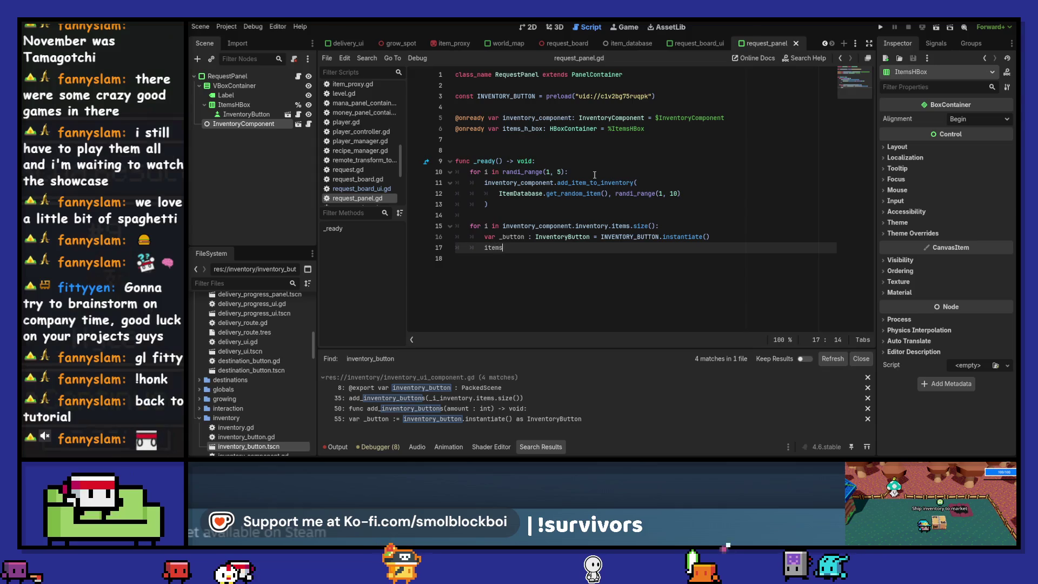
- Add items_h_box.add_child(_button) to the loop body, save, and run the game
{"action": "type", "text": "_h_box.add"}
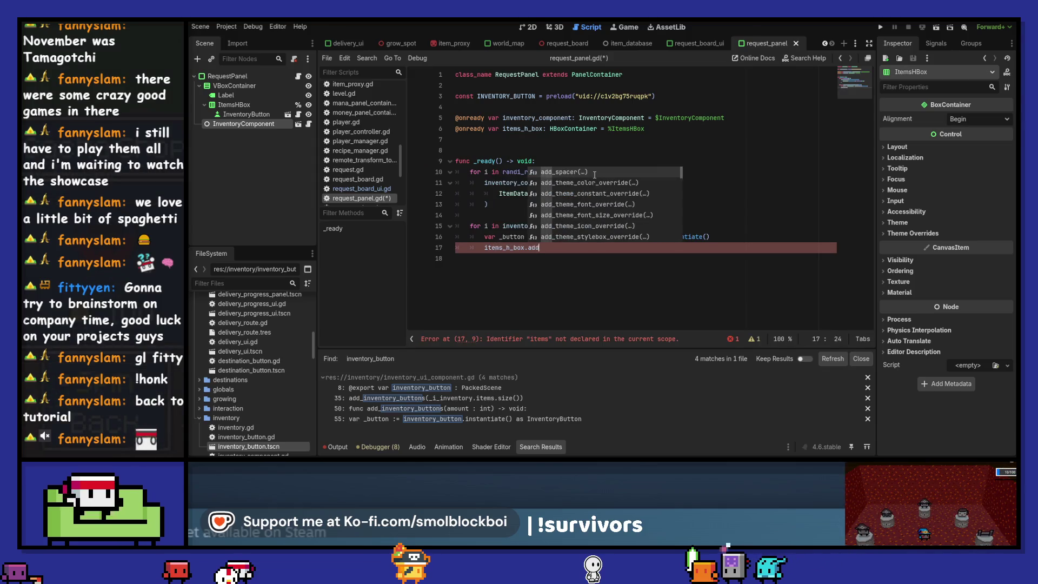
{"action": "type", "text": "_child("}
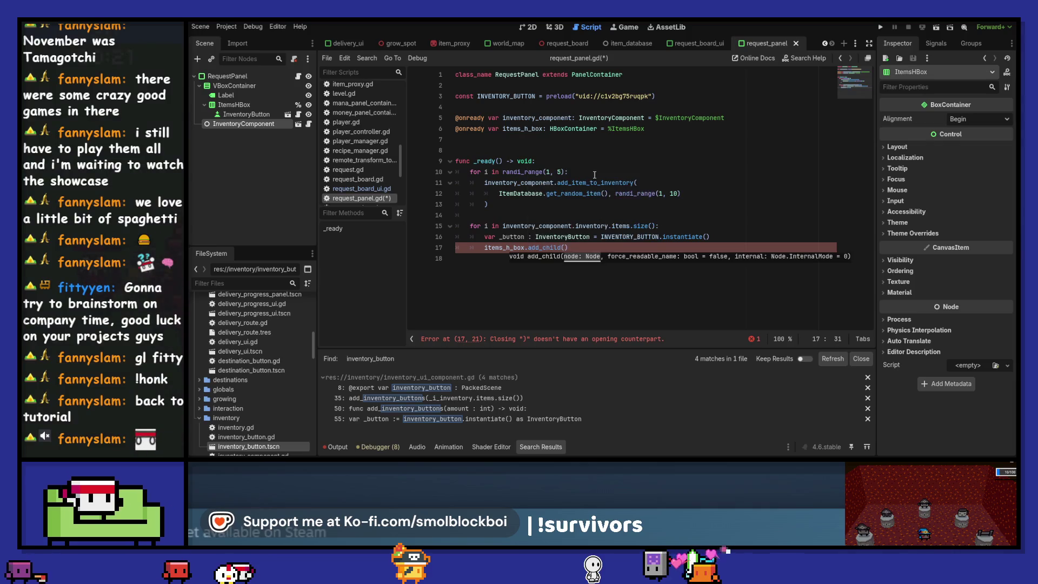
{"action": "key", "text": "Return"}
{"action": "type", "text": "_butto"}
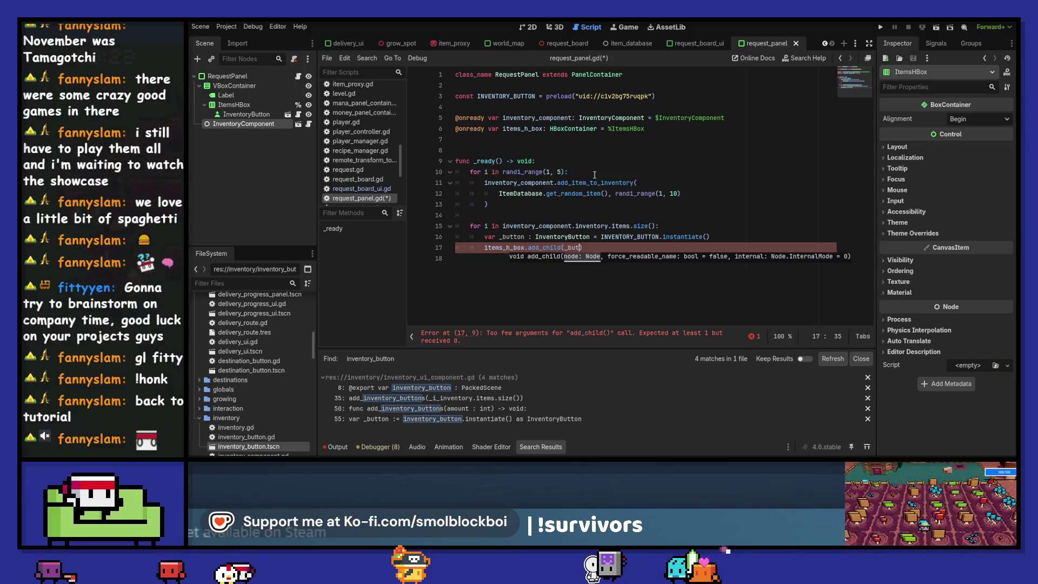
{"action": "type", "text": "n"}
{"action": "key", "text": "ctrl+s"}
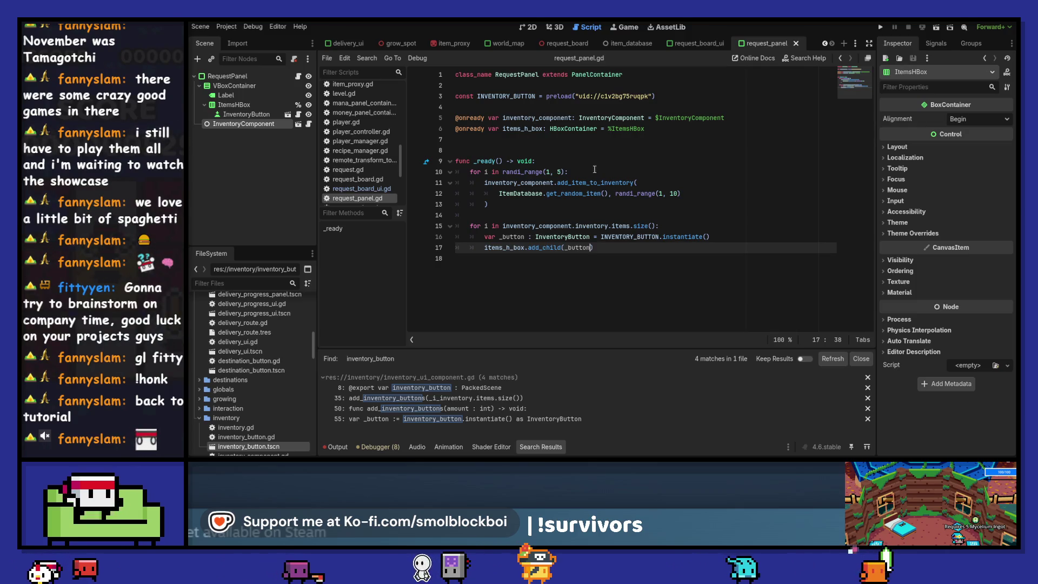
{"action": "key", "text": "F5"}
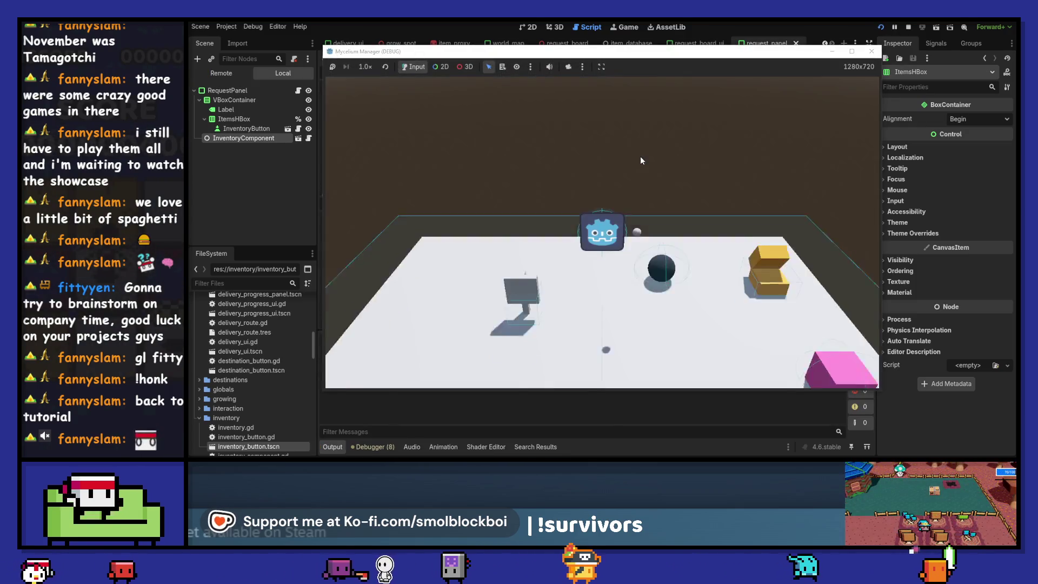
- Make get_random_item() return items.values().pick_random(), rerun the game, then reopen request_panel.gd
{"action": "key", "text": "e"}
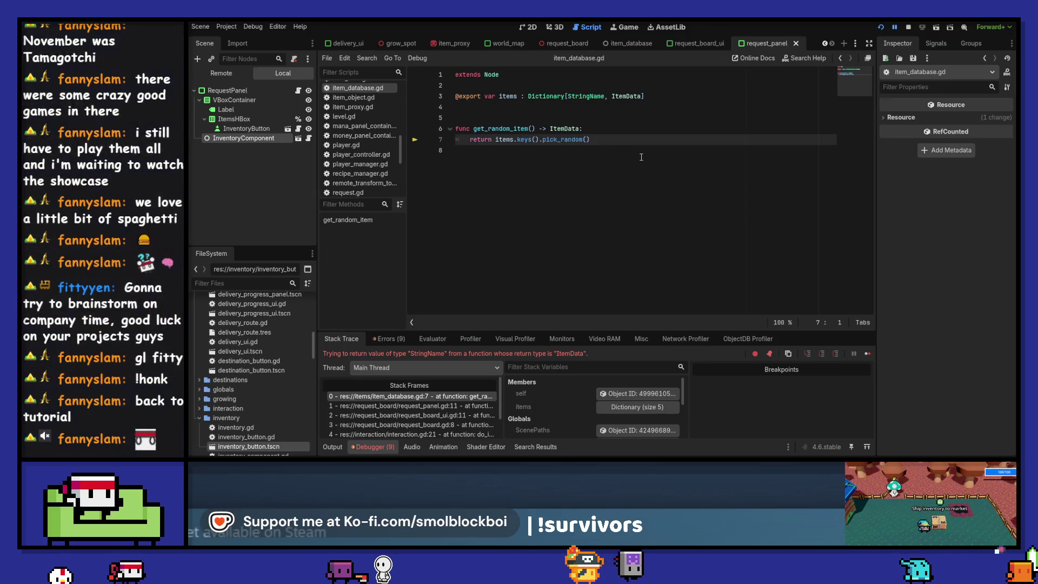
{"action": "type", "text": "valu"}
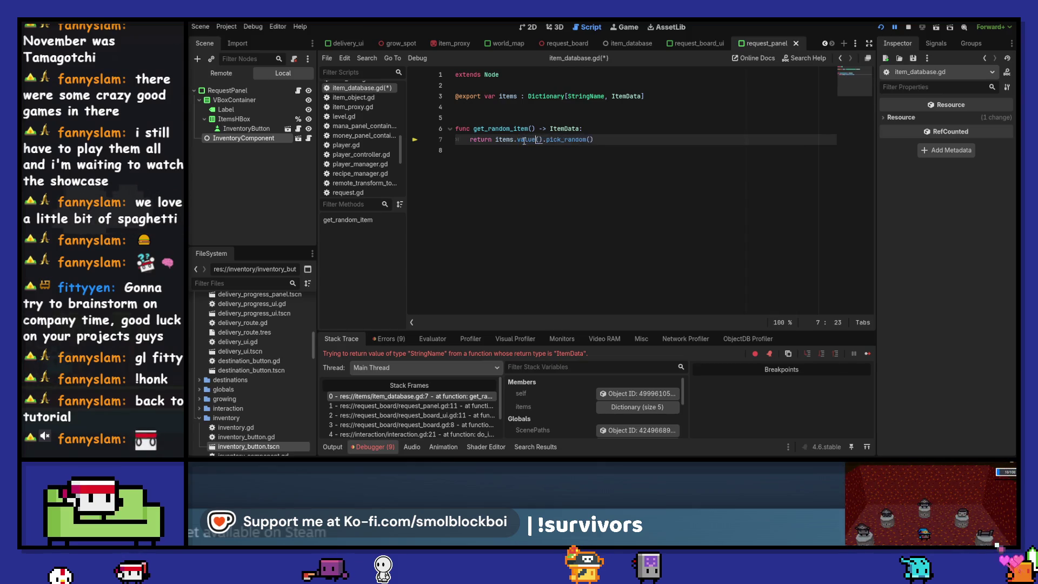
{"action": "key", "text": "F5"}
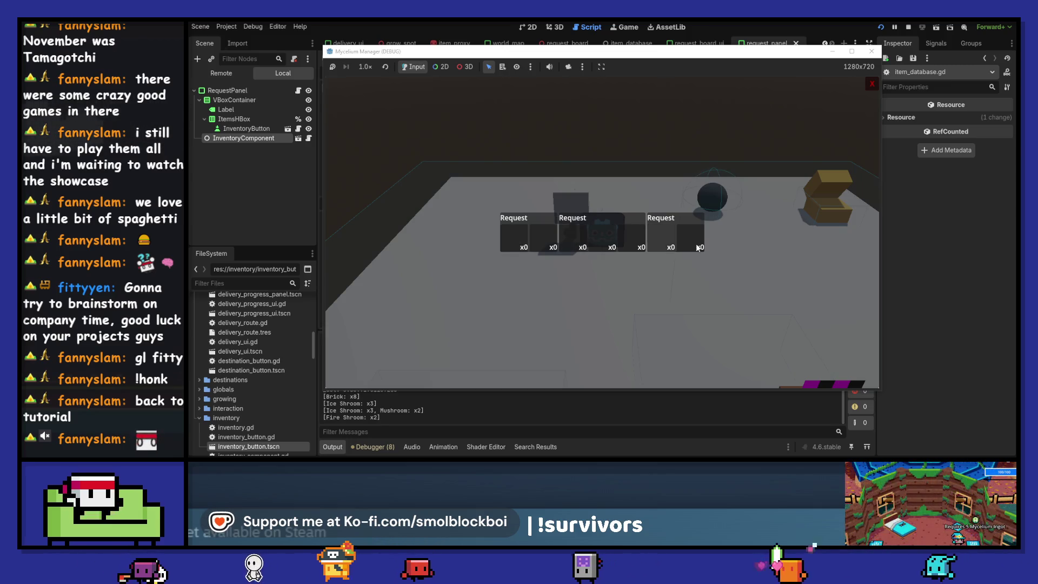
{"action": "left_click", "coordinate": [876, 54]}
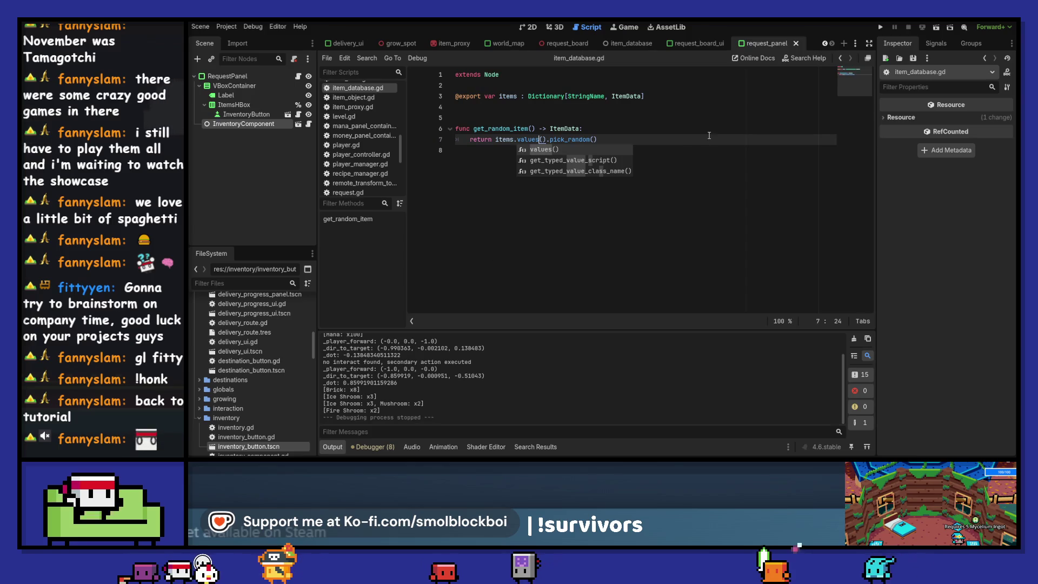
{"action": "left_click", "coordinate": [616, 139]}
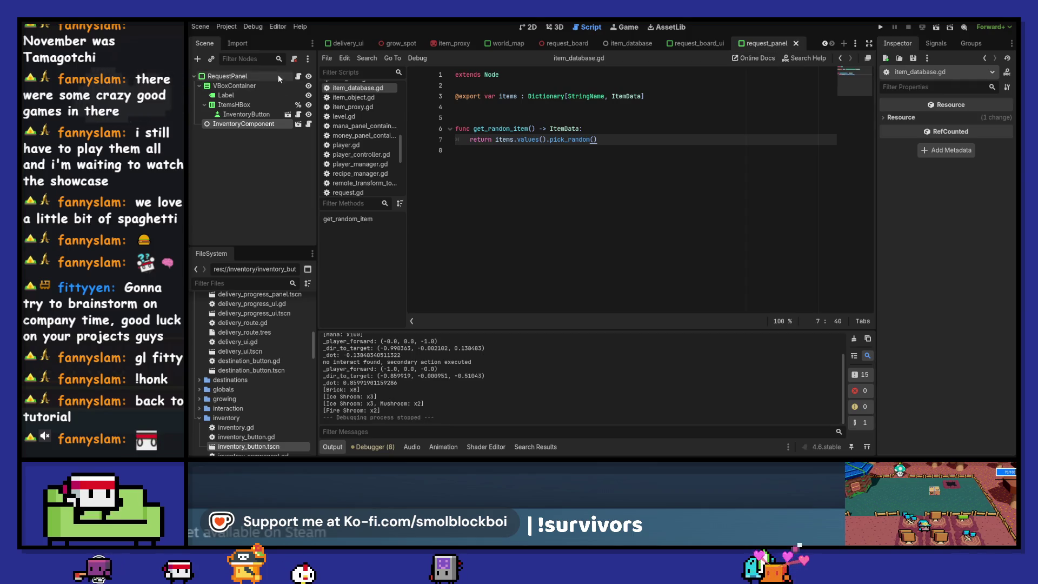
{"action": "left_click", "coordinate": [297, 77]}
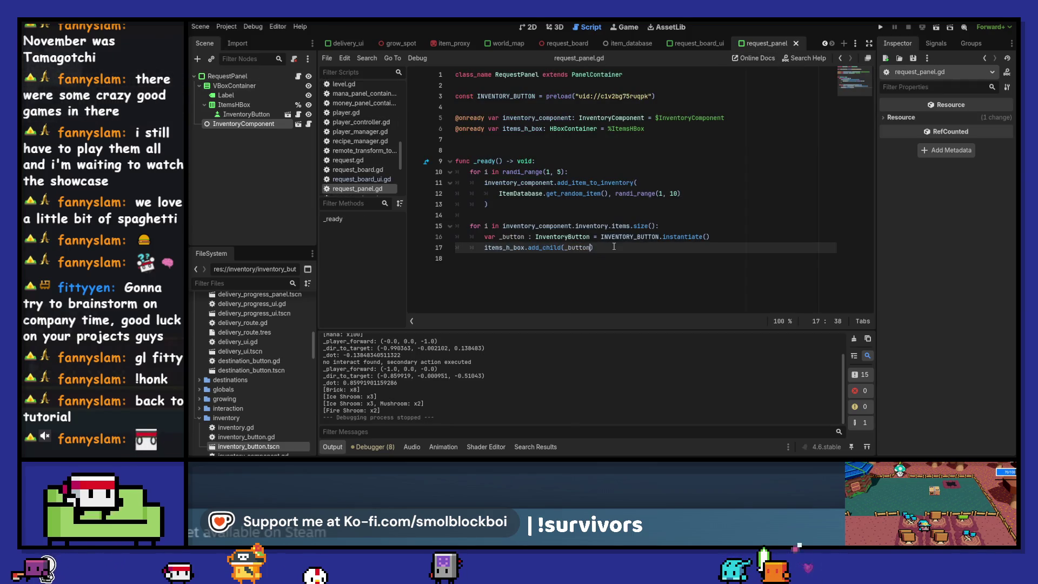
- Below the instantiate call, start the line _button.slot.item = inventory_component.inventory.items
{"action": "left_click", "coordinate": [768, 240]}
{"action": "key", "text": "Return"}
{"action": "key", "text": "Return"}
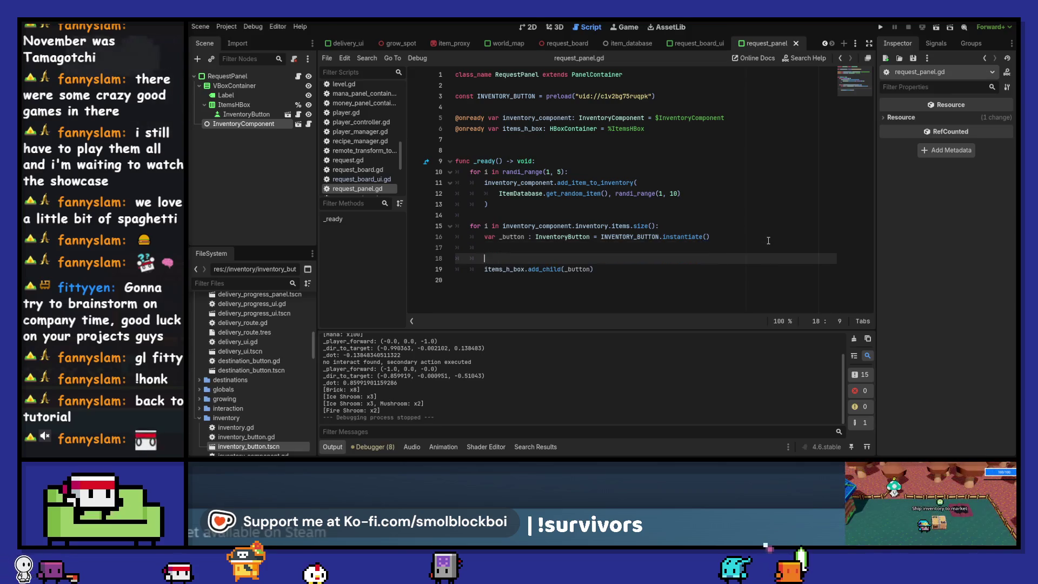
{"action": "key", "text": "Up"}
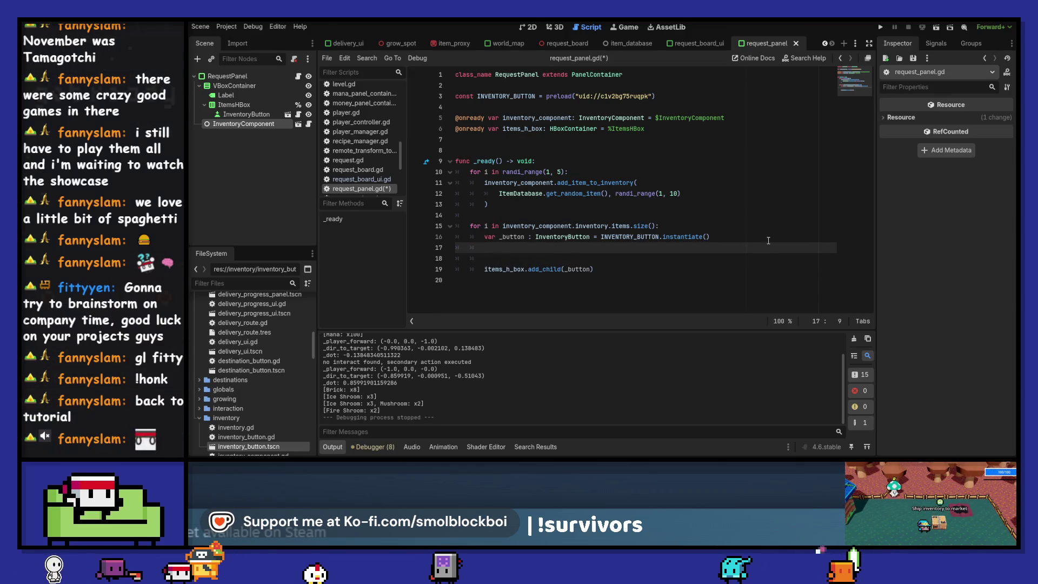
{"action": "type", "text": "_button."}
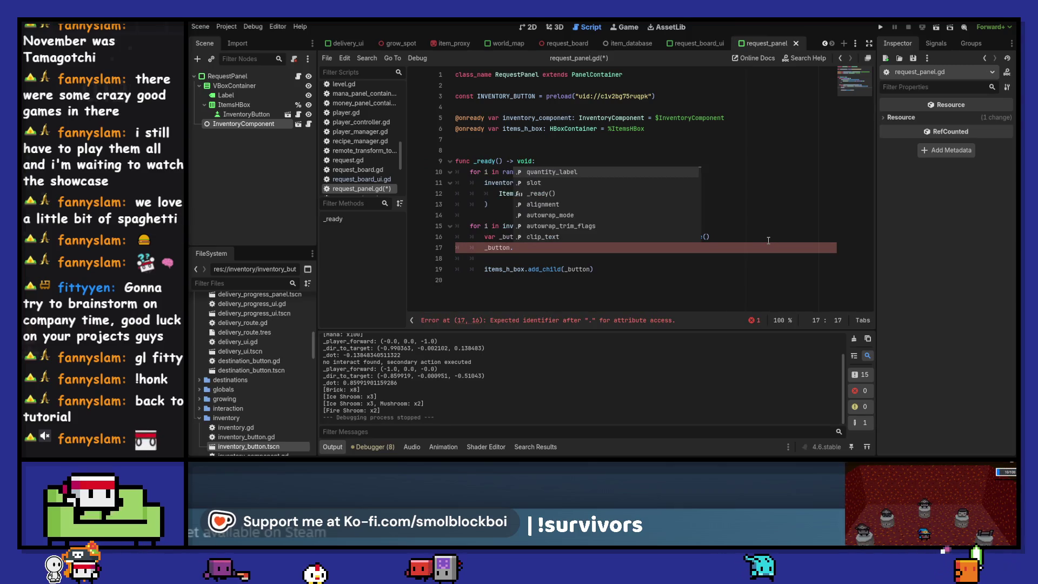
{"action": "type", "text": "slot.item "}
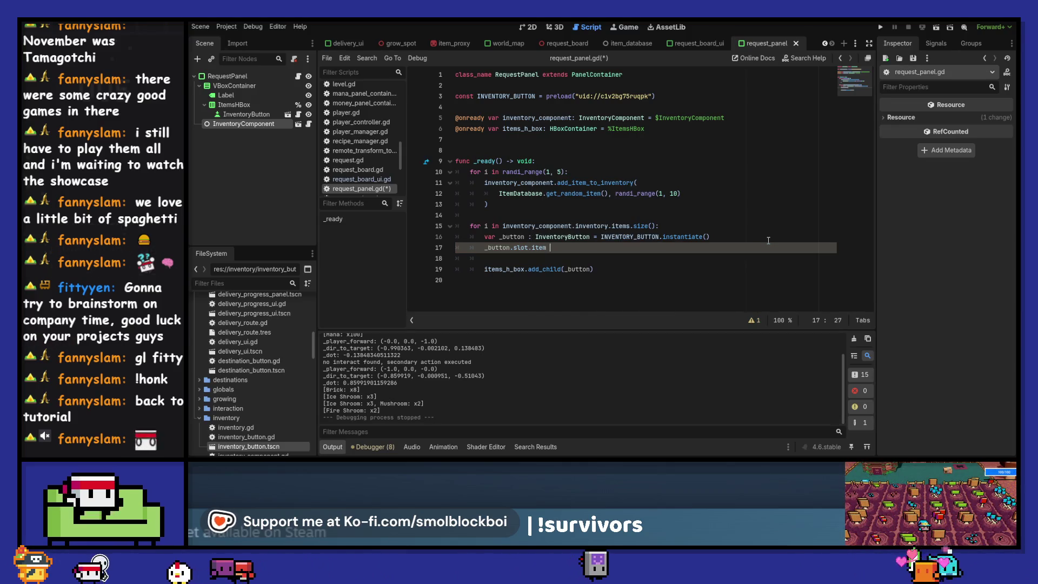
{"action": "type", "text": "= inventory_component"}
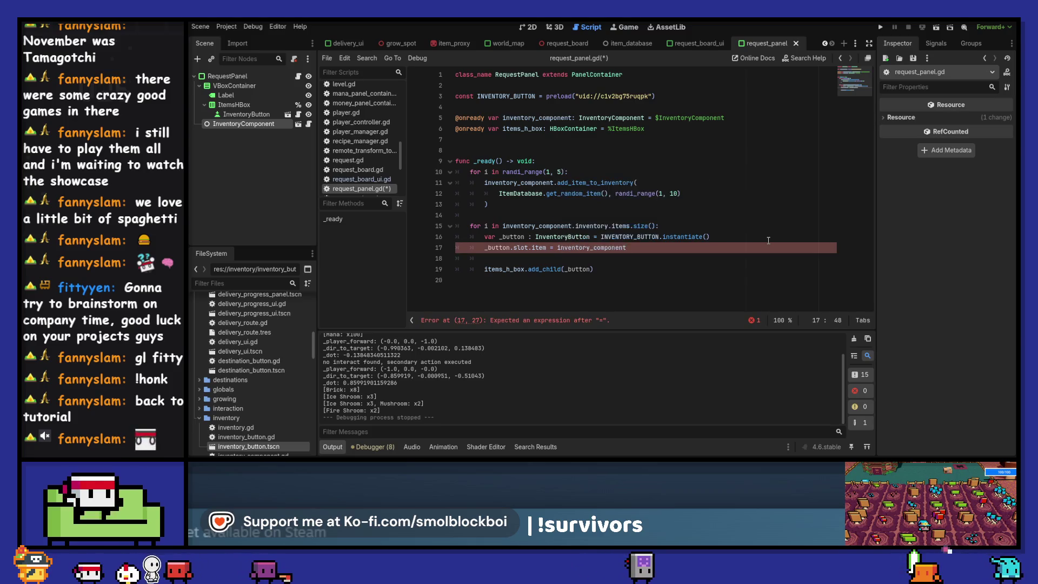
{"action": "type", "text": ".inventory."}
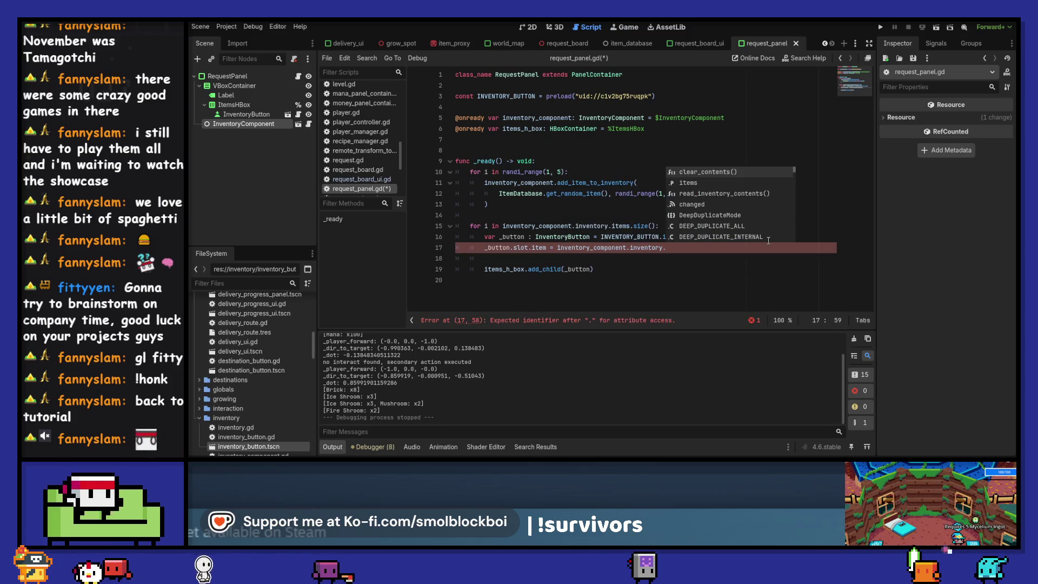
{"action": "type", "text": "items"}
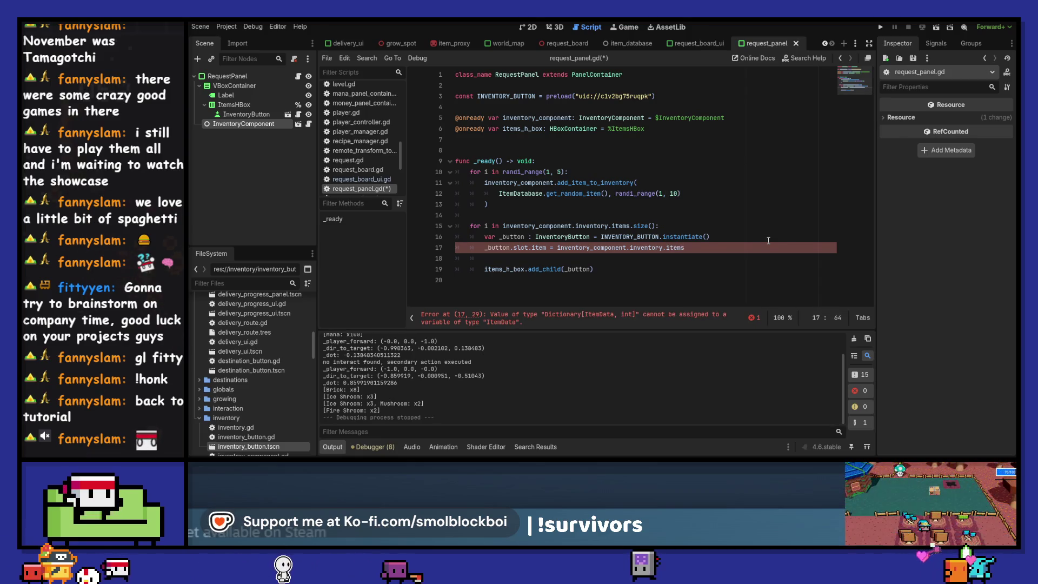
- Check the Inventory items declaration and the Dictionary get() documentation for line 17
{"action": "left_click", "coordinate": [681, 251], "text": "ctrl"}
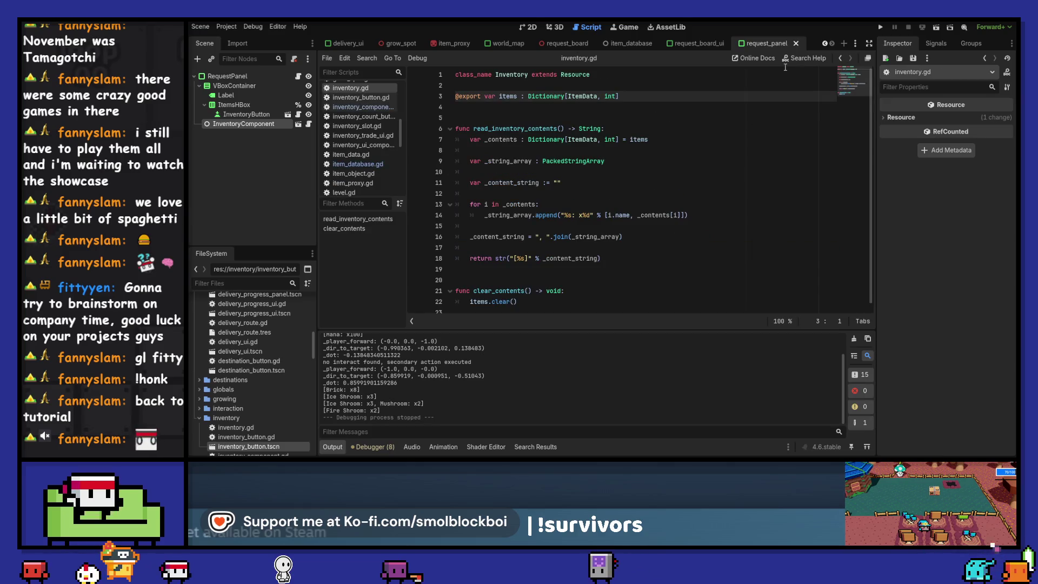
{"action": "left_click", "coordinate": [841, 59]}
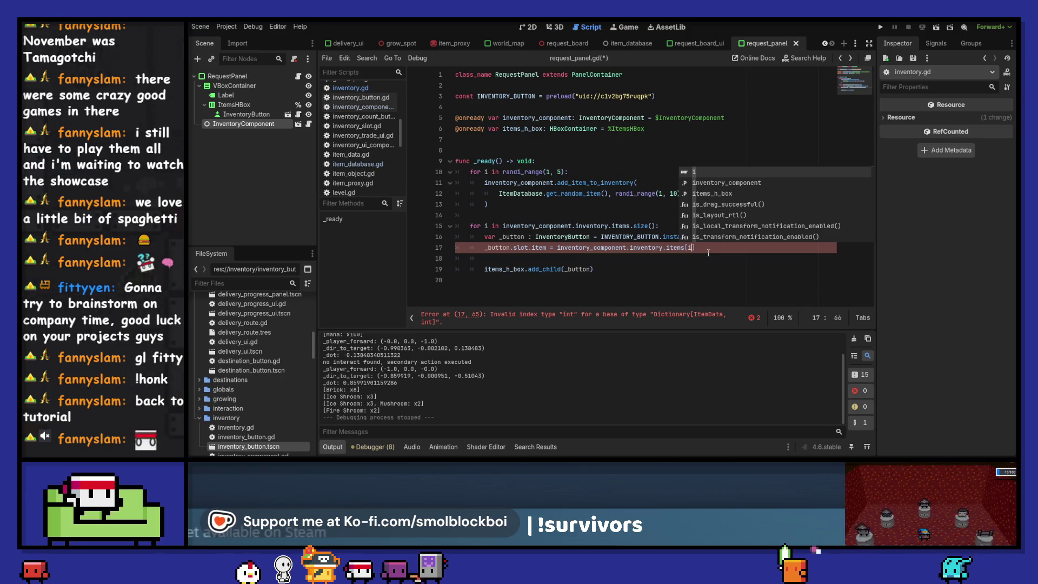
{"action": "key", "text": "Left"}
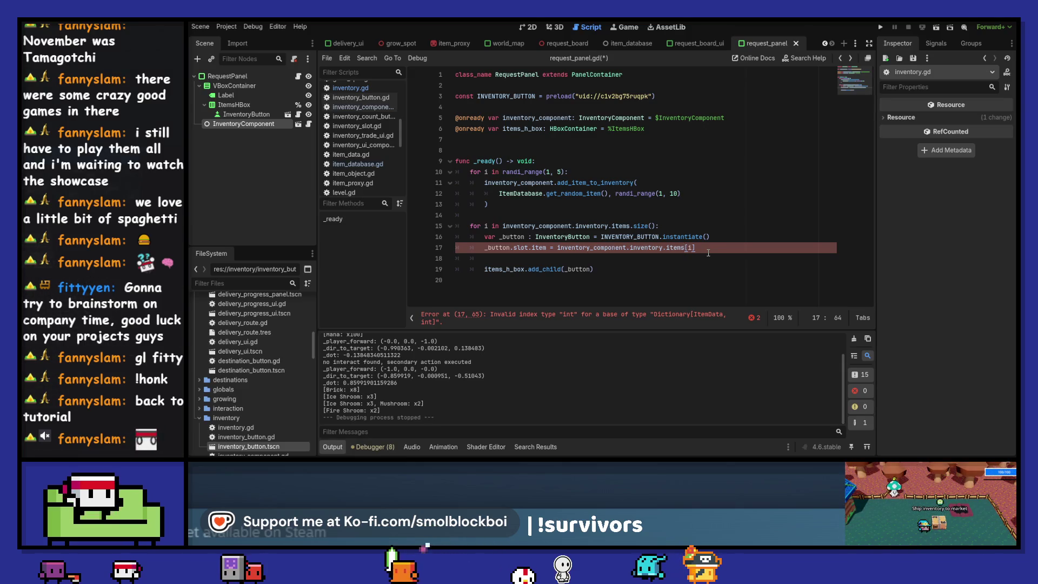
{"action": "key", "text": "shift+End"}
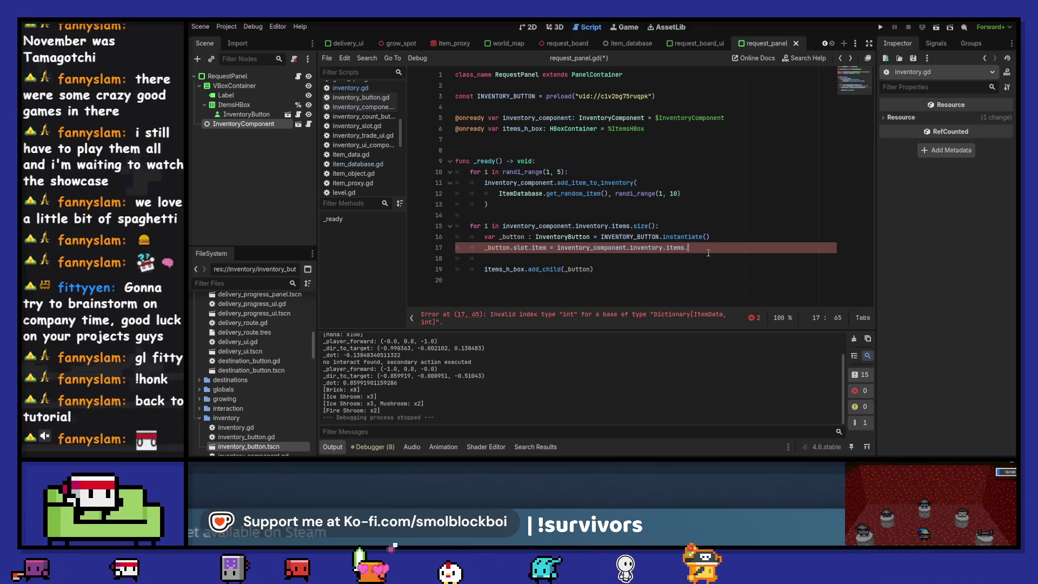
{"action": "type", "text": ".get(i"}
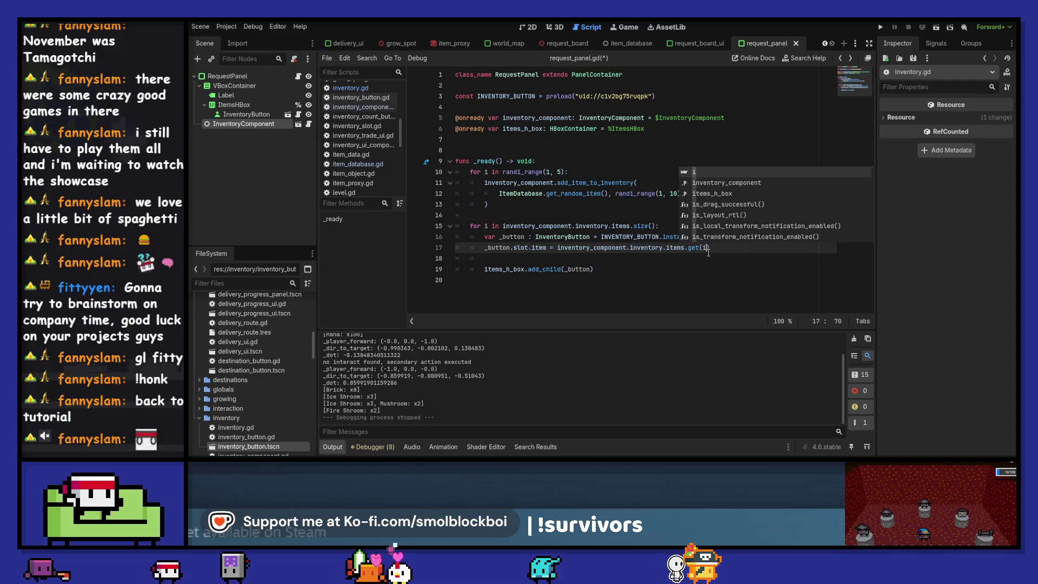
{"action": "key", "text": "Escape"}
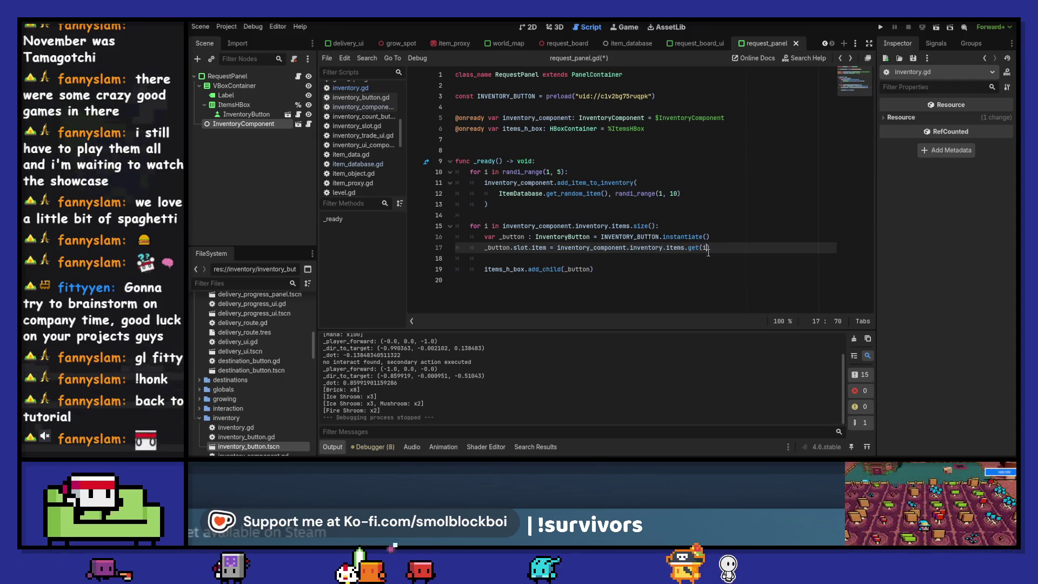
{"action": "left_click", "coordinate": [695, 248]}
{"action": "left_click", "coordinate": [695, 247], "text": "ctrl"}
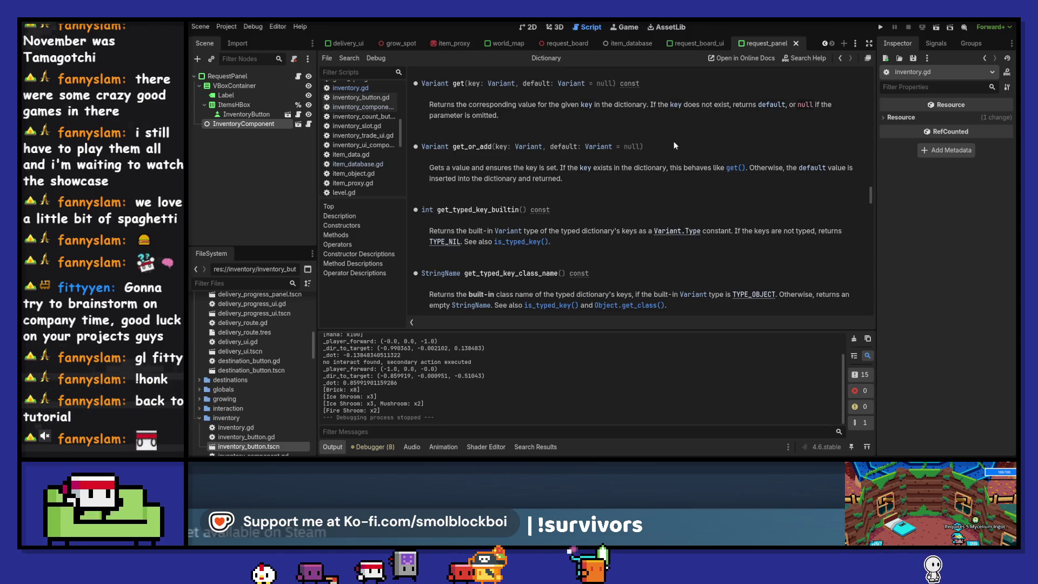
{"action": "left_click", "coordinate": [840, 58]}
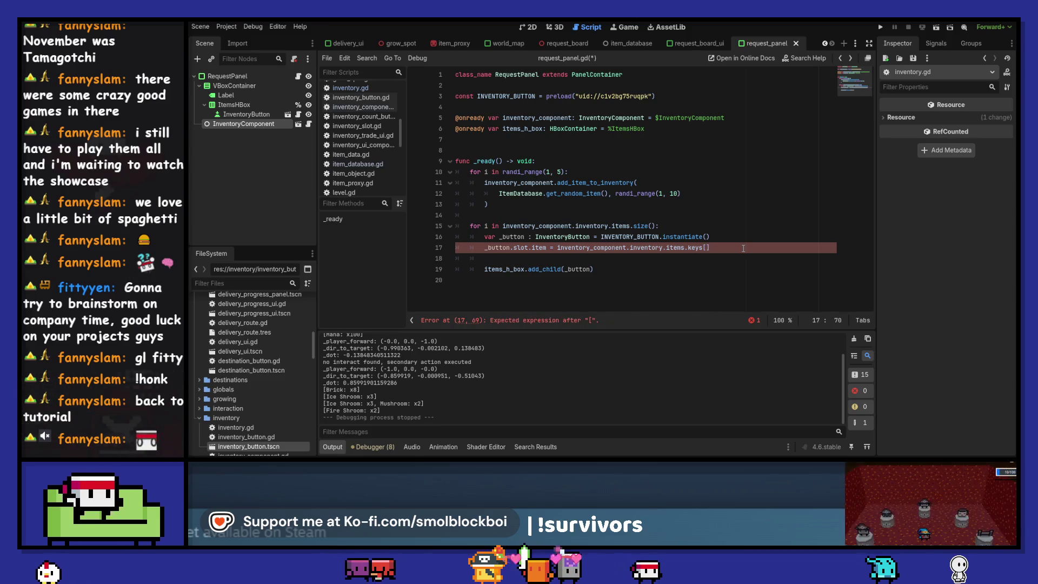
- Change line 17 to use items.keys()[i], checking another script's keys usage via search
{"action": "key", "text": "Left"}
{"action": "key", "text": "Left"}
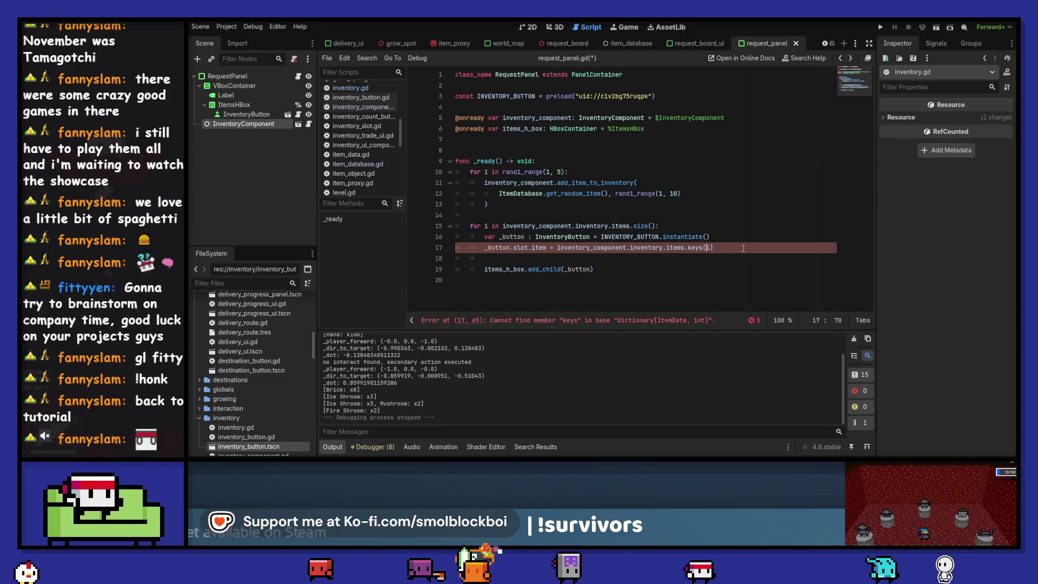
{"action": "type", "text": "()"}
{"action": "key", "text": "Left"}
{"action": "key", "text": "Left"}
{"action": "key", "text": "Right"}
{"action": "key", "text": "Right"}
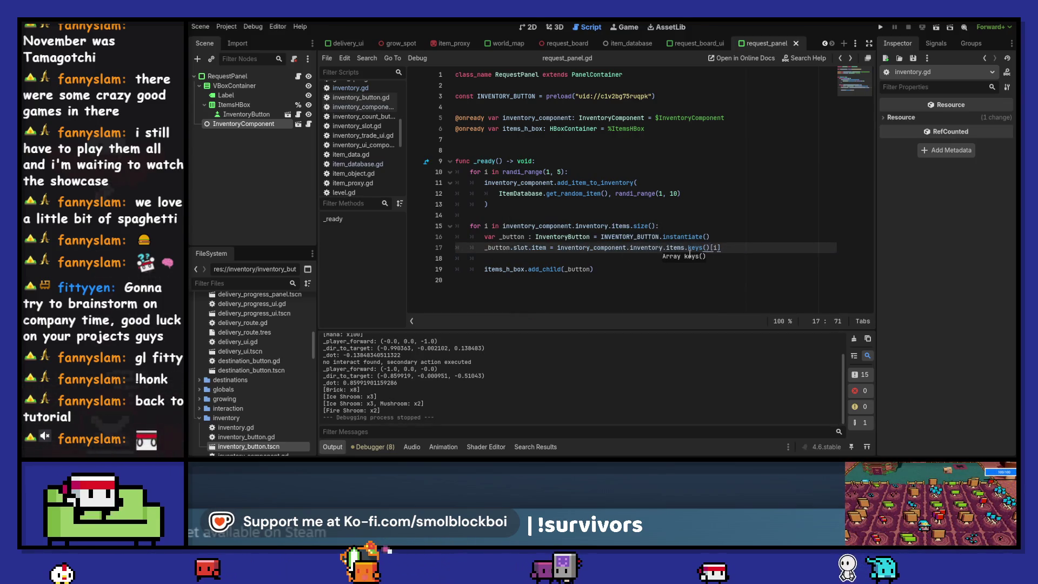
{"action": "key", "text": "ctrl+shift+f"}
{"action": "left_click", "coordinate": [600, 274]}
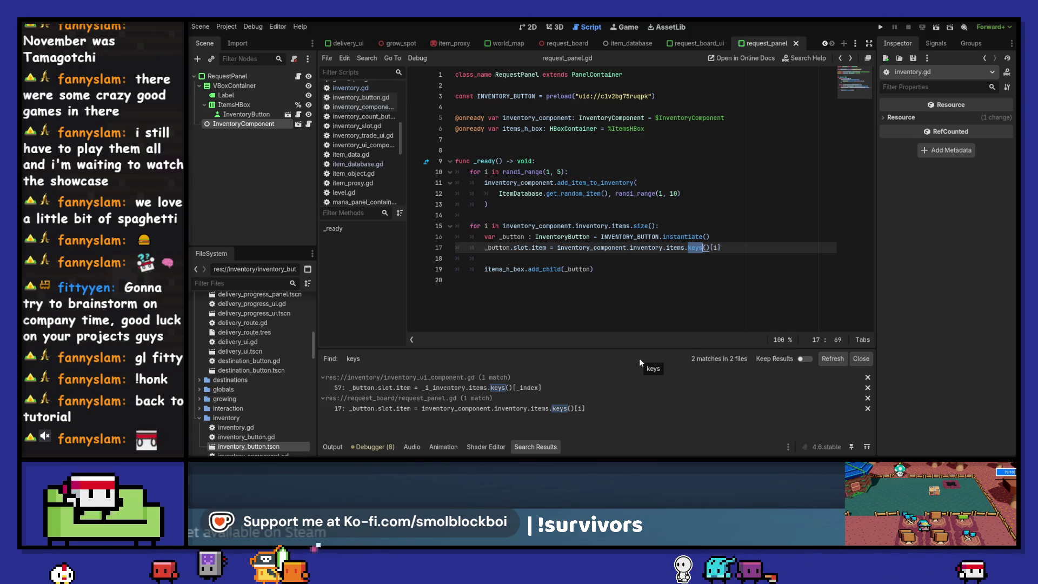
{"action": "left_click", "coordinate": [488, 387]}
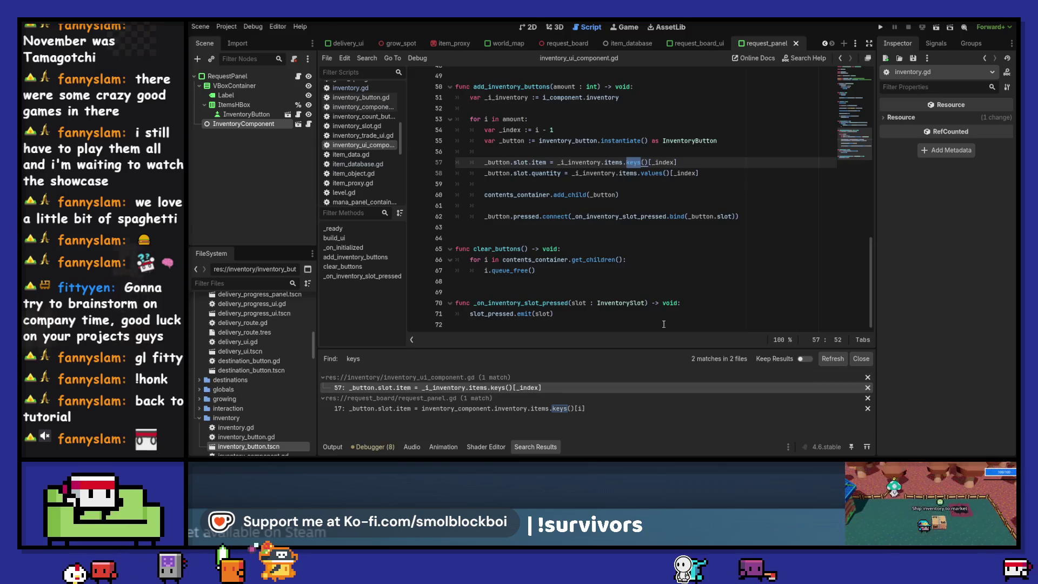
{"action": "left_click", "coordinate": [838, 60]}
{"action": "left_click", "coordinate": [838, 60]}
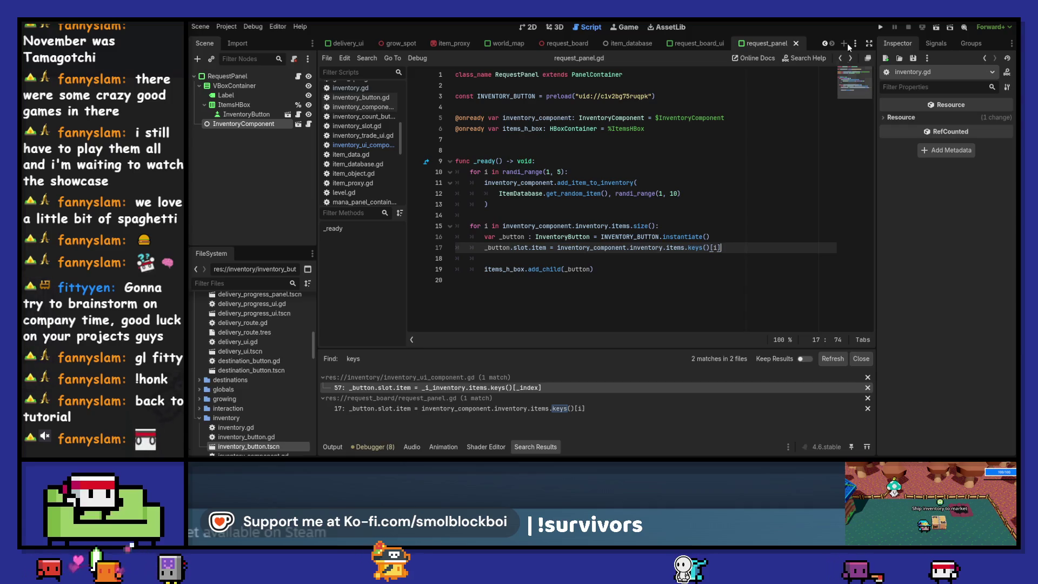
{"action": "left_click", "coordinate": [853, 58]}
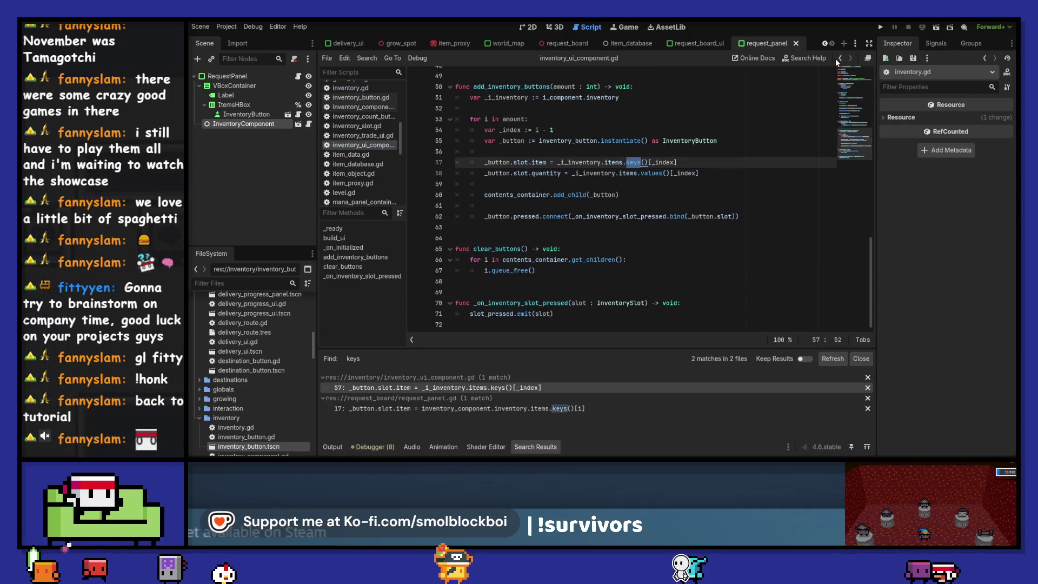
{"action": "left_click", "coordinate": [838, 58]}
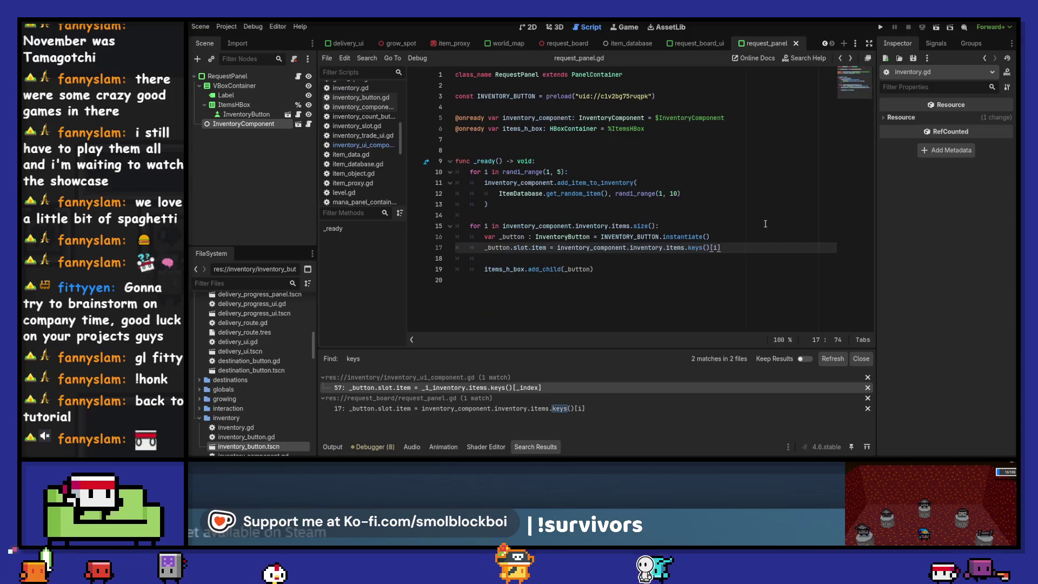
- Duplicate the assignment using items.values()[i], save, and run the game to test
{"action": "key", "text": "ctrl+shift+d"}
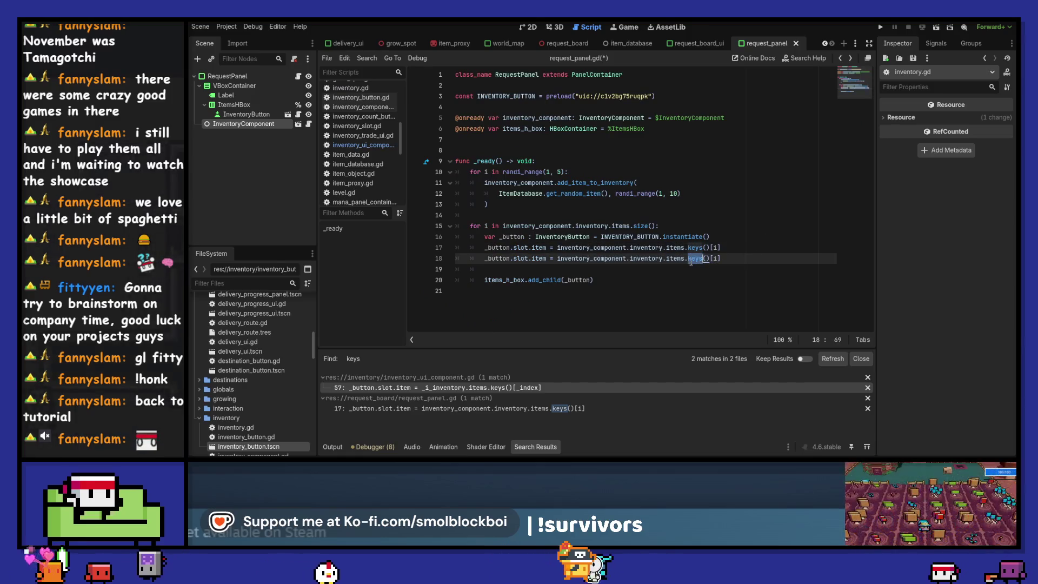
{"action": "double_click", "coordinate": [693, 258]}
{"action": "type", "text": "val"}
{"action": "key", "text": "Return"}
{"action": "key", "text": "ctrl+s"}
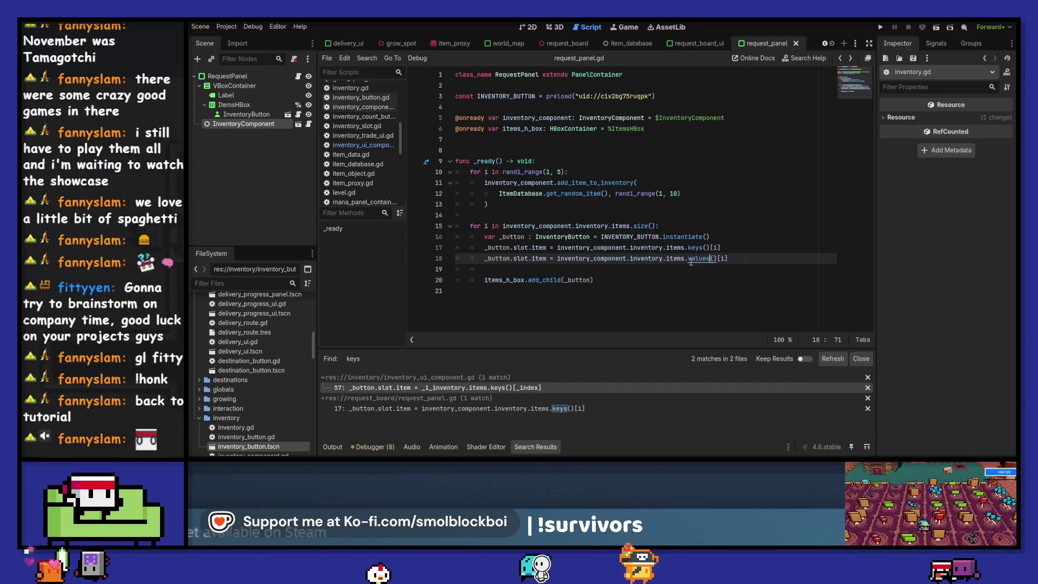
{"action": "key", "text": "Up"}
{"action": "key", "text": "Up"}
{"action": "key", "text": "Return"}
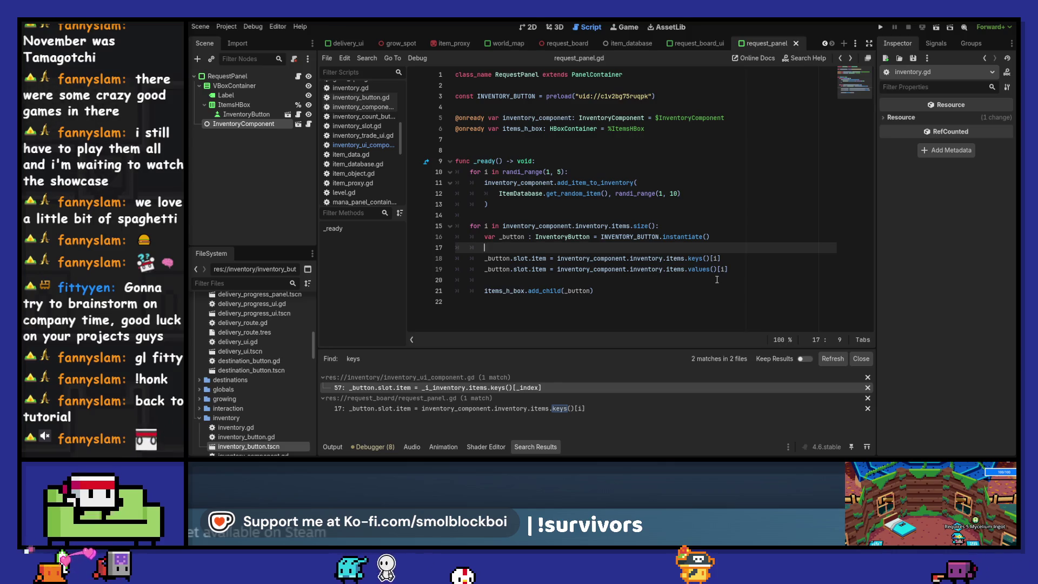
{"action": "key", "text": "F5"}
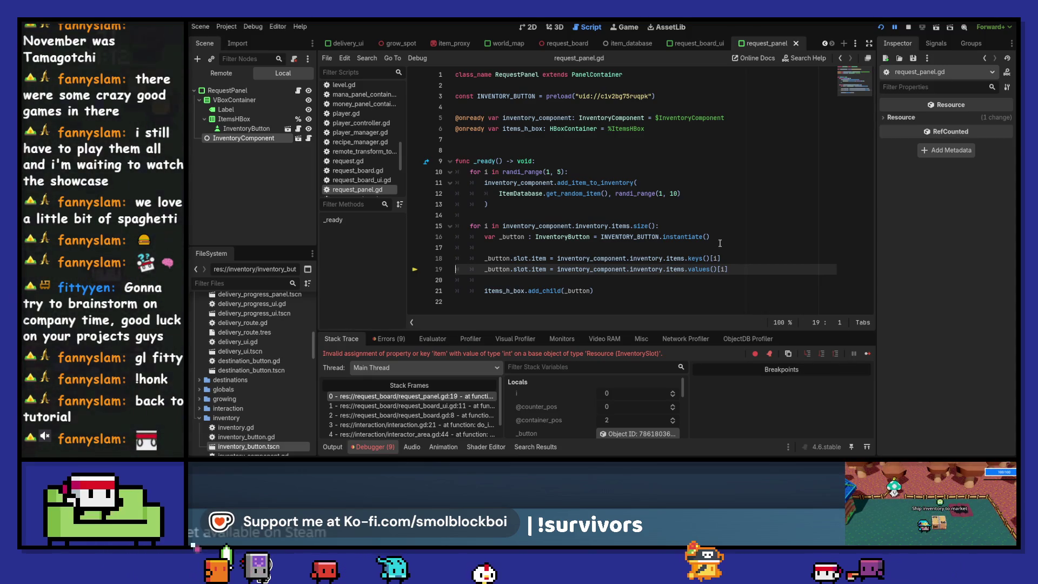
- Change item to quantity on line 19 and rerun the game to test the fix
{"action": "left_click", "coordinate": [909, 27]}
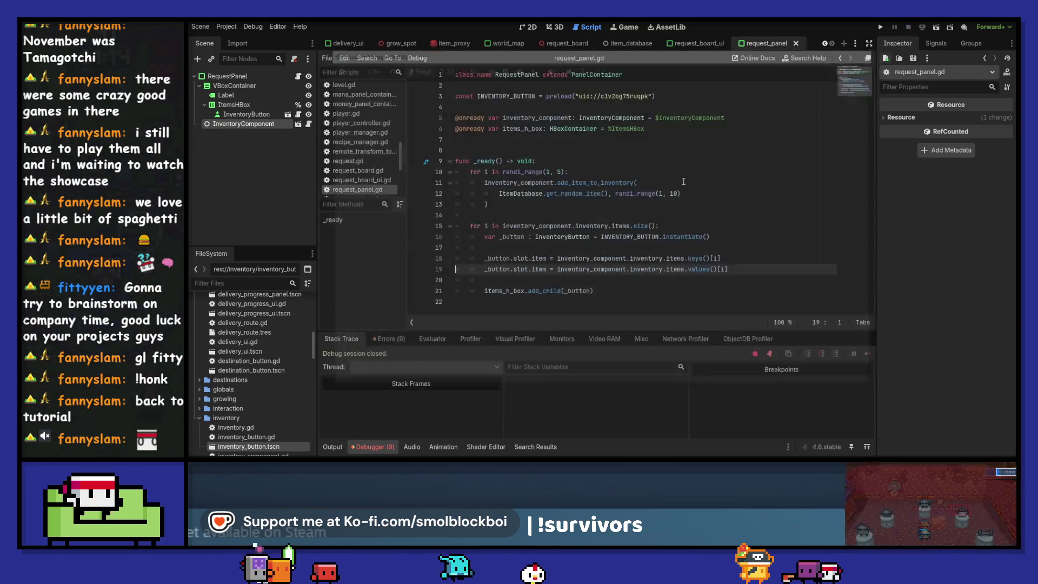
{"action": "double_click", "coordinate": [539, 269]}
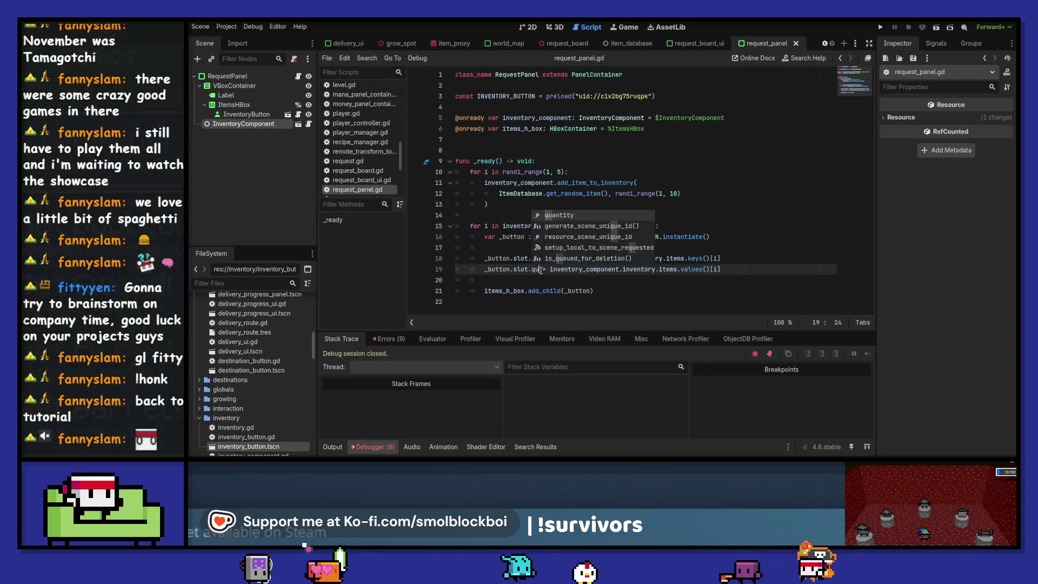
{"action": "type", "text": "quantity"}
{"action": "key", "text": "F5"}
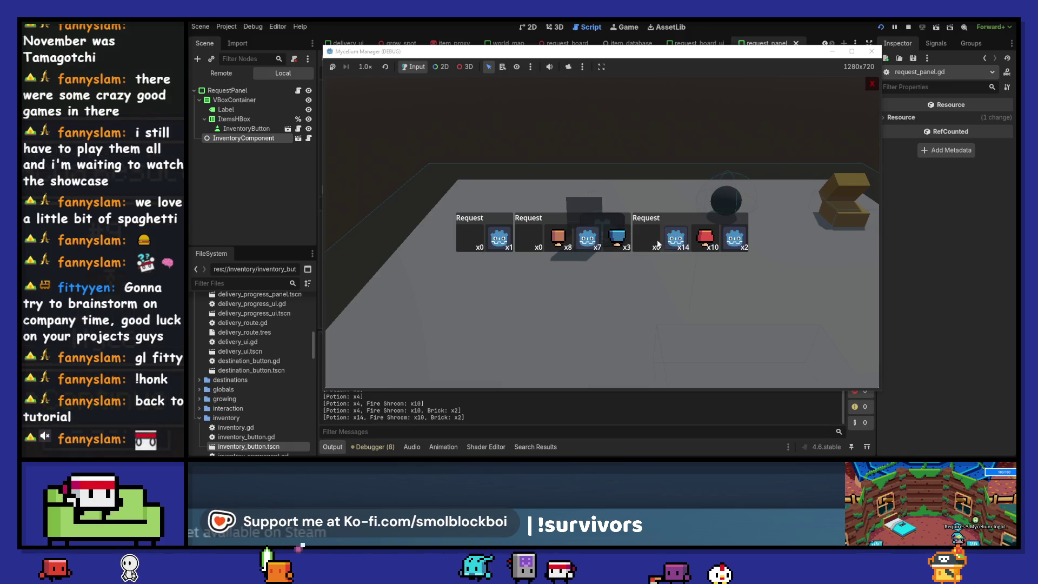
{"action": "left_click", "coordinate": [875, 51]}
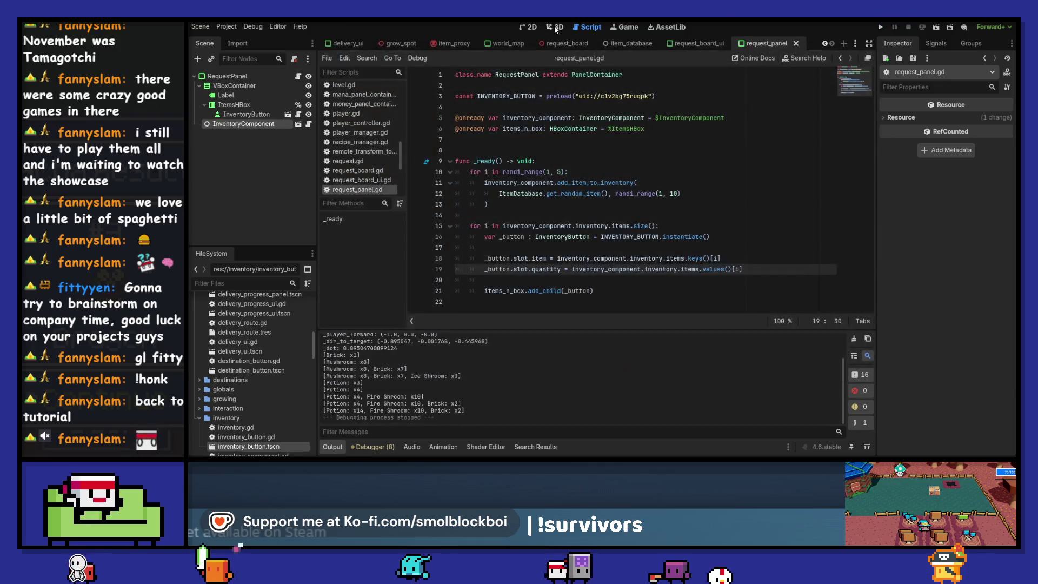
- Delete the placeholder InventoryButton node, run the game to see generated item buttons, then return to 2D
{"action": "left_click", "coordinate": [252, 114]}
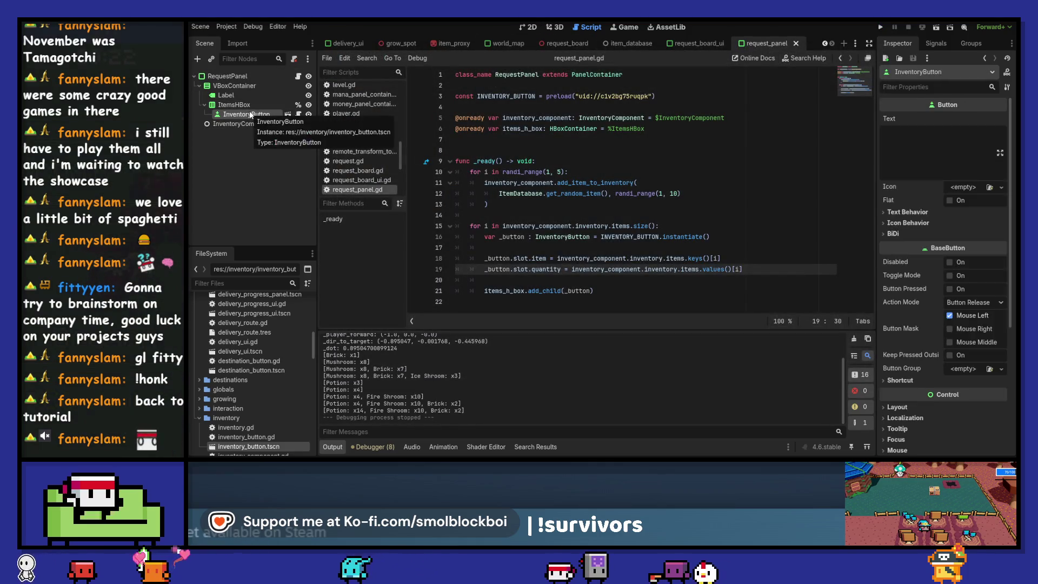
{"action": "key", "text": "Delete"}
{"action": "key", "text": "Return"}
{"action": "left_click", "coordinate": [880, 27]}
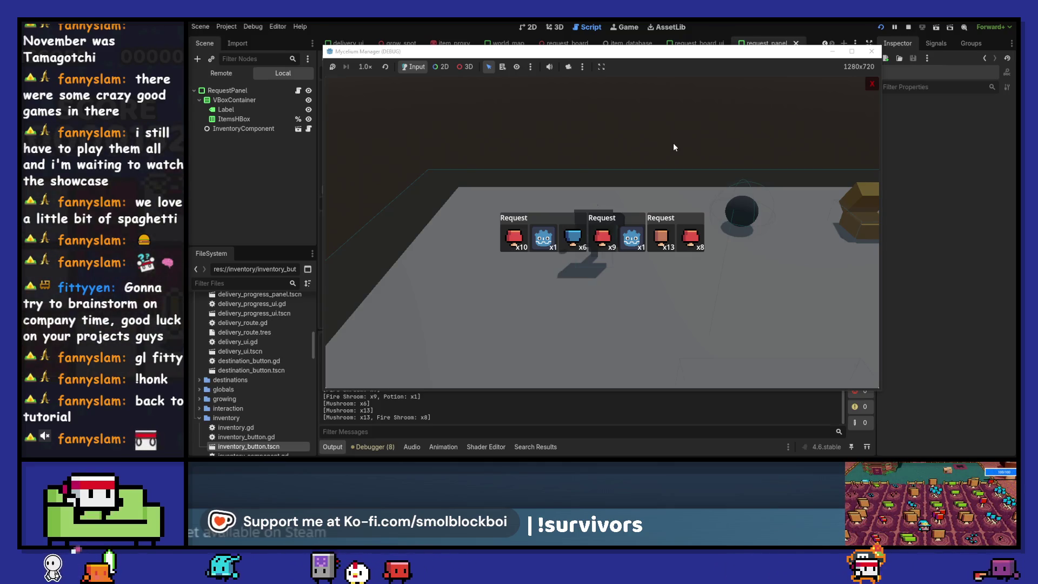
{"action": "left_click", "coordinate": [874, 53]}
{"action": "left_click", "coordinate": [536, 29]}
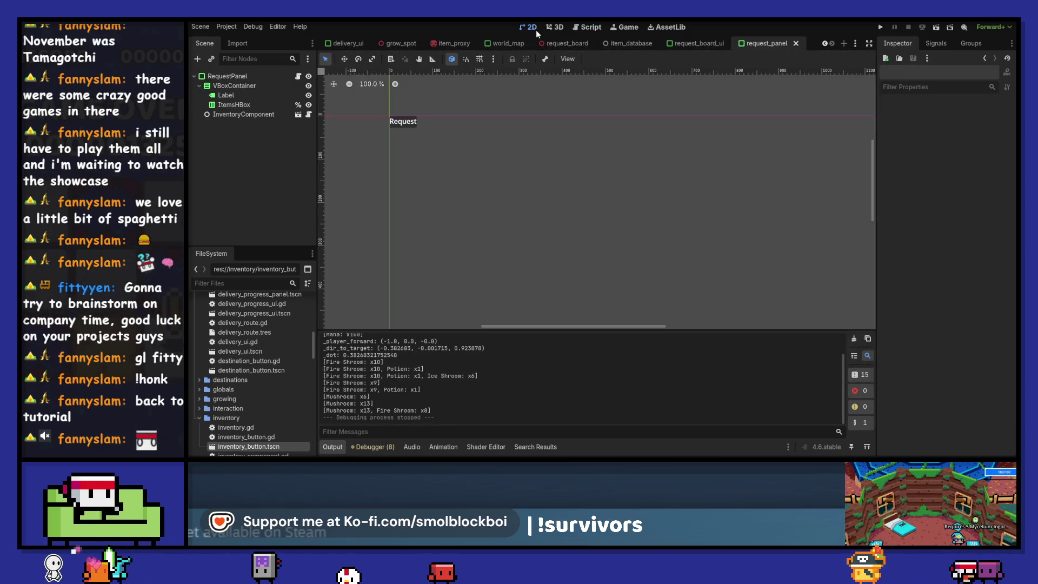
- Set the Label's Horizontal Alignment to Center, then select RequestPanel and reopen its script
{"action": "left_click", "coordinate": [234, 96]}
{"action": "left_click", "coordinate": [964, 201]}
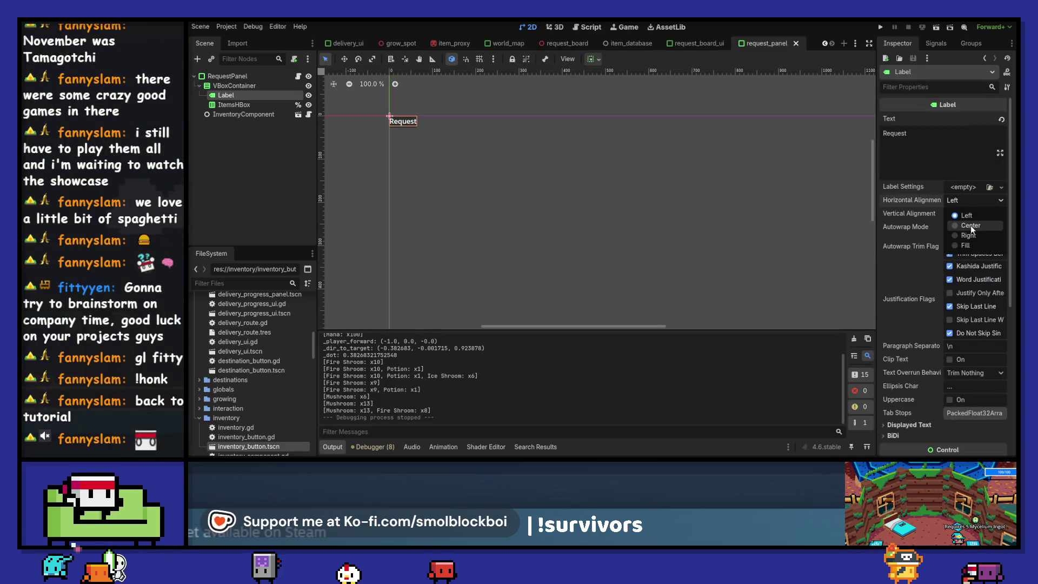
{"action": "left_click", "coordinate": [971, 226]}
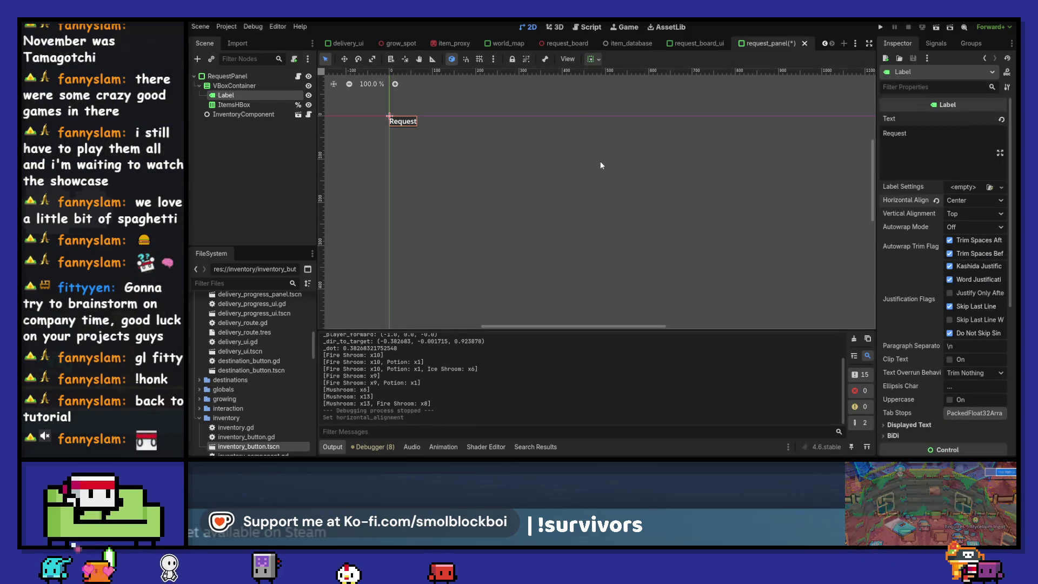
{"action": "left_click", "coordinate": [227, 77]}
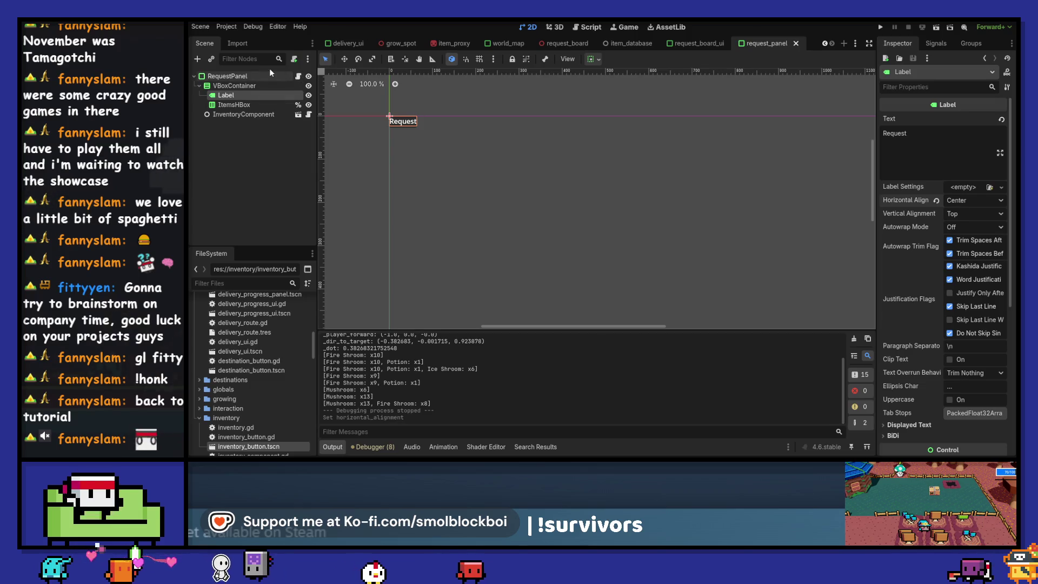
{"action": "left_click", "coordinate": [298, 76]}
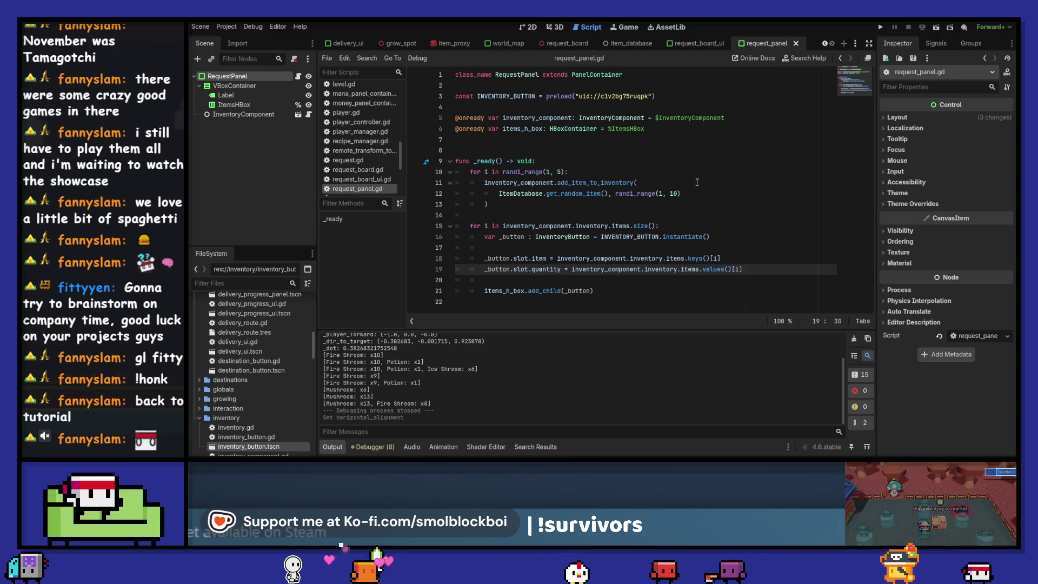
- Look over request.gd and request_board_ui.gd, then return to request_panel.gd
{"action": "left_click", "coordinate": [374, 162]}
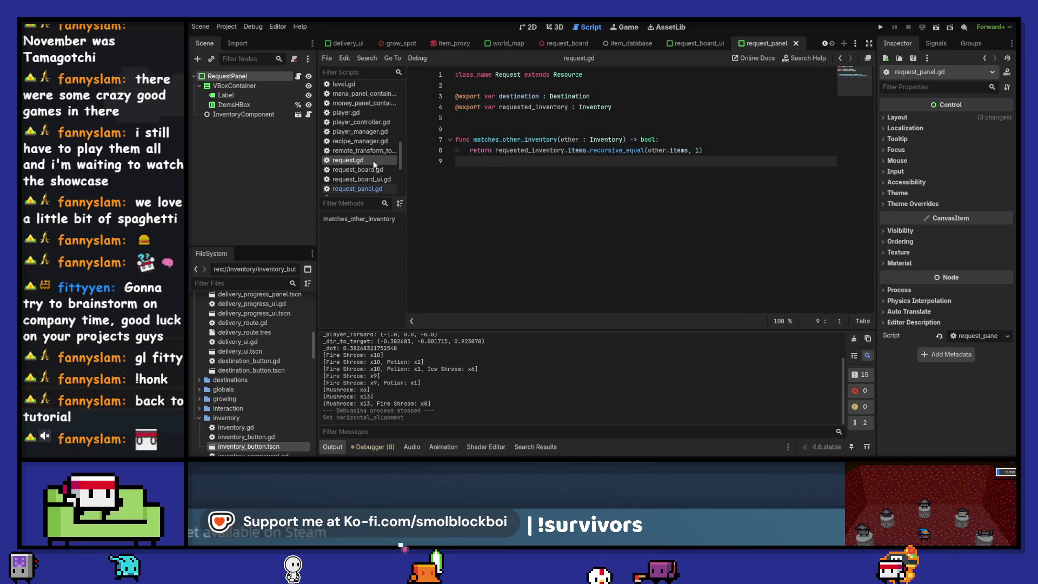
{"action": "left_click", "coordinate": [369, 180]}
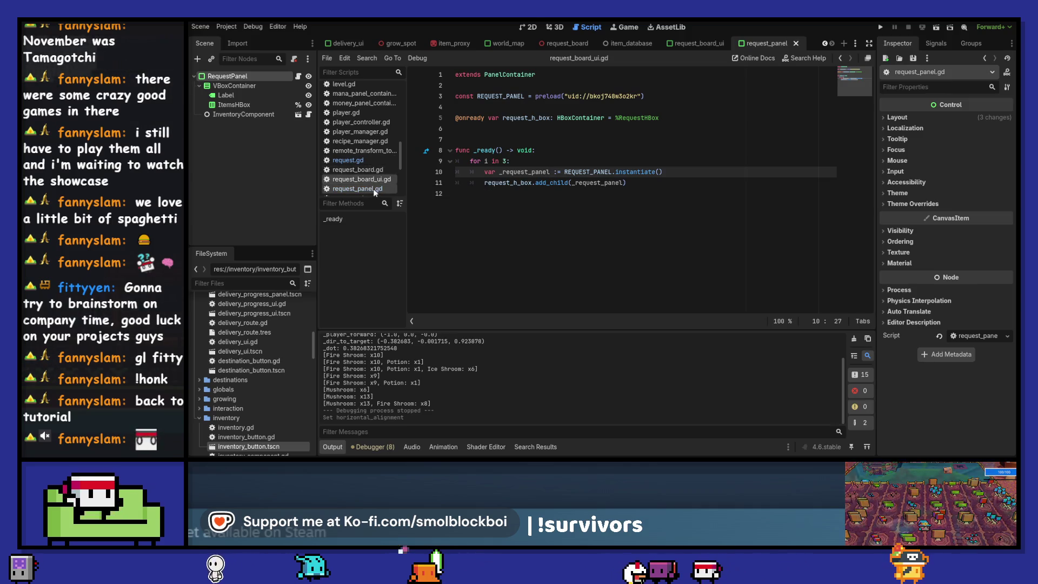
{"action": "left_click", "coordinate": [374, 189]}
{"action": "left_click", "coordinate": [494, 140]}
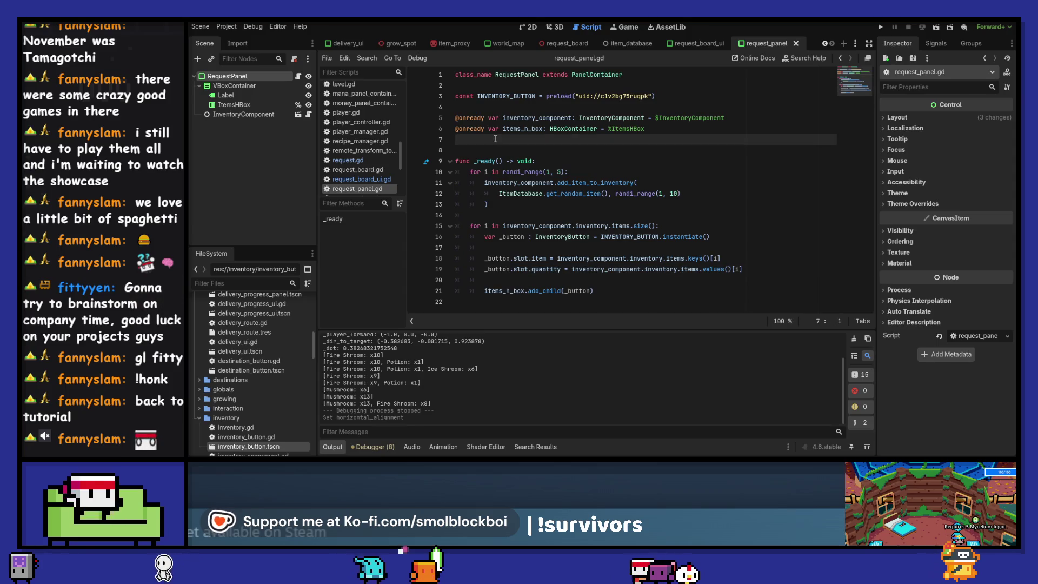
{"action": "key", "text": "Return"}
{"action": "type", "text": "var"}
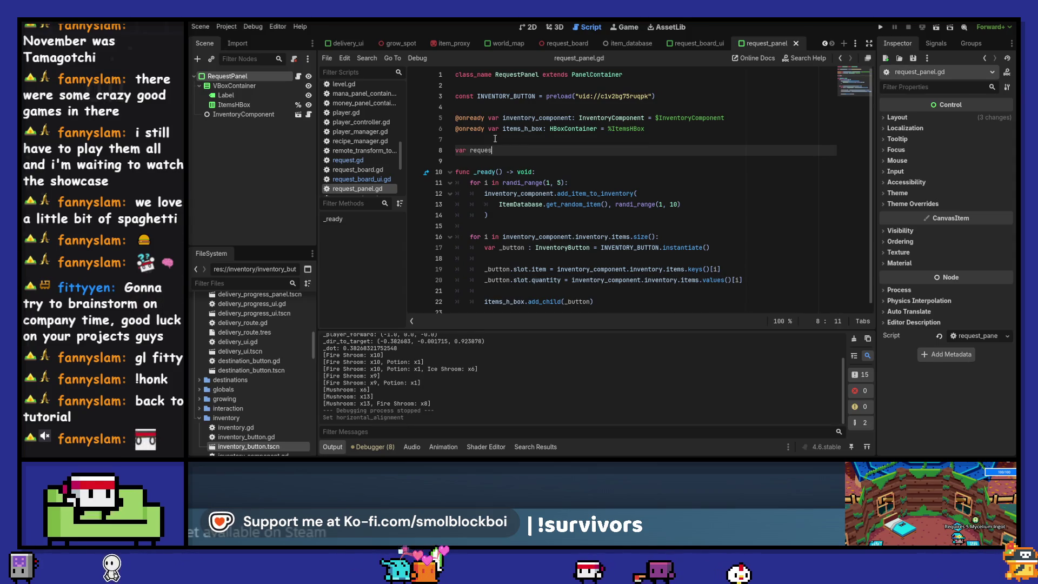
{"action": "type", "text": "req"}
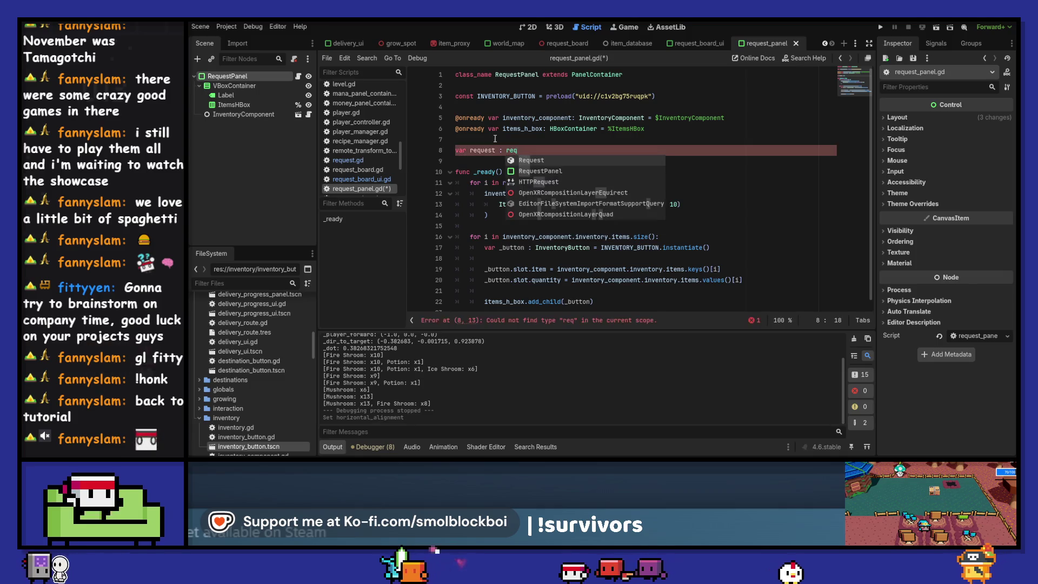
{"action": "key", "text": "Return"}
{"action": "key", "text": "Left"}
{"action": "key", "text": "Left"}
{"action": "key", "text": "Left"}
{"action": "type", "text": "_data"}
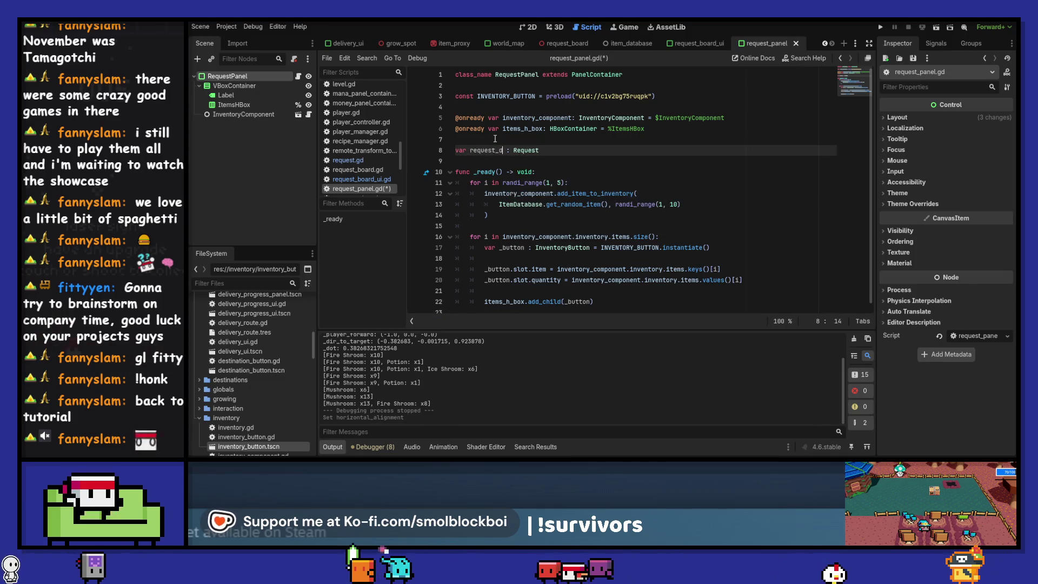
{"action": "key", "text": "Down"}
{"action": "key", "text": "Return"}
{"action": "key", "text": "ctrl+s"}
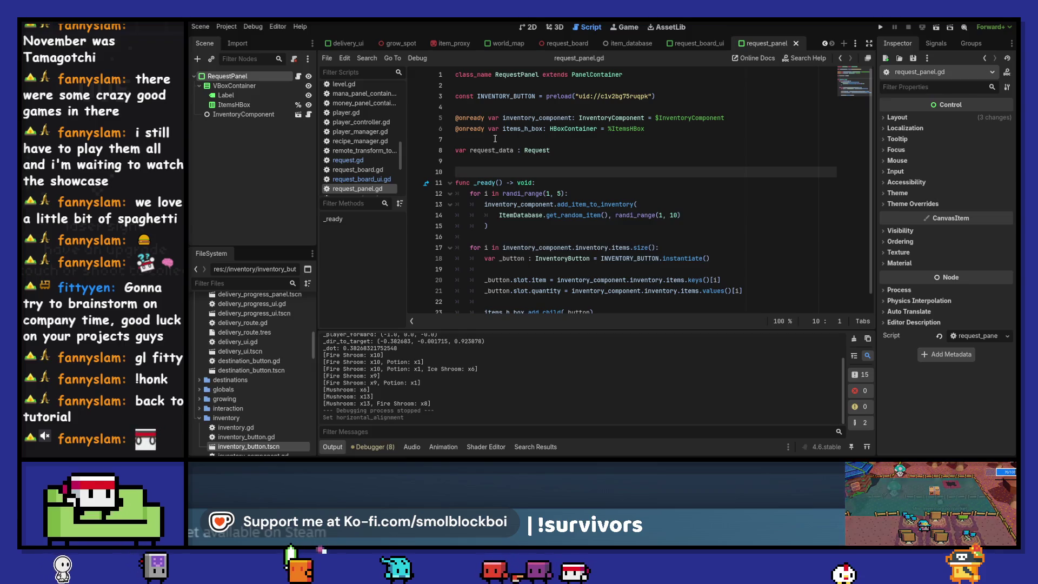
{"action": "left_click", "coordinate": [543, 150], "text": "ctrl"}
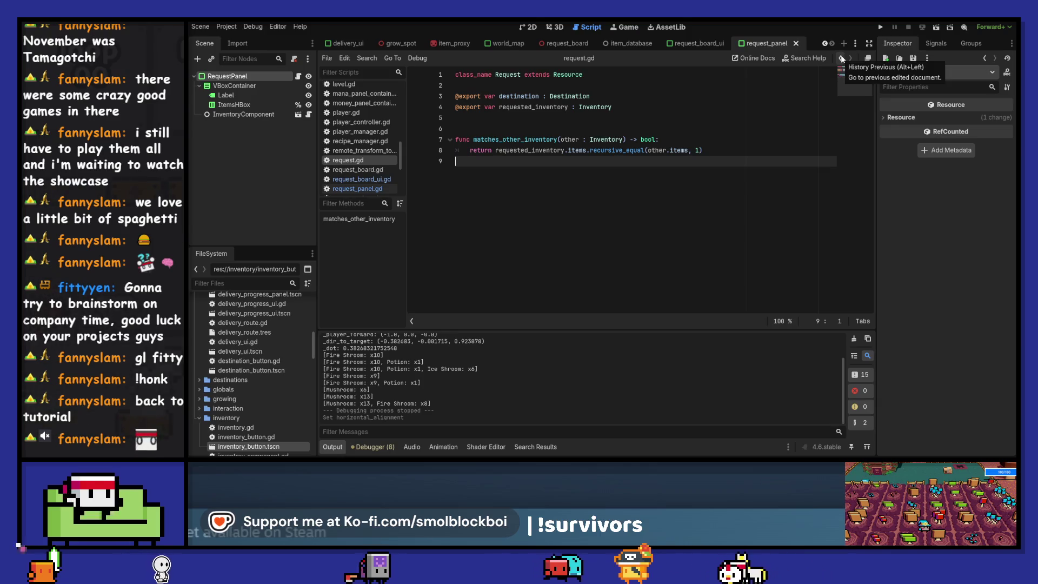
{"action": "left_click", "coordinate": [841, 58]}
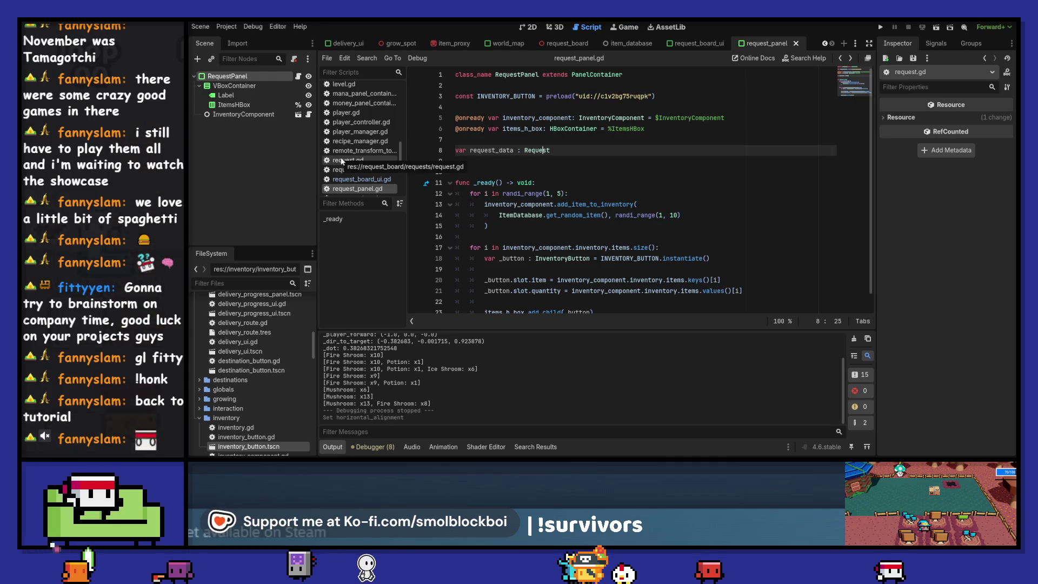
- Check the DestinationManager autoload and its destinations array, then reopen request_board_ui.gd
{"action": "left_click", "coordinate": [226, 27]}
{"action": "left_click", "coordinate": [240, 38]}
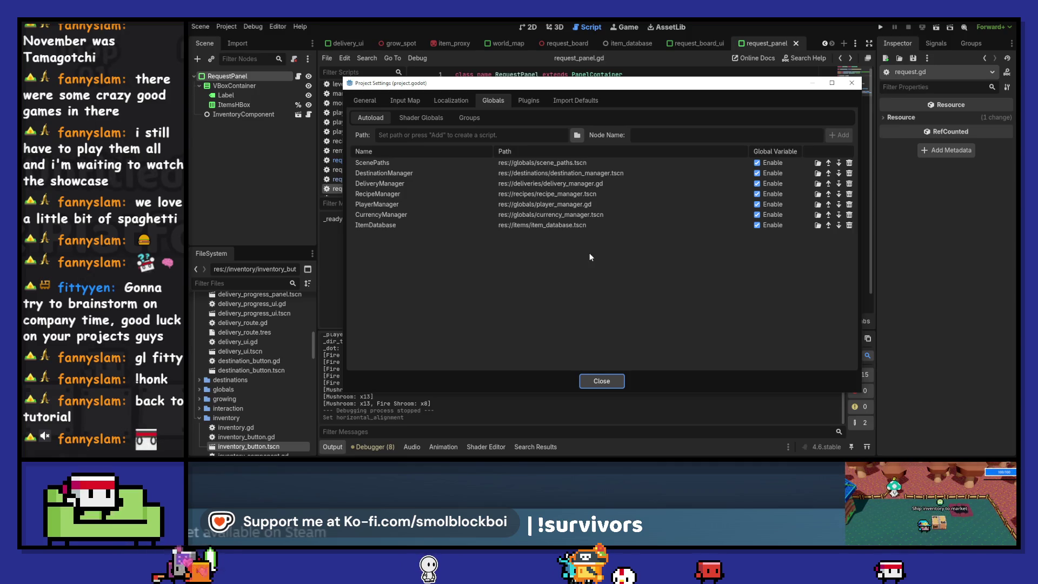
{"action": "left_click", "coordinate": [818, 173]}
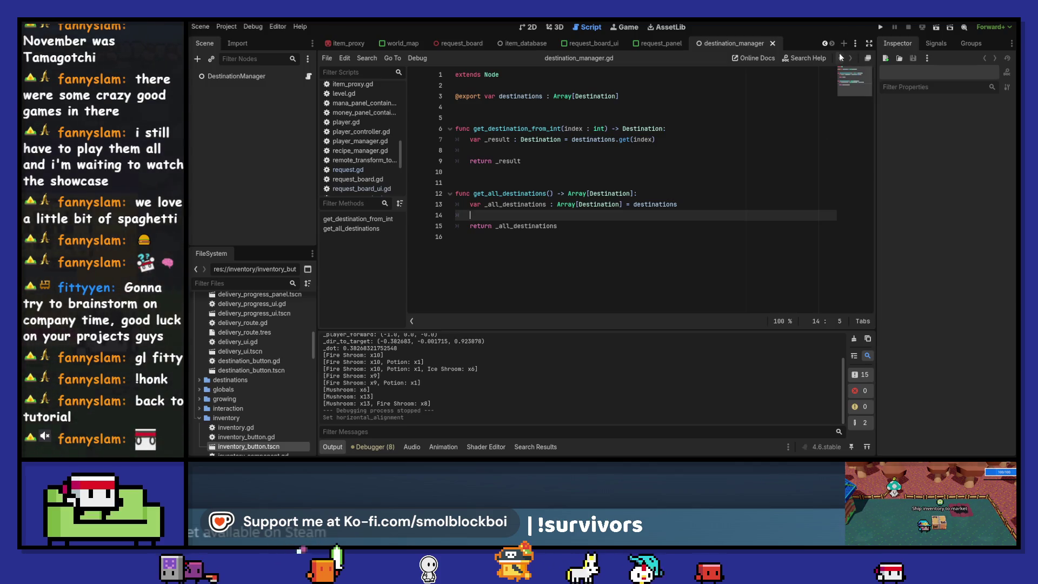
{"action": "double_click", "coordinate": [519, 96]}
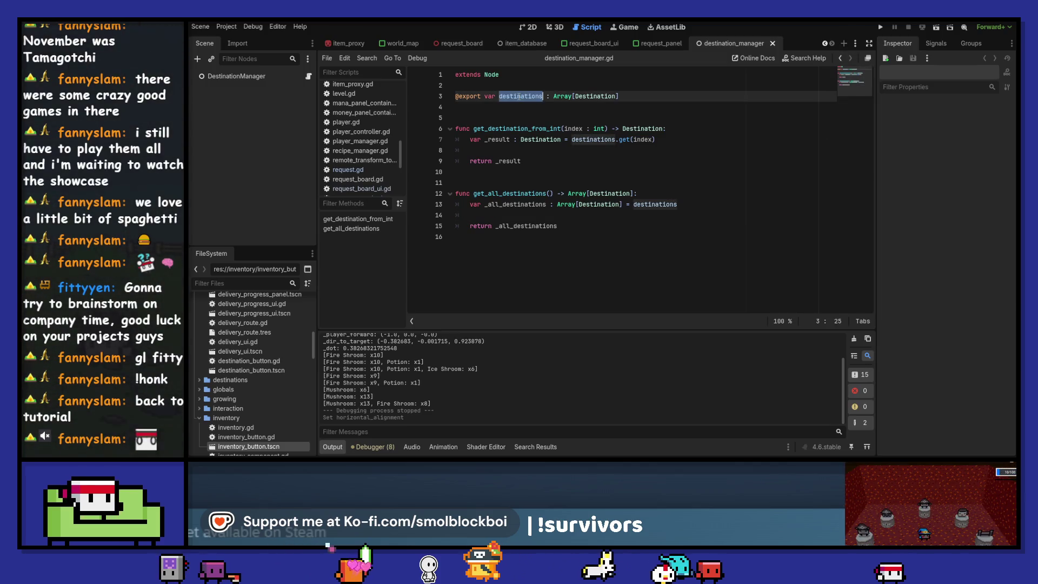
{"action": "left_click", "coordinate": [839, 59]}
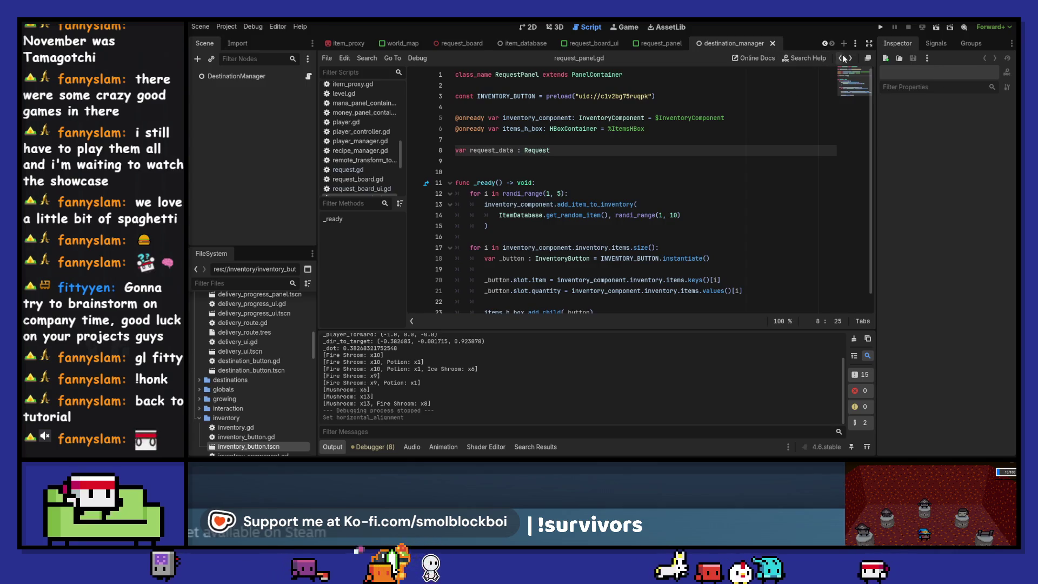
{"action": "left_click", "coordinate": [842, 57]}
{"action": "left_click", "coordinate": [842, 56]}
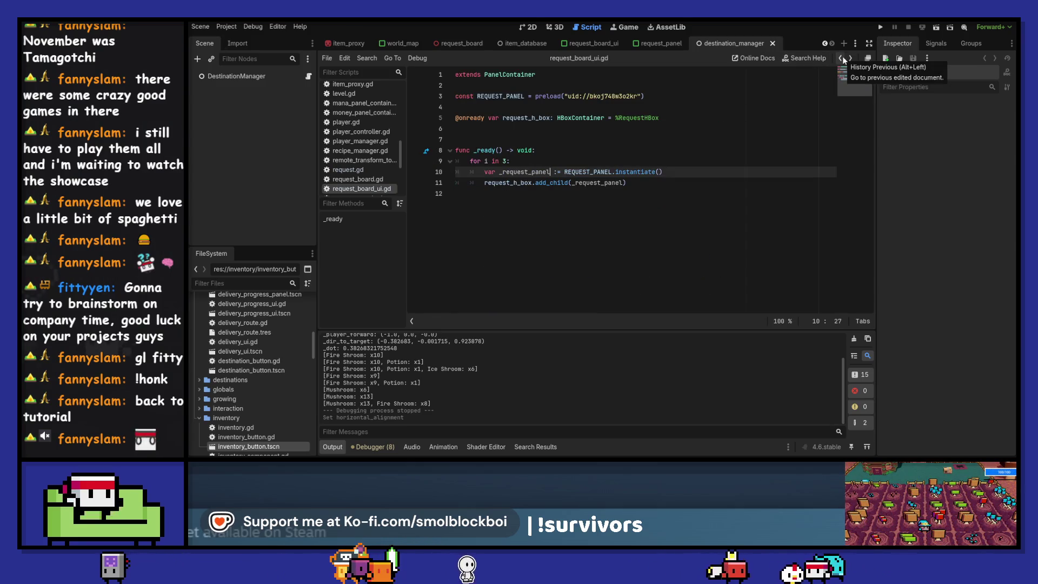
{"action": "left_click", "coordinate": [842, 56]}
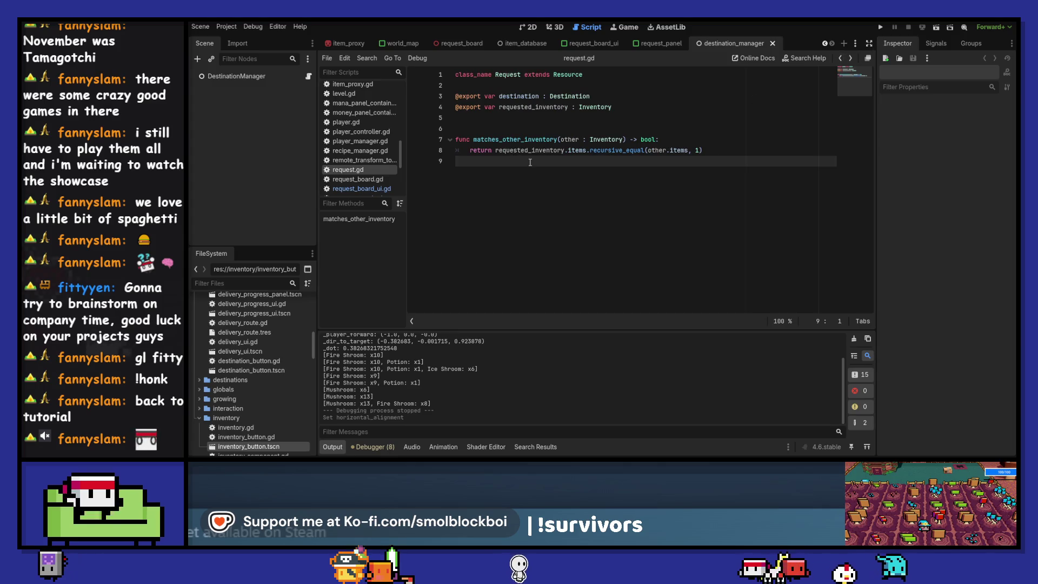
{"action": "left_click", "coordinate": [361, 189]}
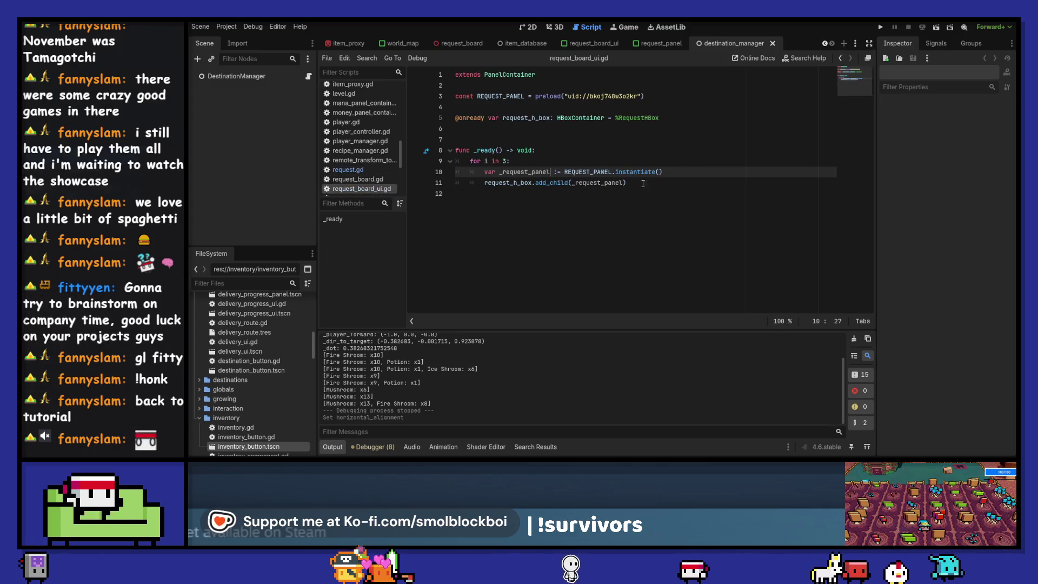
- Begin a _request_panel.request line after the instantiation, then erase it and save
{"action": "key", "text": "Return"}
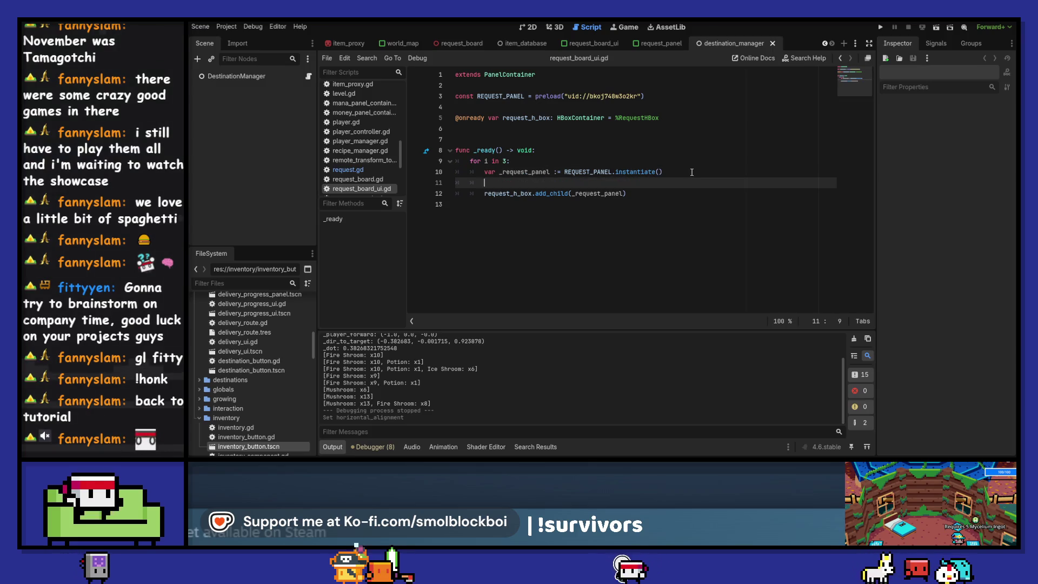
{"action": "type", "text": "_requ"}
{"action": "key", "text": "Return"}
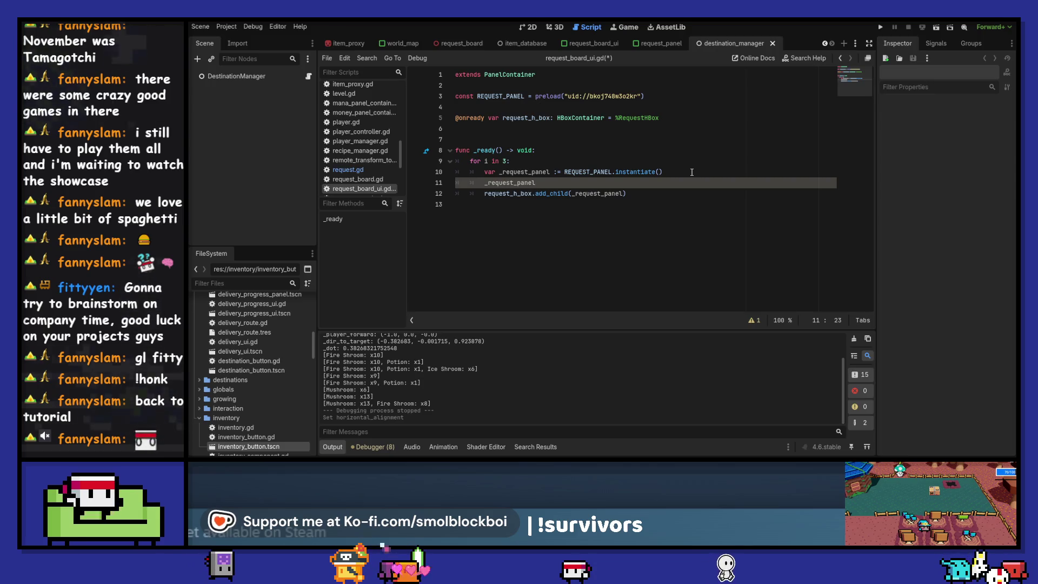
{"action": "type", "text": ".re"}
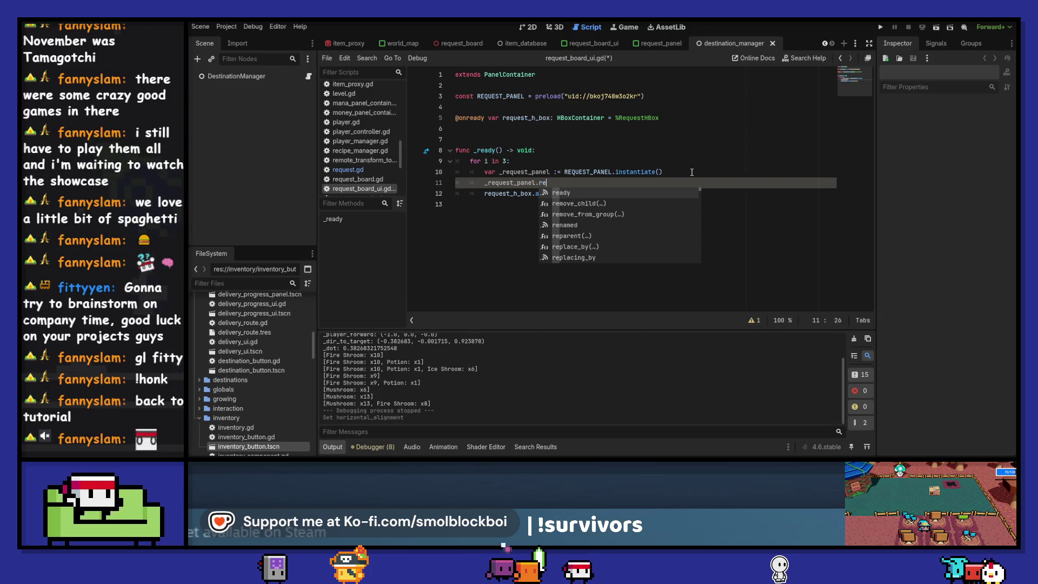
{"action": "type", "text": "que"}
{"action": "key", "text": "BackSpace"}
{"action": "key", "text": "BackSpace"}
{"action": "key", "text": "BackSpace"}
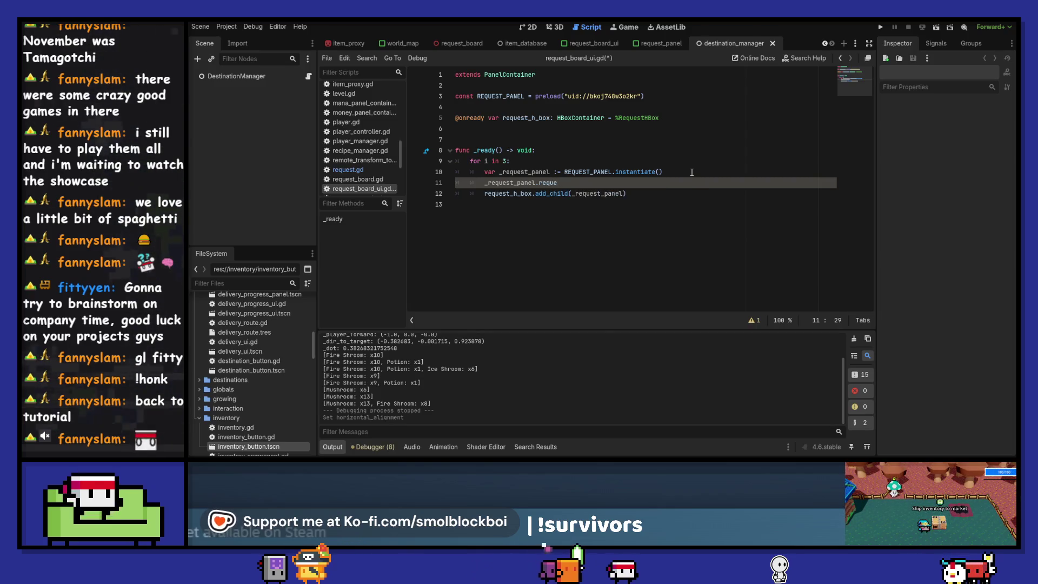
{"action": "key", "text": "ctrl+s"}
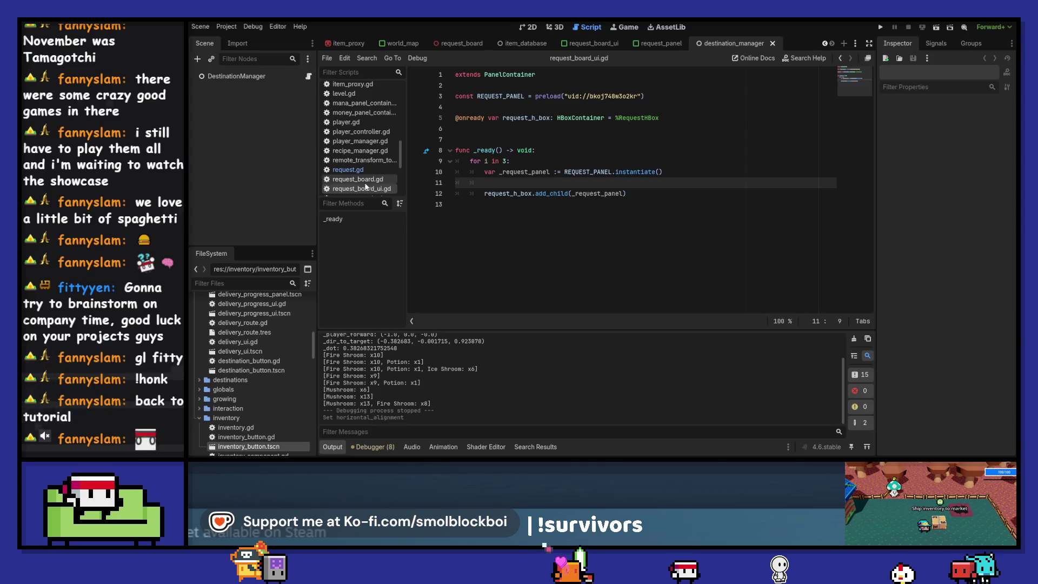
- Type _request_panel as RequestPanel using the class name copied from request_panel.gd
{"action": "scroll", "coordinate": [364, 182], "scroll_direction": "down", "scroll_amount": 1}
{"action": "left_click", "coordinate": [368, 185]}
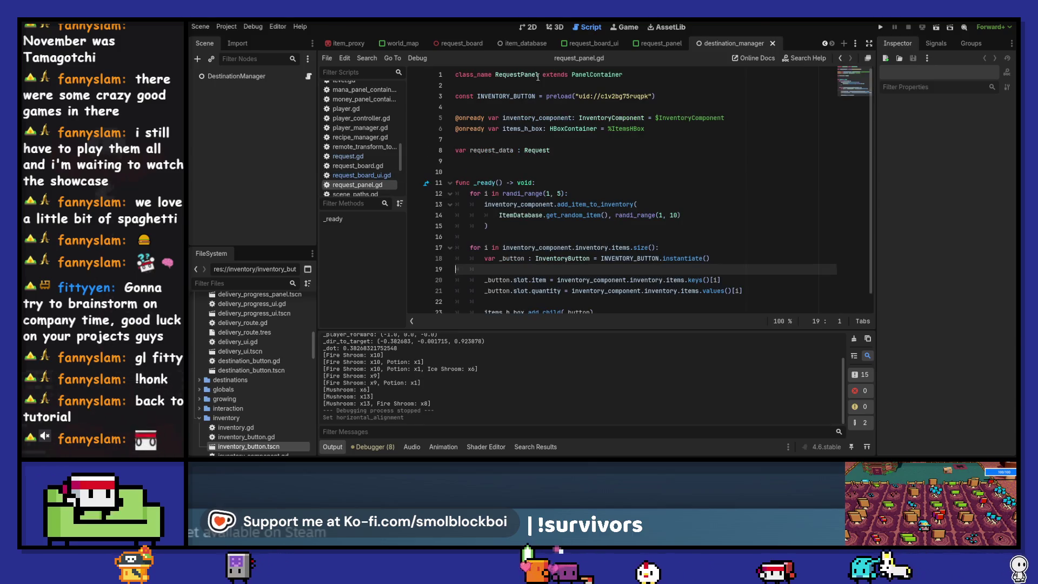
{"action": "double_click", "coordinate": [538, 77]}
{"action": "key", "text": "ctrl+c"}
{"action": "key", "text": "alt+Left"}
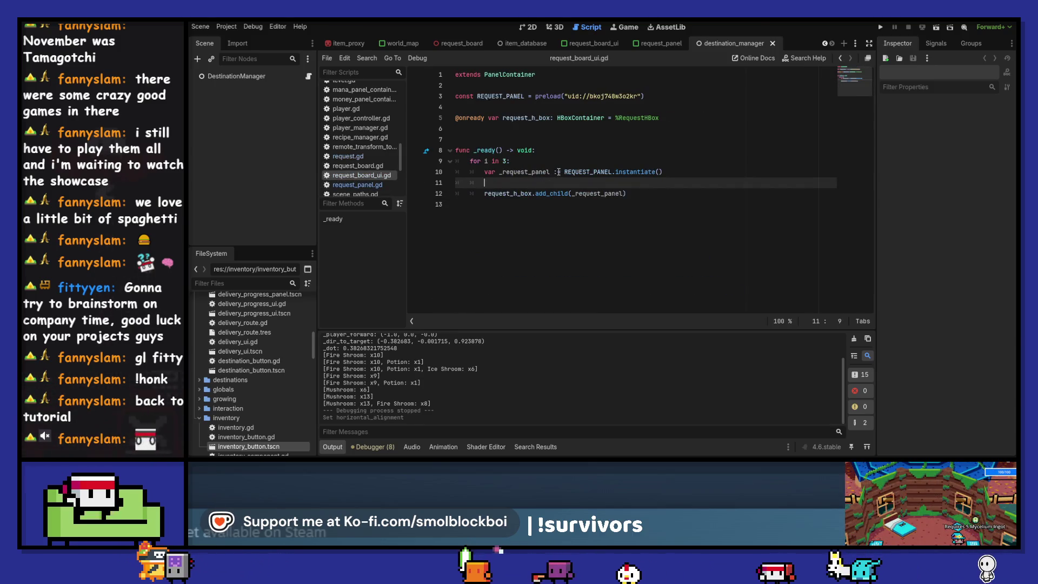
{"action": "left_click", "coordinate": [558, 171]}
{"action": "key", "text": "ctrl+v"}
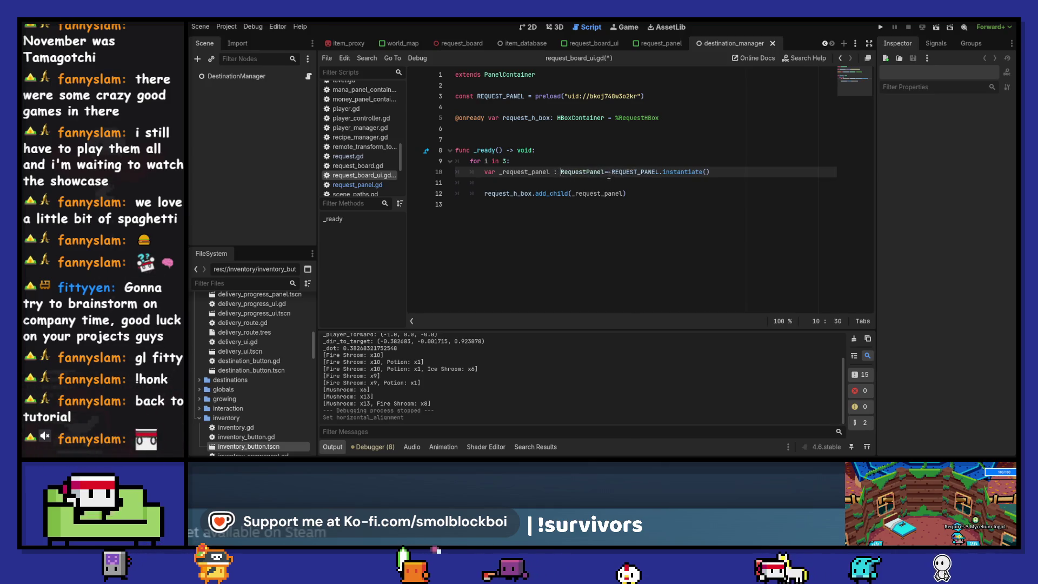
{"action": "left_click", "coordinate": [609, 171]}
{"action": "left_click", "coordinate": [605, 183]}
{"action": "key", "text": "Return"}
{"action": "key", "text": "ctrl+s"}
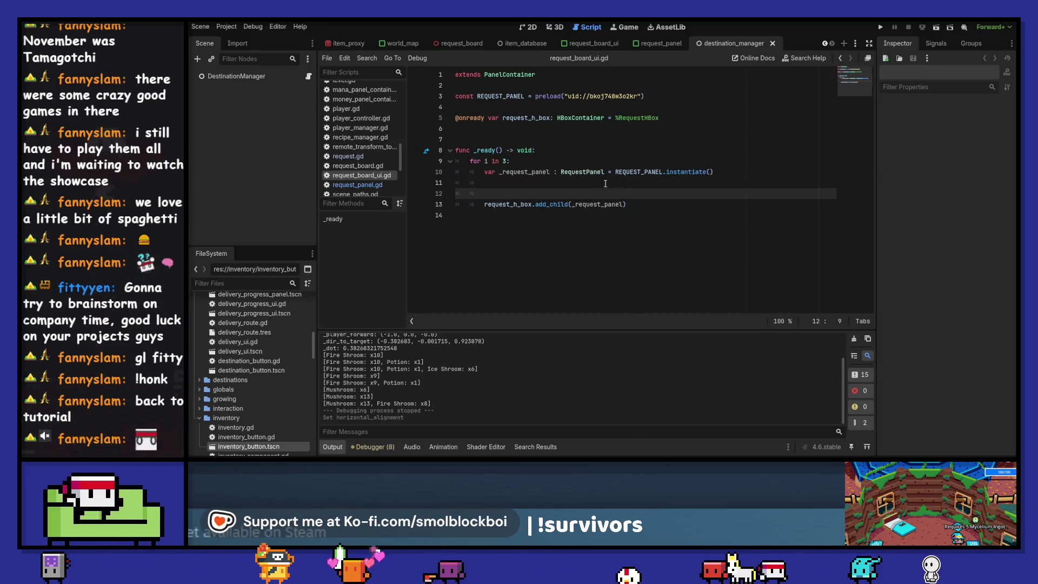
- Add '_request_panel.request_data = Request.new()' inside the loop and save
{"action": "key", "text": "Return"}
{"action": "key", "text": "Up"}
{"action": "type", "text": "_reque"}
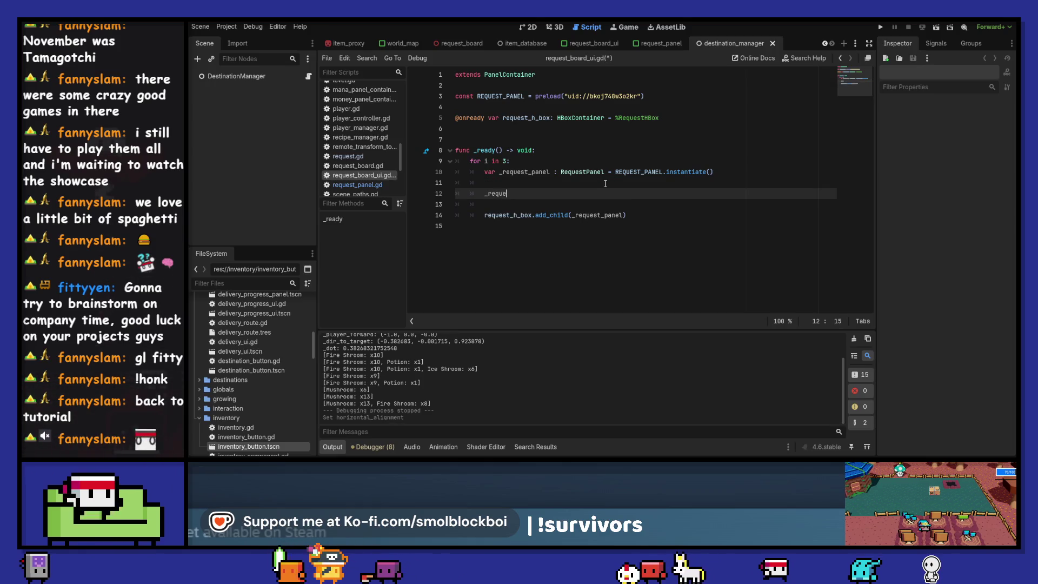
{"action": "key", "text": "Return"}
{"action": "type", "text": "."}
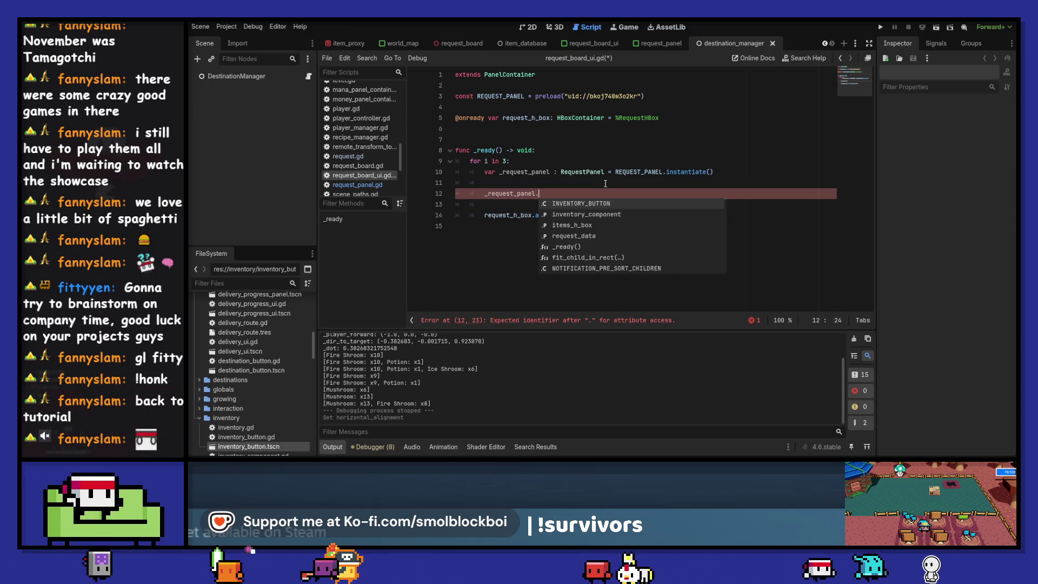
{"action": "type", "text": "re"}
{"action": "key", "text": "Return"}
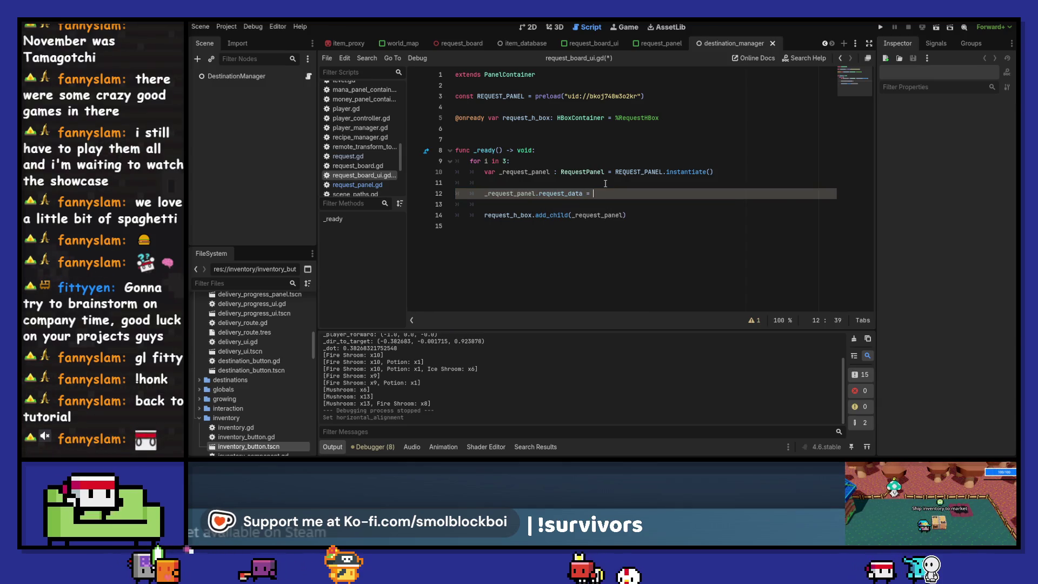
{"action": "type", "text": "Request."}
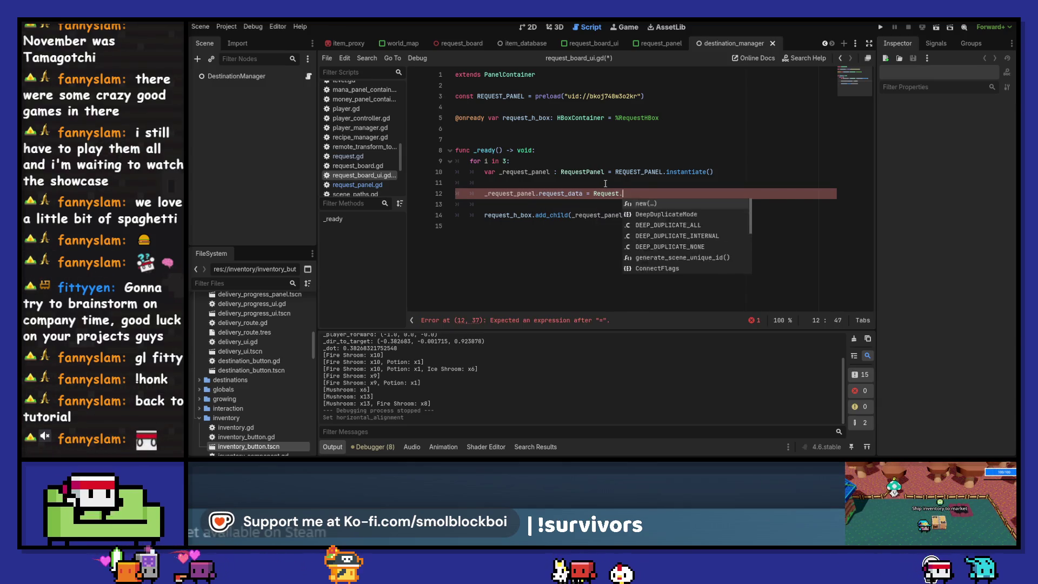
{"action": "key", "text": "Return"}
{"action": "key", "text": "ctrl+s"}
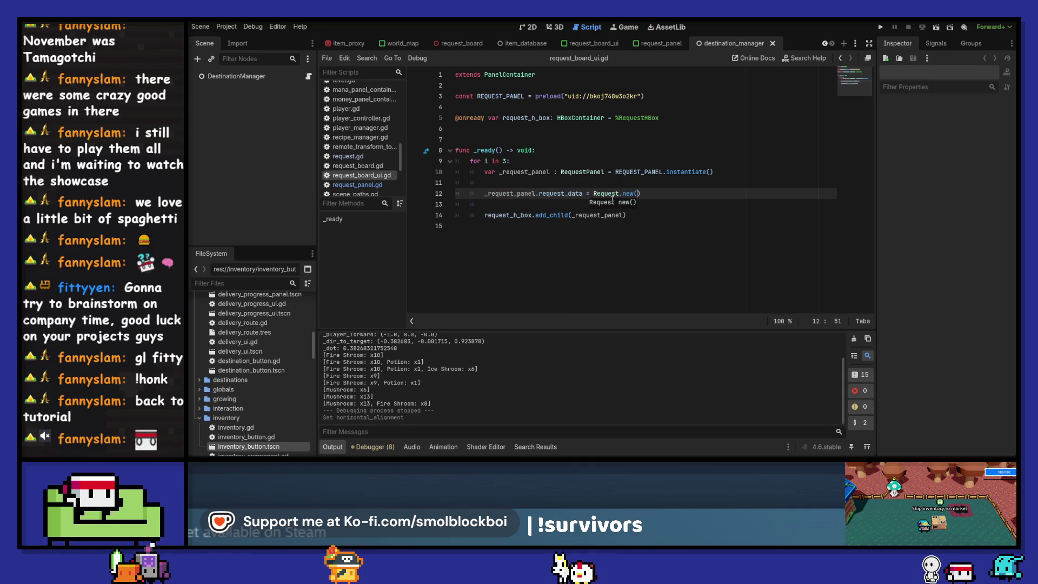
- Check the Request script's fields, then open a new line above the request_data assignment
{"action": "left_click", "coordinate": [613, 196], "text": "ctrl"}
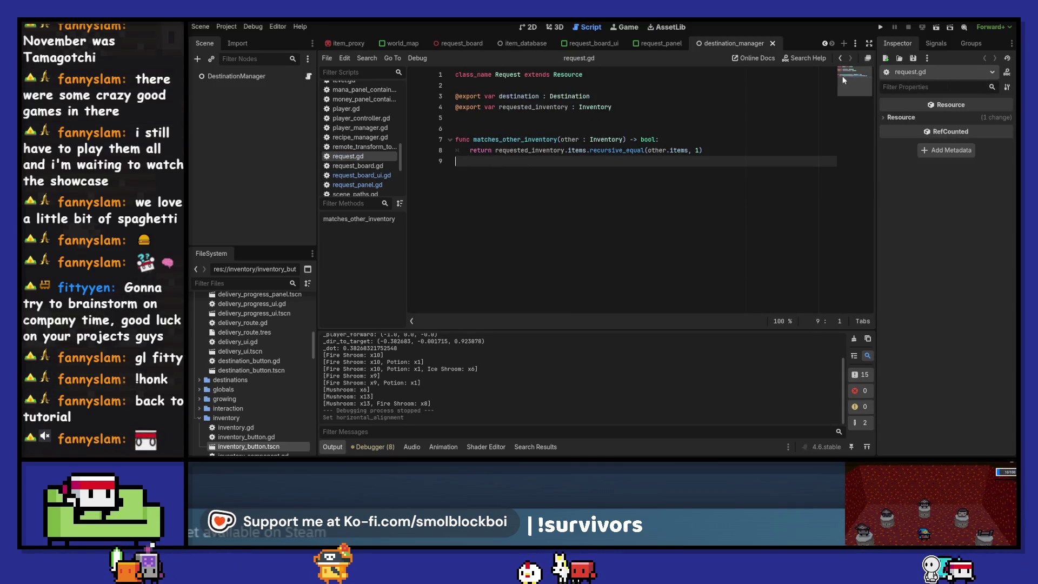
{"action": "left_click", "coordinate": [841, 59]}
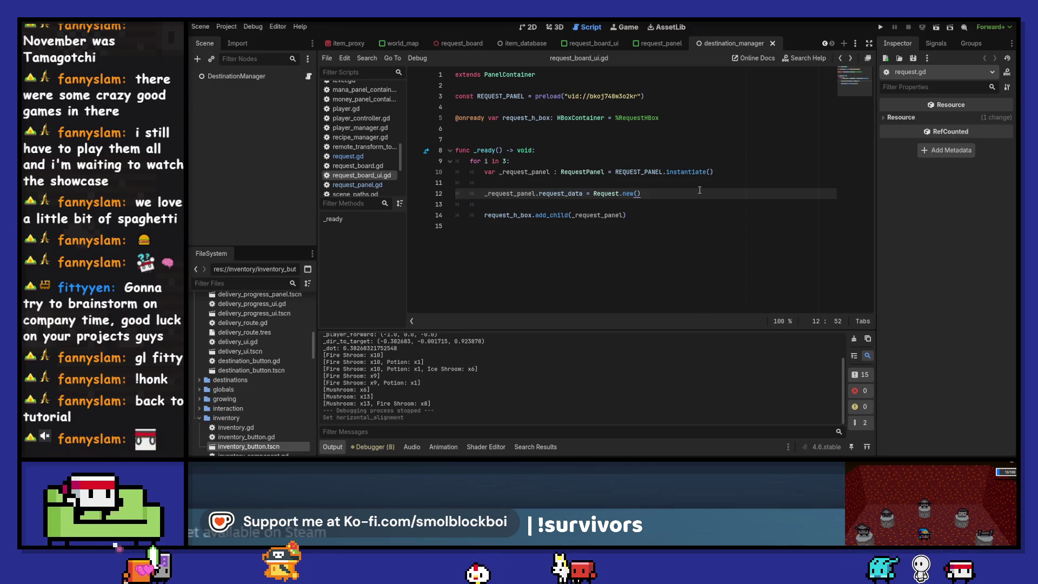
{"action": "key", "text": "Down"}
{"action": "type", "text": "_request_panel"}
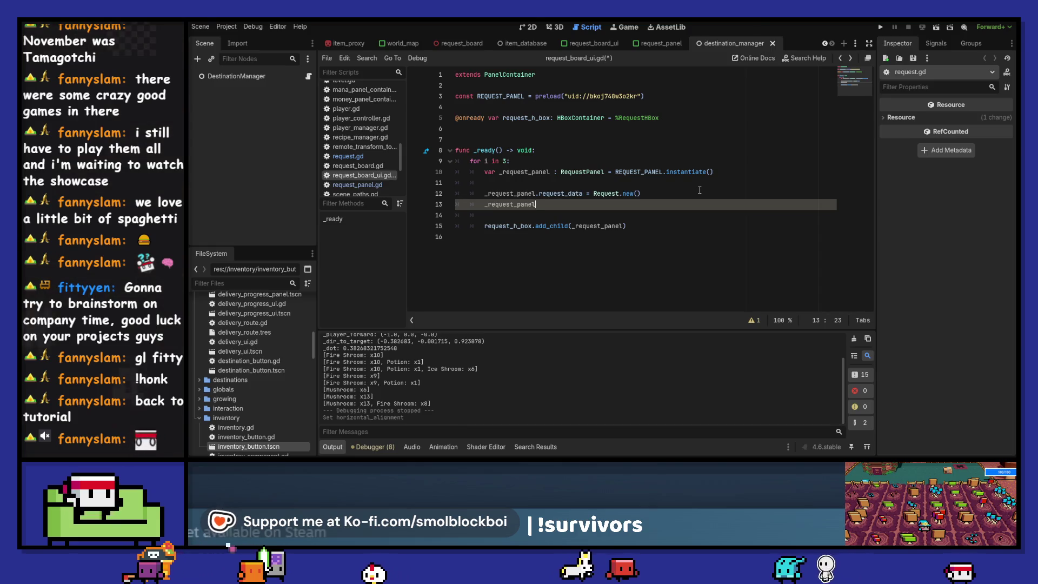
{"action": "key", "text": "ctrl+BackSpace"}
{"action": "key", "text": "Up"}
{"action": "key", "text": "Up"}
{"action": "key", "text": "Return"}
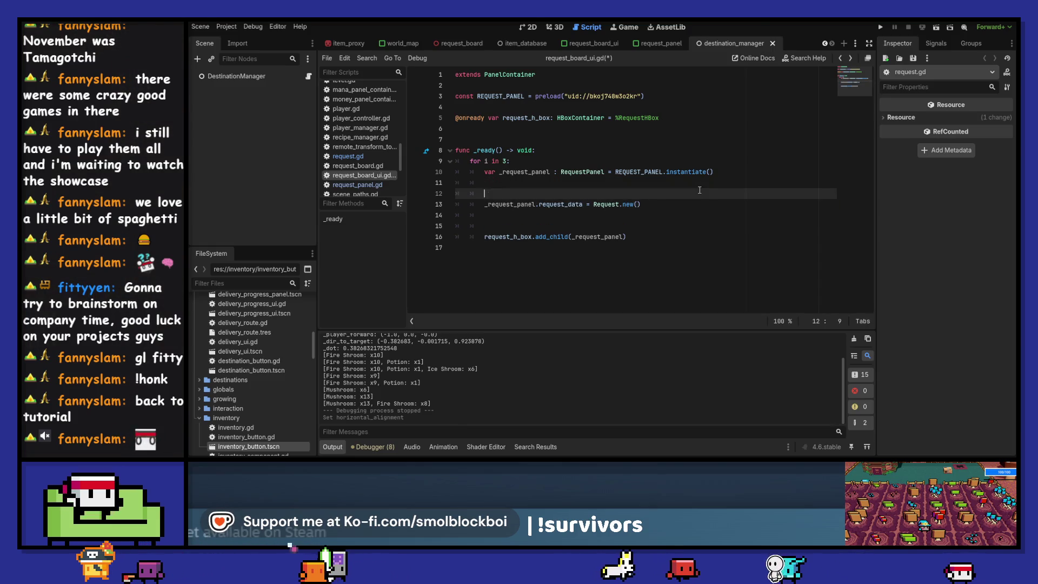
- Declare 'var _request := Request.new()' above the request_data assignment
{"action": "type", "text": "var _request : R"}
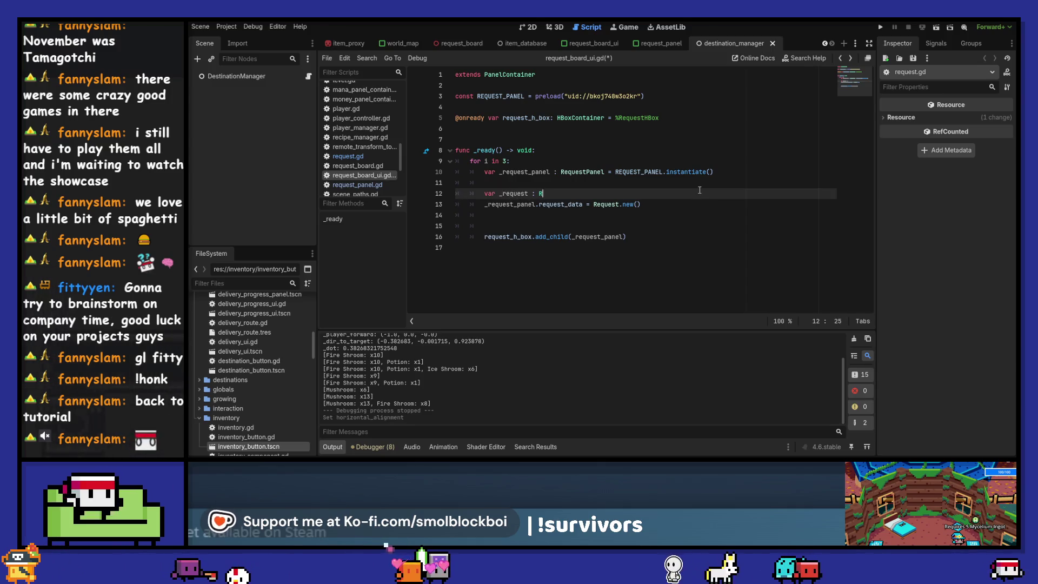
{"action": "type", "text": "eques"}
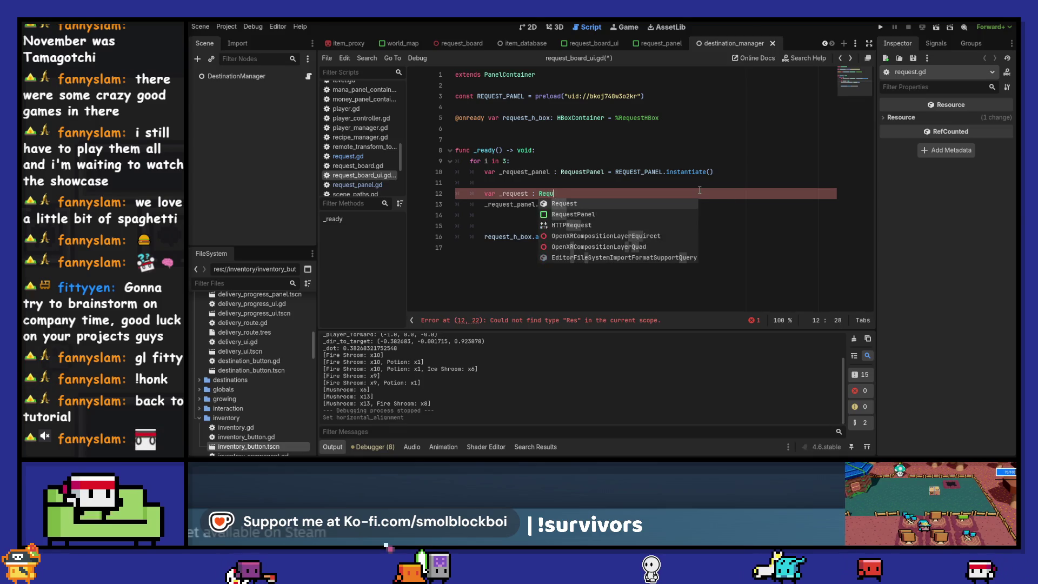
{"action": "key", "text": "Return"}
{"action": "key", "text": "ctrl+Left"}
{"action": "key", "text": "End"}
{"action": "type", "text": ".new("}
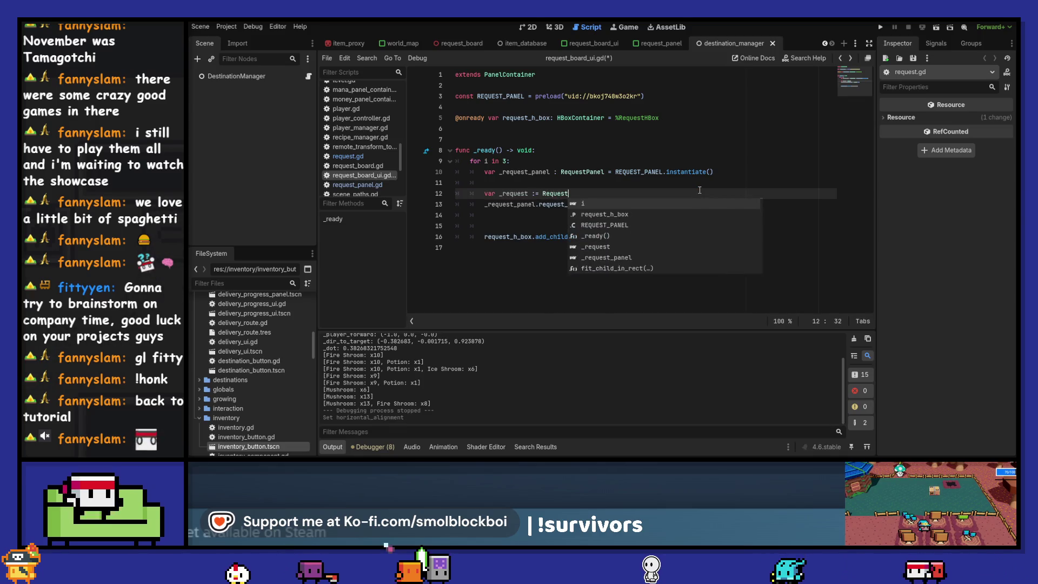
{"action": "key", "text": "Escape"}
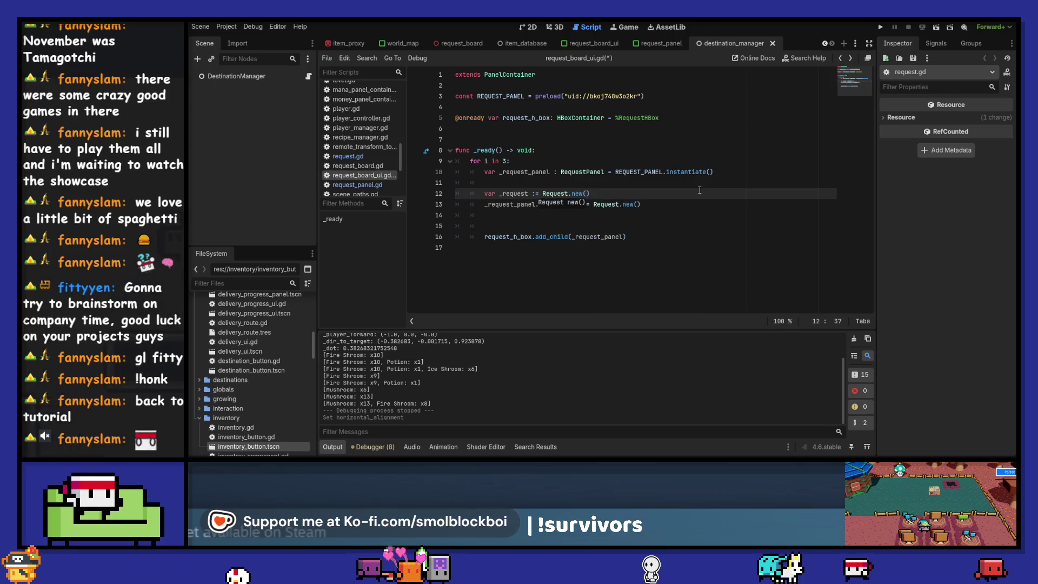
- Assign _request as the panel's request_data instead of Request.new()
{"action": "key", "text": "Down"}
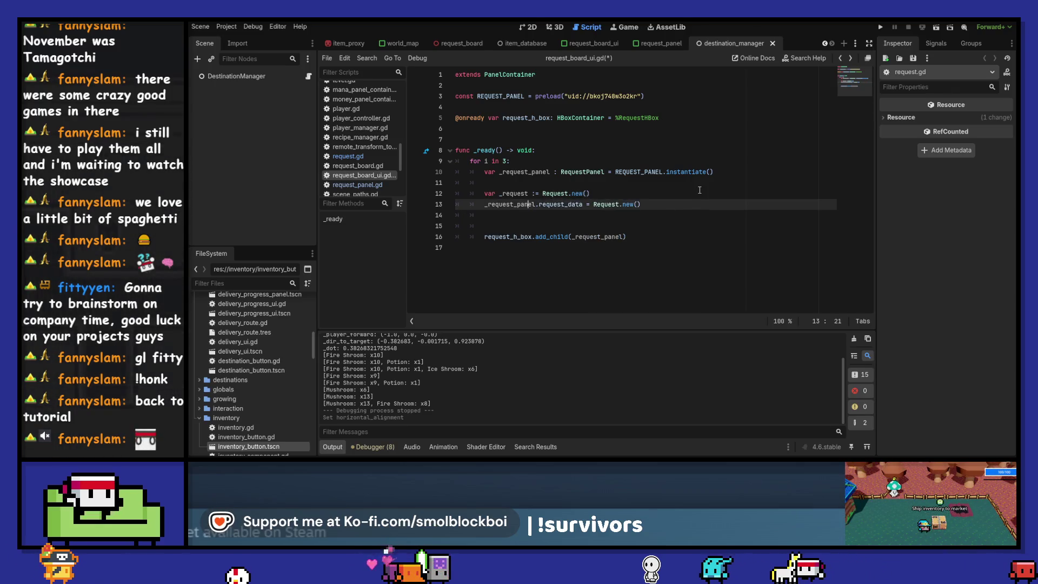
{"action": "key", "text": "End"}
{"action": "key", "text": "ctrl+shift+Left"}
{"action": "key", "text": "ctrl+shift+Left"}
{"action": "key", "text": "ctrl+shift+Left"}
{"action": "type", "text": "_request"}
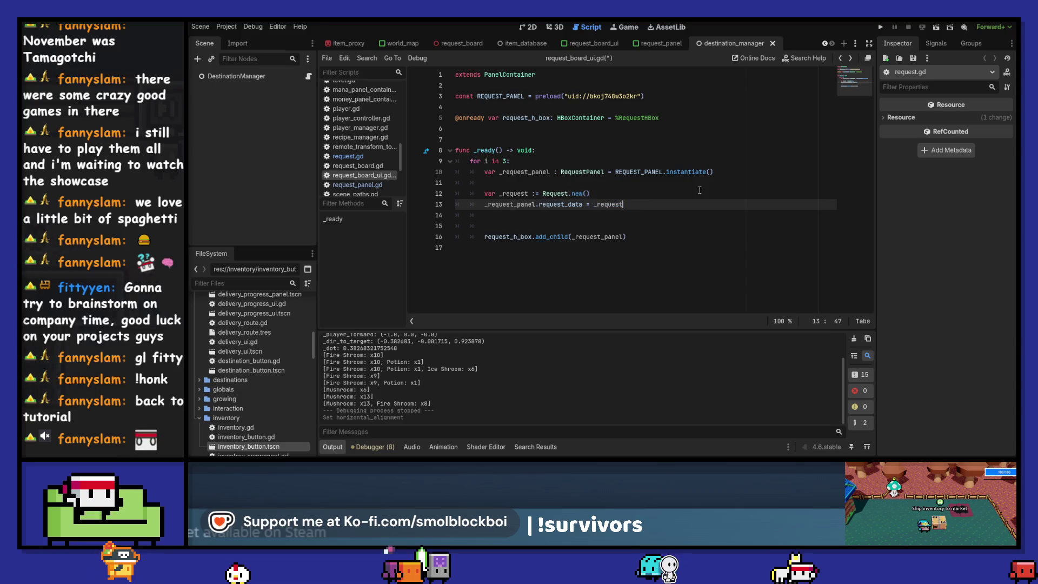
- Set _request.destination = DestinationManager.destinations.pick_random() and save the script
{"action": "key", "text": "ctrl+shift+Return"}
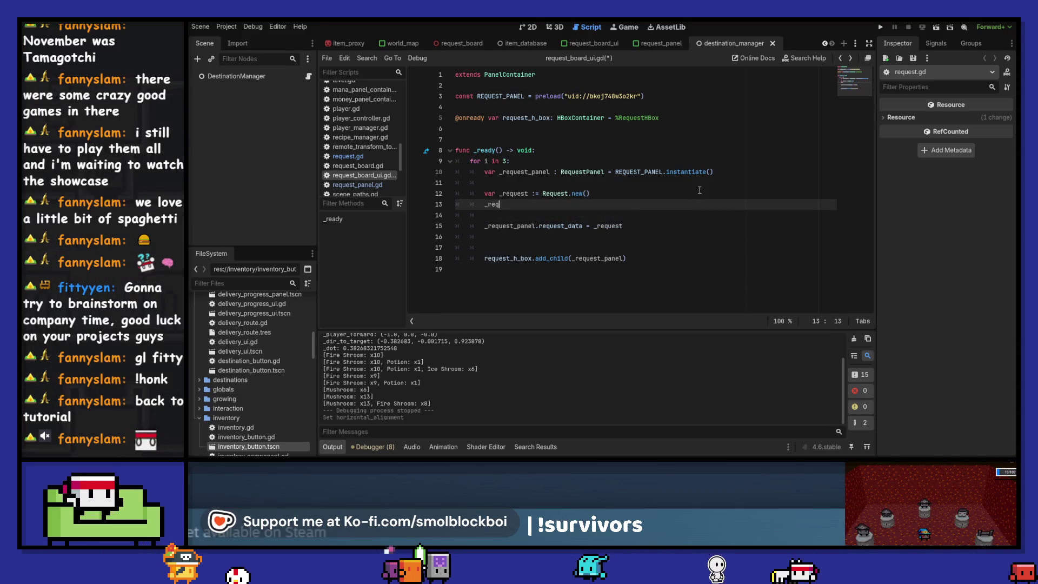
{"action": "type", "text": "_requ"}
{"action": "key", "text": "Return"}
{"action": "type", "text": "."}
{"action": "key", "text": "Return"}
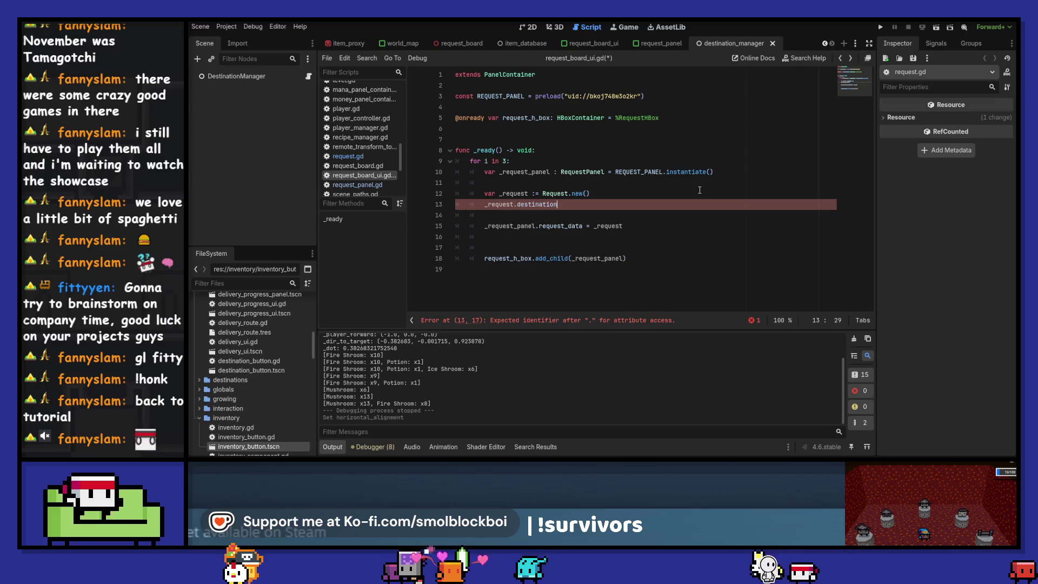
{"action": "type", "text": " = Destination."}
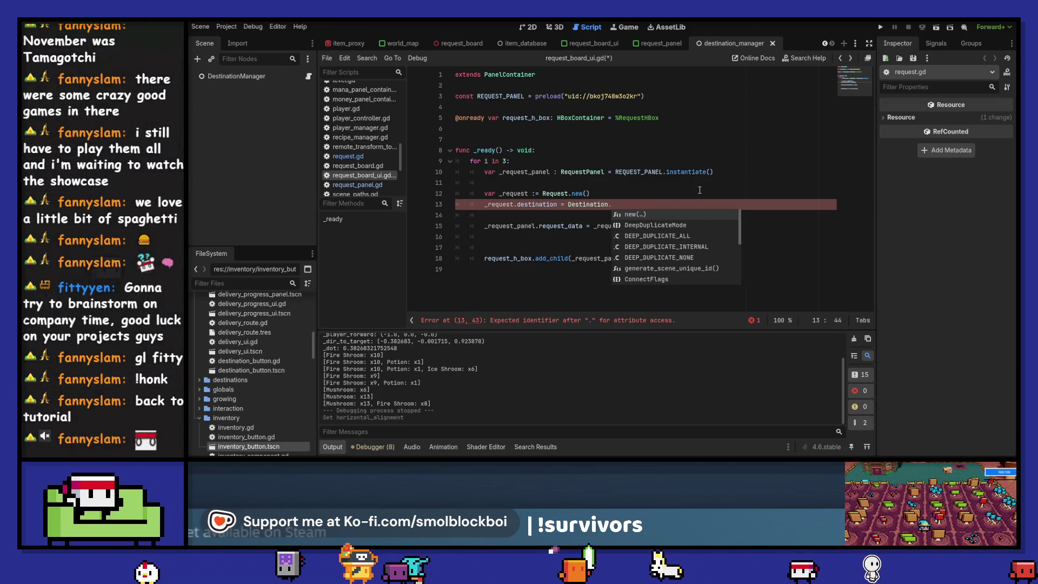
{"action": "key", "text": "BackSpace"}
{"action": "type", "text": "Manager"}
{"action": "key", "text": "Return"}
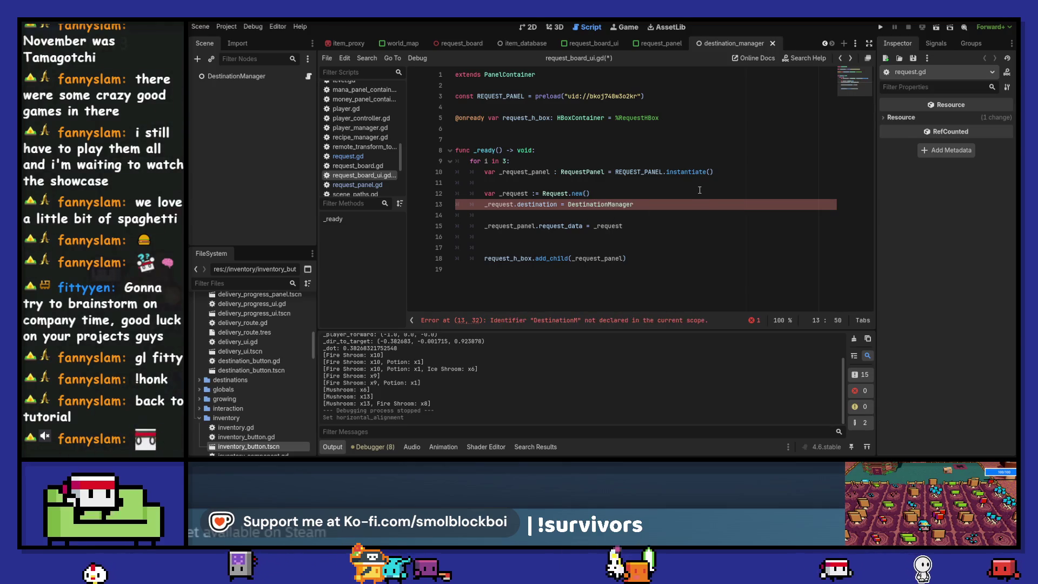
{"action": "type", "text": "."}
{"action": "key", "text": "Return"}
{"action": "type", "text": ".pick_random("}
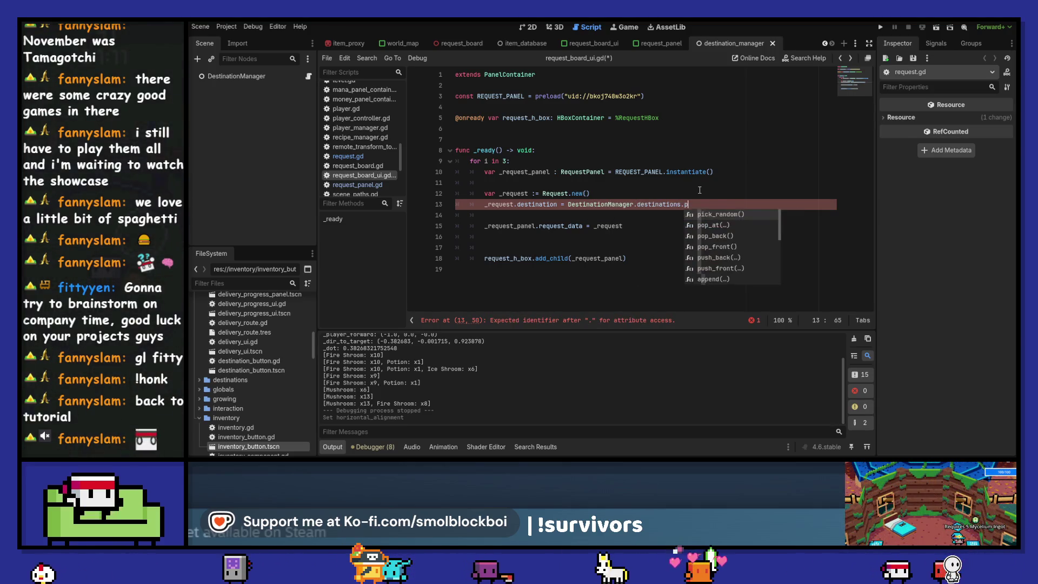
{"action": "key", "text": "Return"}
{"action": "key", "text": "ctrl+s"}
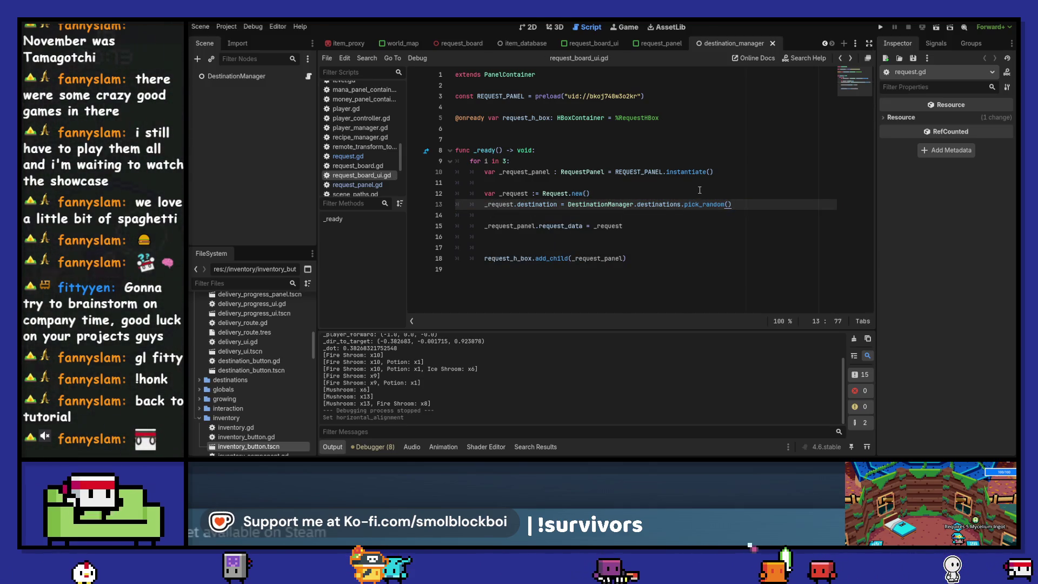
{"action": "key", "text": "Down"}
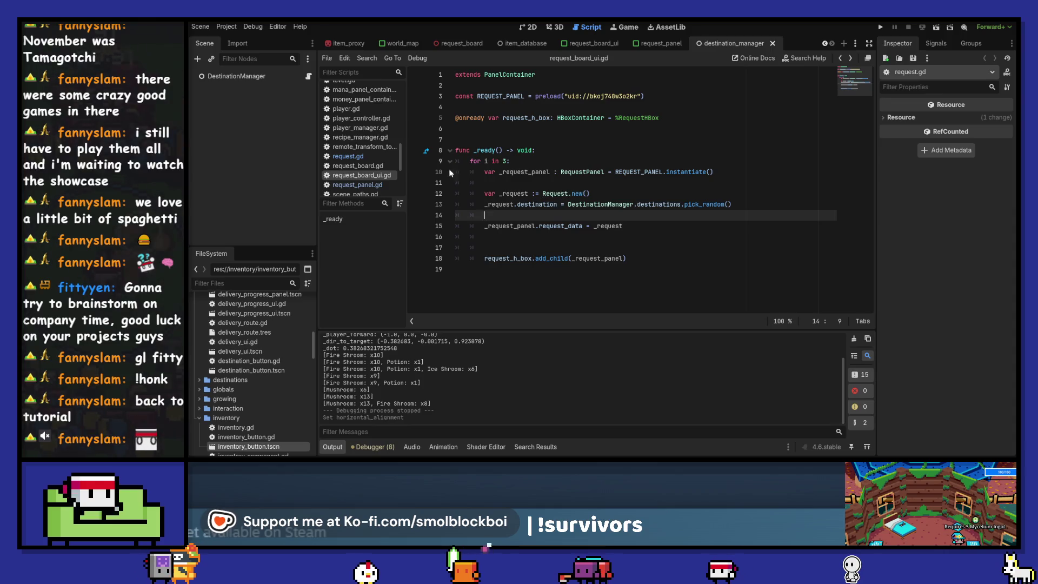
- Review the RequestPanel and Request scripts, then return to request_board_ui.gd
{"action": "left_click", "coordinate": [576, 172], "text": "ctrl"}
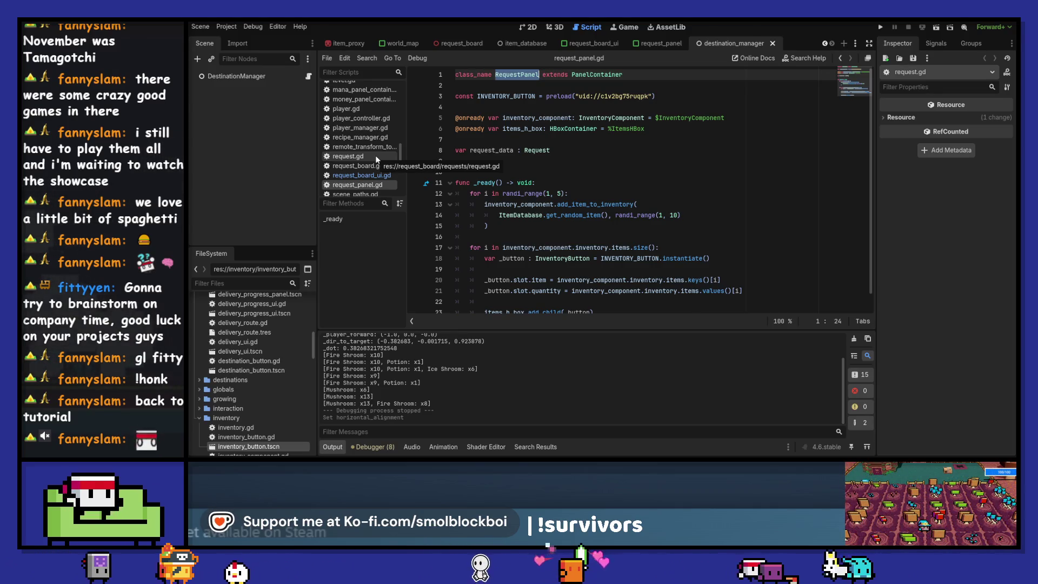
{"action": "left_click", "coordinate": [376, 156]}
{"action": "left_click", "coordinate": [376, 176]}
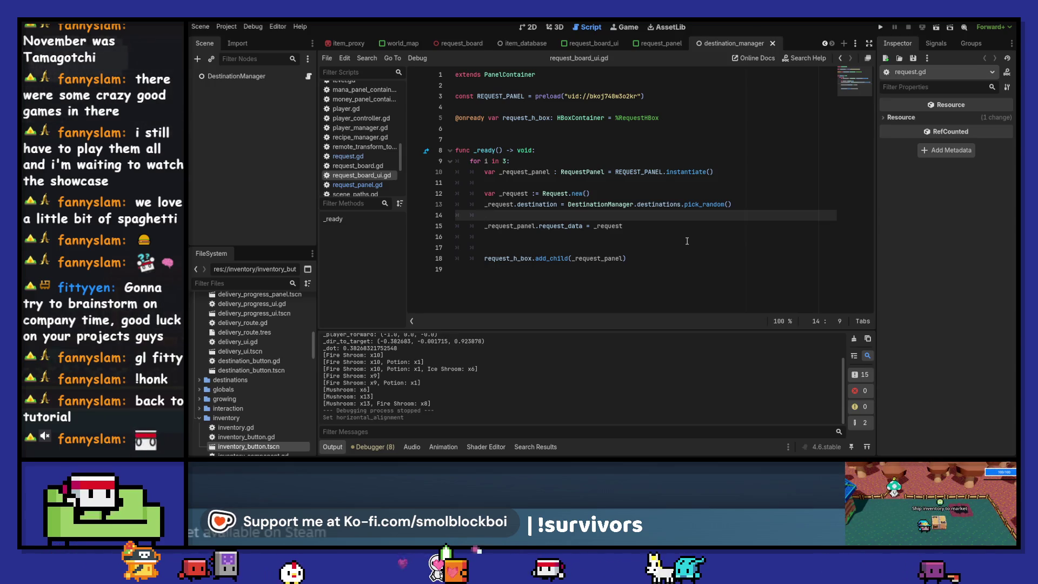
- Delete the stray blank line before add_child and jump to the RequestPanel script
{"action": "left_click", "coordinate": [687, 241]}
{"action": "key", "text": "BackSpace"}
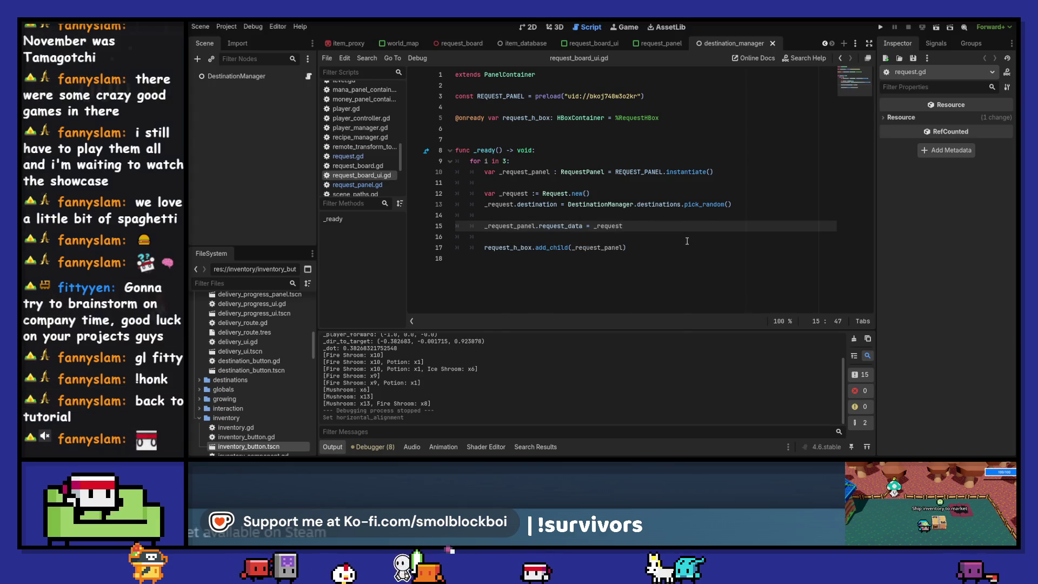
{"action": "left_click", "coordinate": [582, 172], "text": "ctrl"}
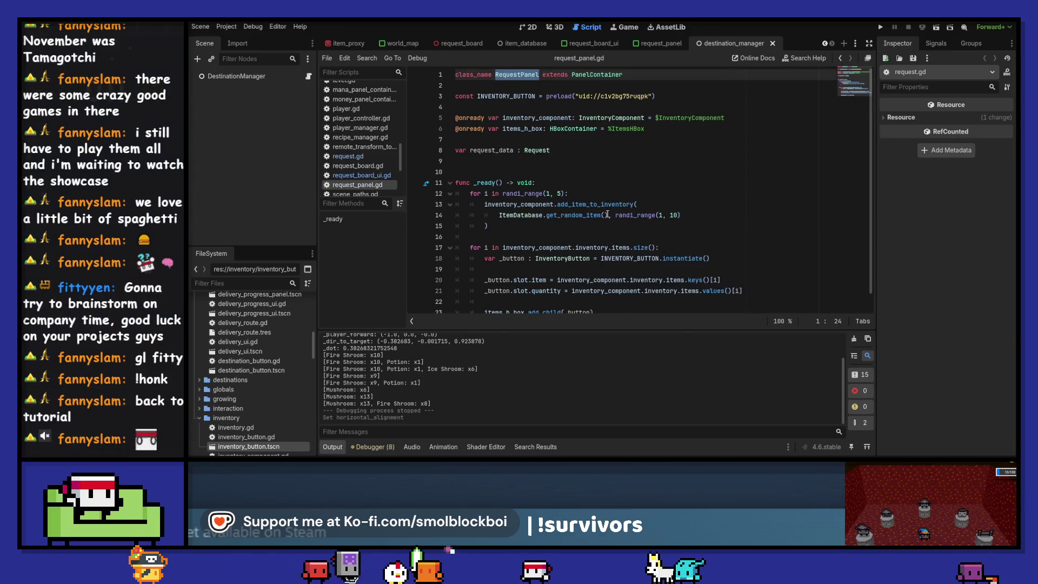
- Add request_data.requested_inventory = inventory_component.inventory.duplicate(true) in request_panel.gd
{"action": "left_click", "coordinate": [490, 150]}
{"action": "mouse_move", "coordinate": [599, 219]}
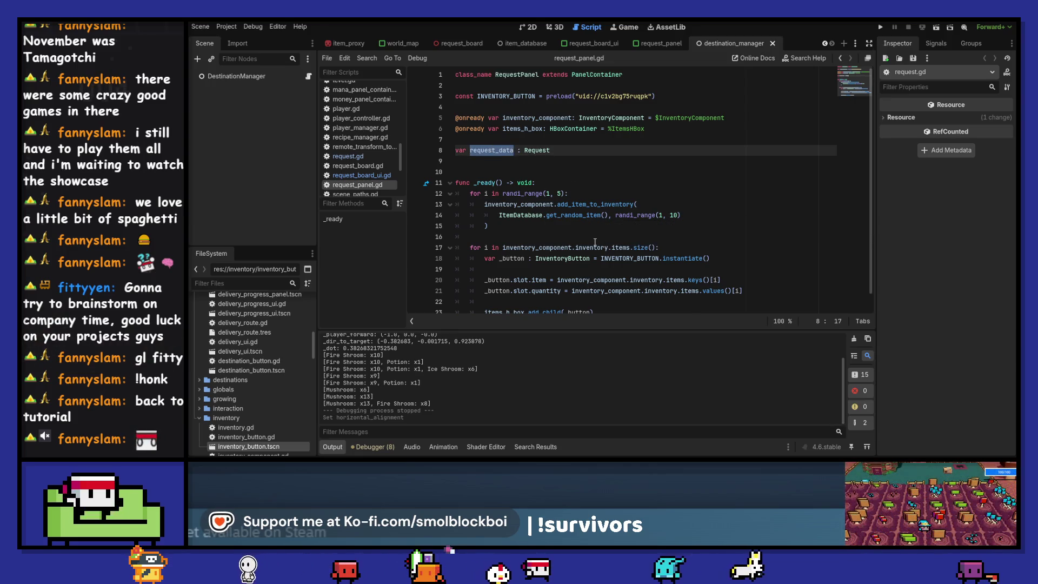
{"action": "scroll", "coordinate": [595, 238], "scroll_direction": "down", "scroll_amount": 1}
{"action": "left_click", "coordinate": [585, 223]}
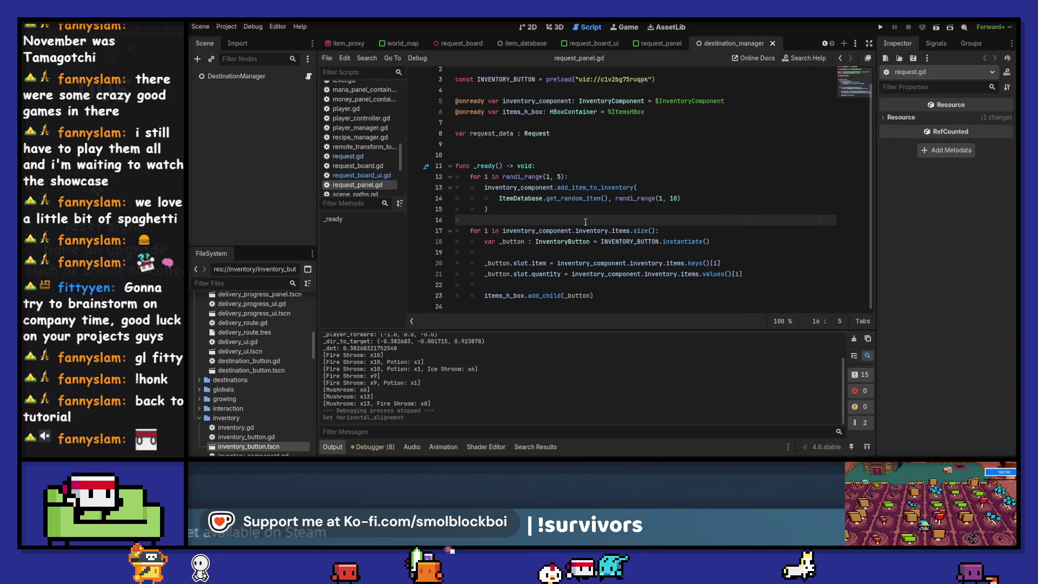
{"action": "key", "text": "Return"}
{"action": "key", "text": "Return"}
{"action": "key", "text": "Up"}
{"action": "type", "text": "."}
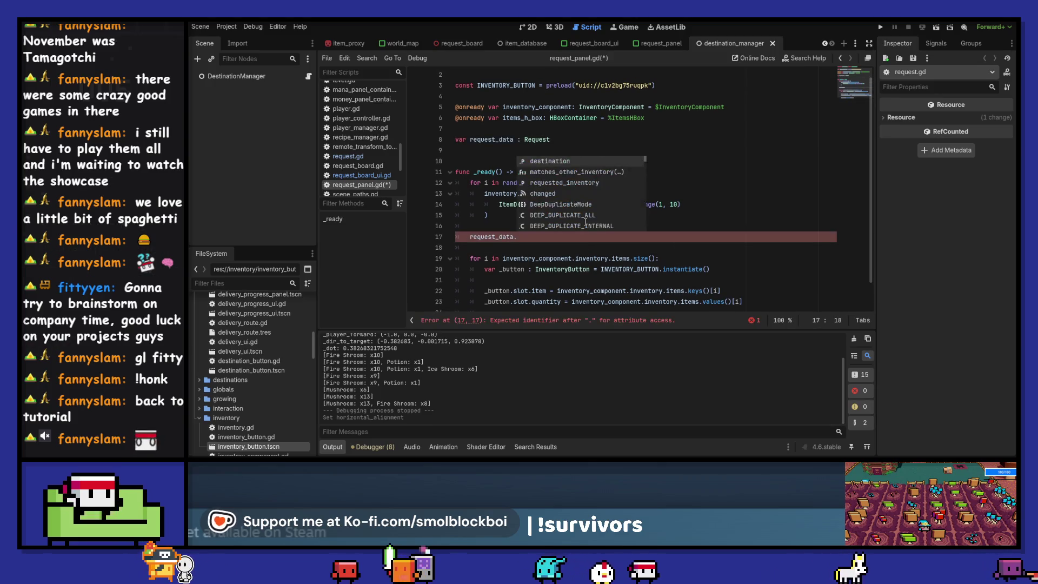
{"action": "key", "text": "Return"}
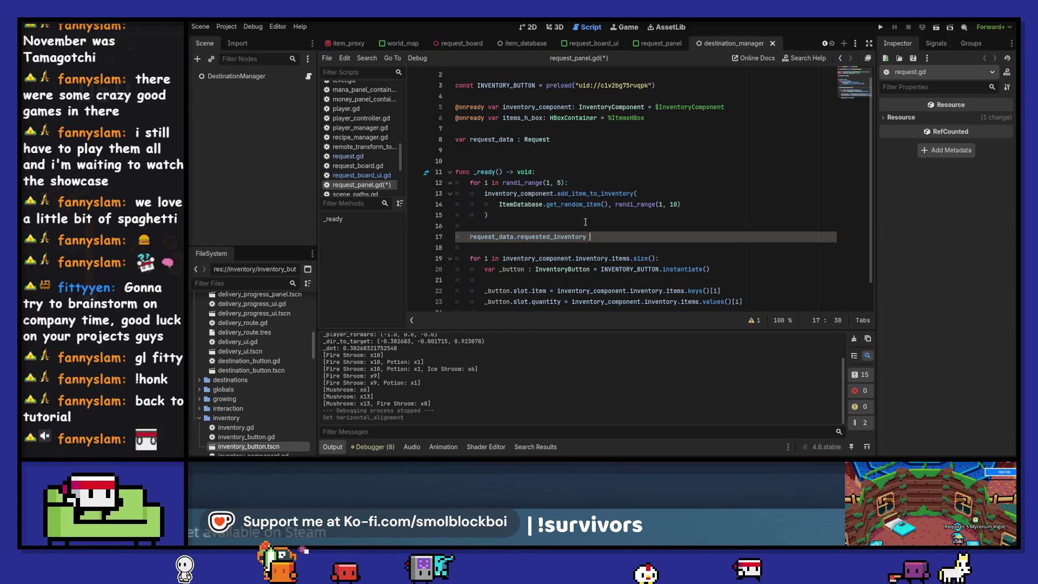
{"action": "type", "text": "= inventory_component."}
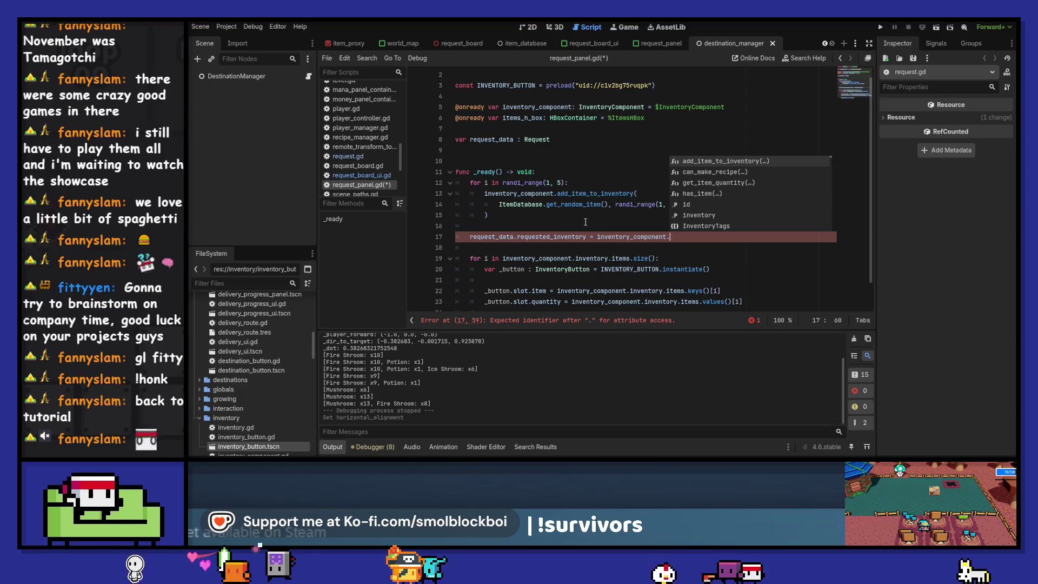
{"action": "type", "text": "inventory.dup"}
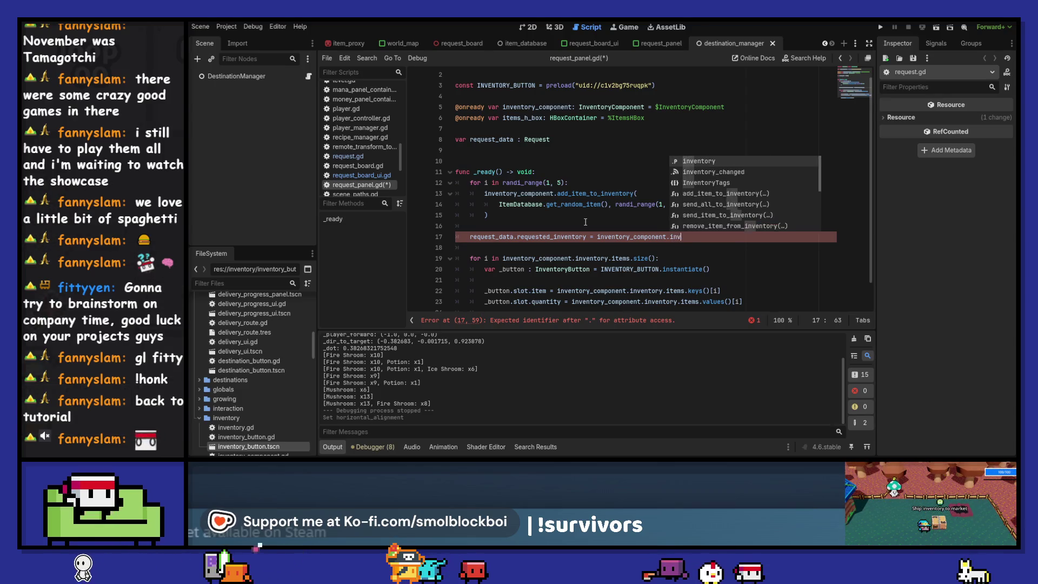
{"action": "key", "text": "Return"}
{"action": "type", "text": "tory.duplicate(true"}
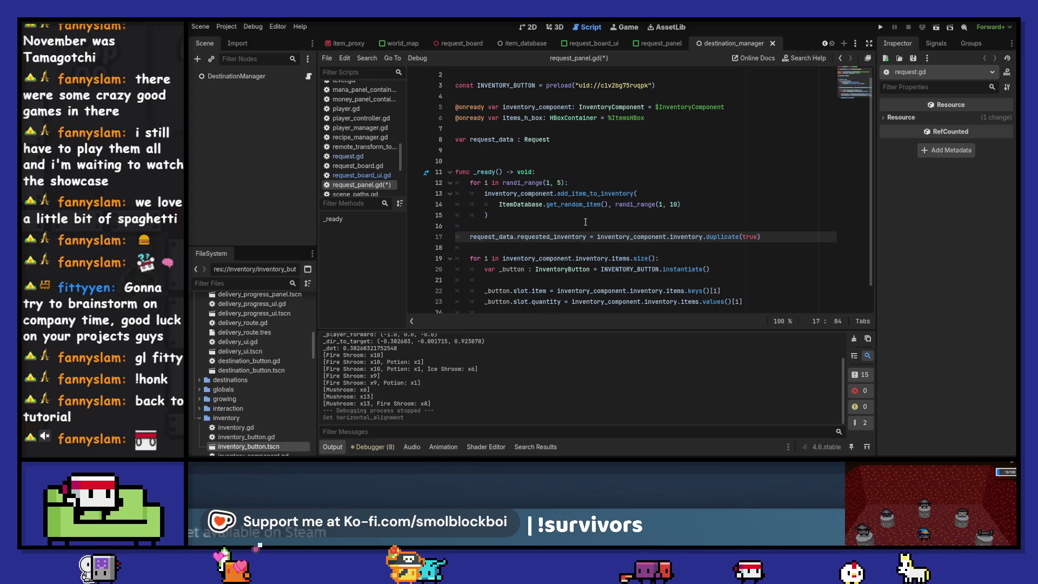
- Replace the loop's three inventory_component.inventory references with request_data.requested_inventory and save
{"action": "left_click_drag", "start_coordinate": [518, 238], "coordinate": [586, 237]}
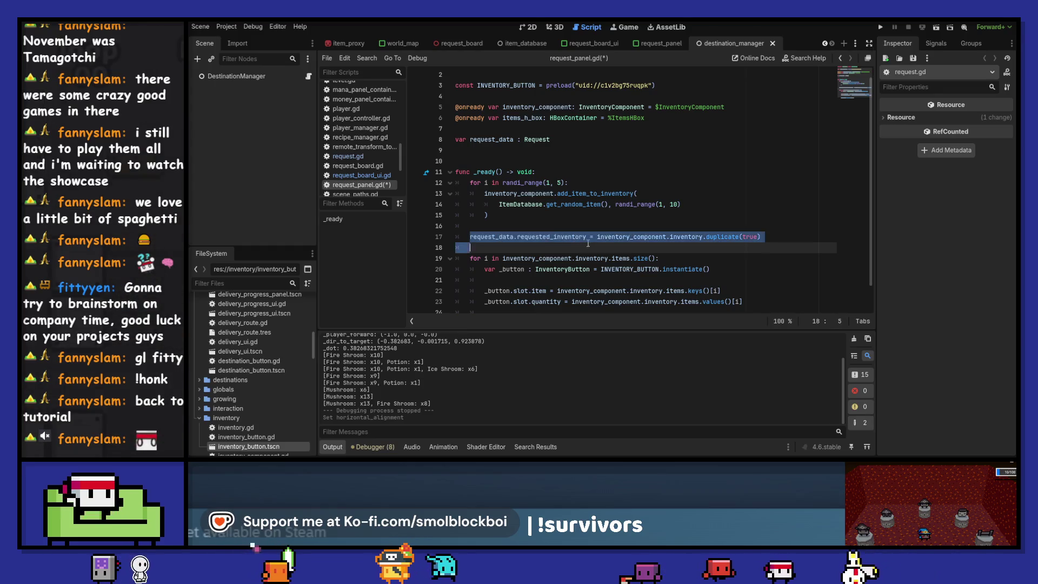
{"action": "scroll", "coordinate": [508, 233], "scroll_direction": "down", "scroll_amount": 1}
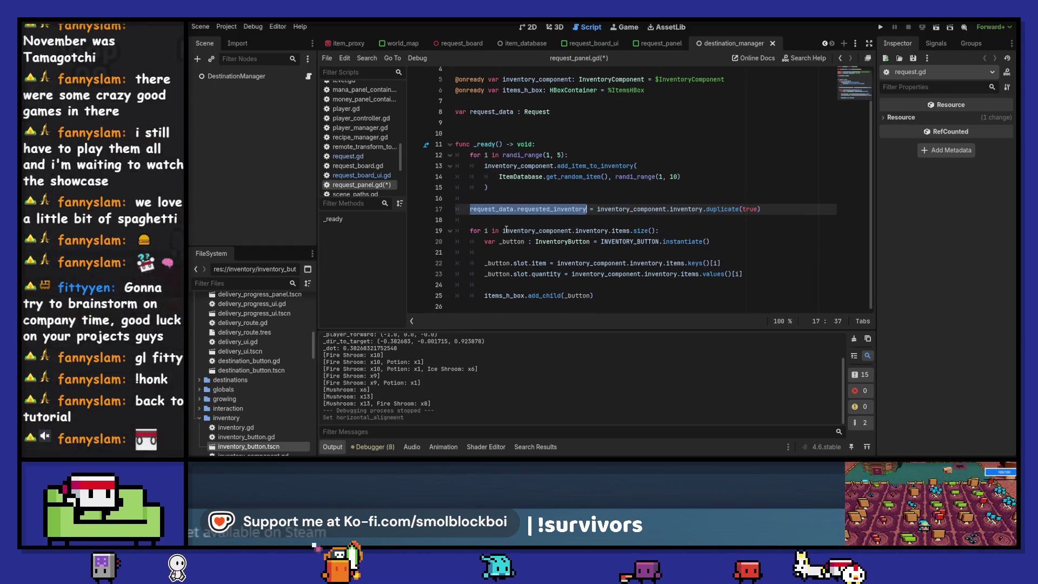
{"action": "left_click_drag", "start_coordinate": [503, 231], "coordinate": [608, 232]}
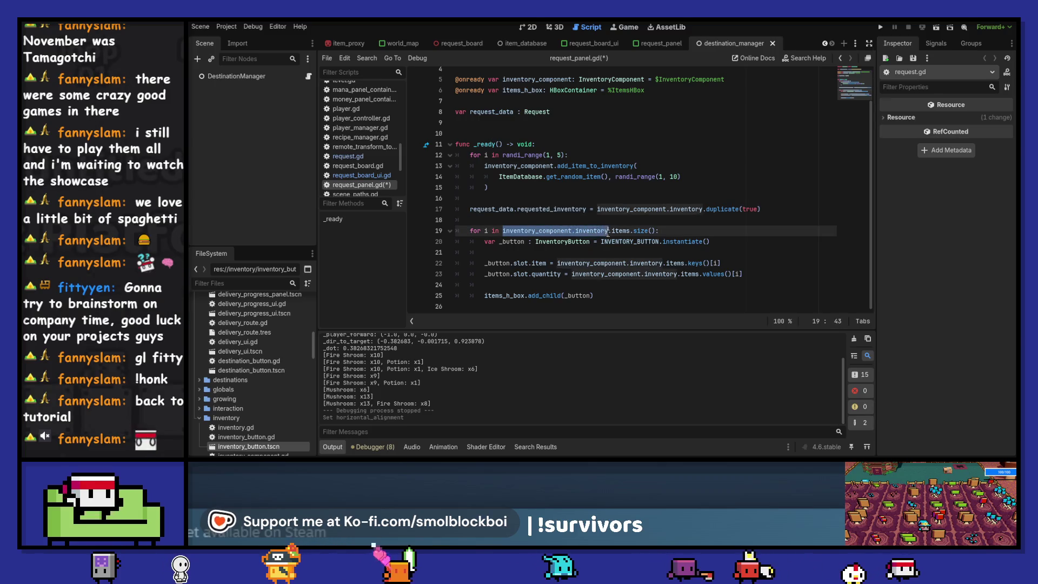
{"action": "type", "text": "request_data.requested_inventory"}
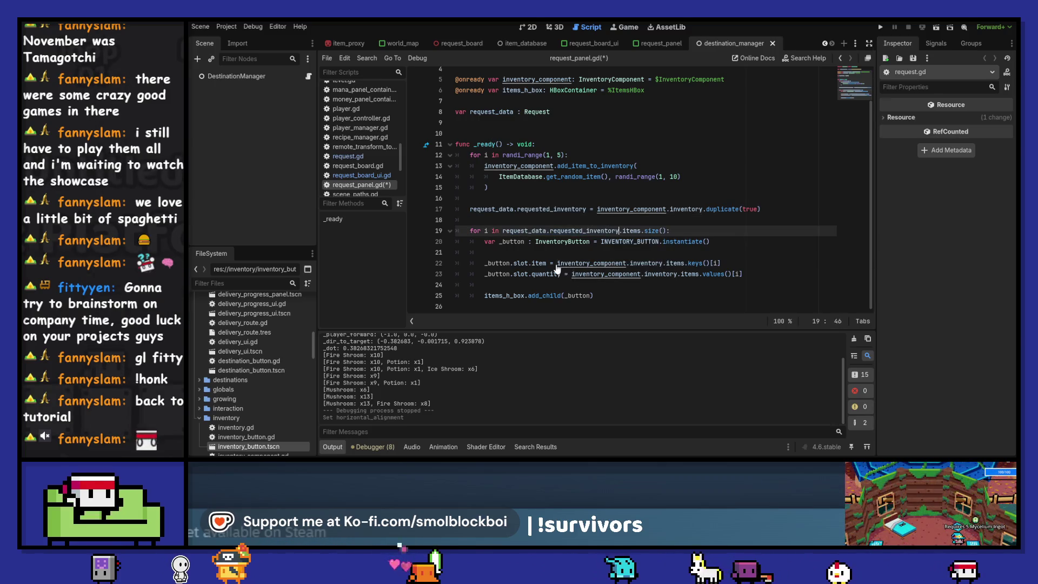
{"action": "left_click", "coordinate": [559, 265]}
{"action": "left_click_drag", "start_coordinate": [558, 265], "coordinate": [663, 265]}
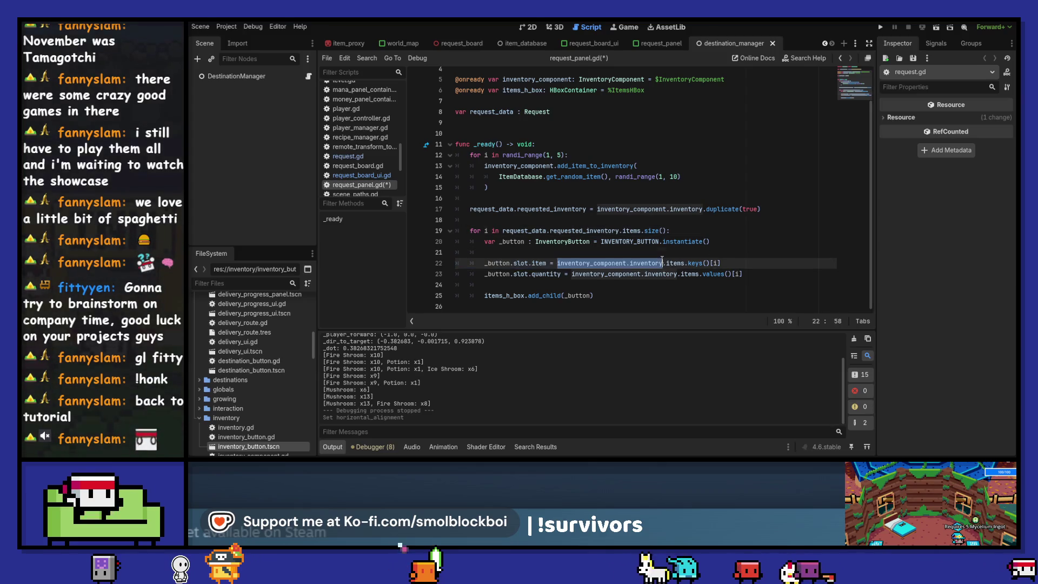
{"action": "type", "text": "request_data.requested_inventory"}
{"action": "left_click_drag", "start_coordinate": [572, 275], "coordinate": [664, 275]}
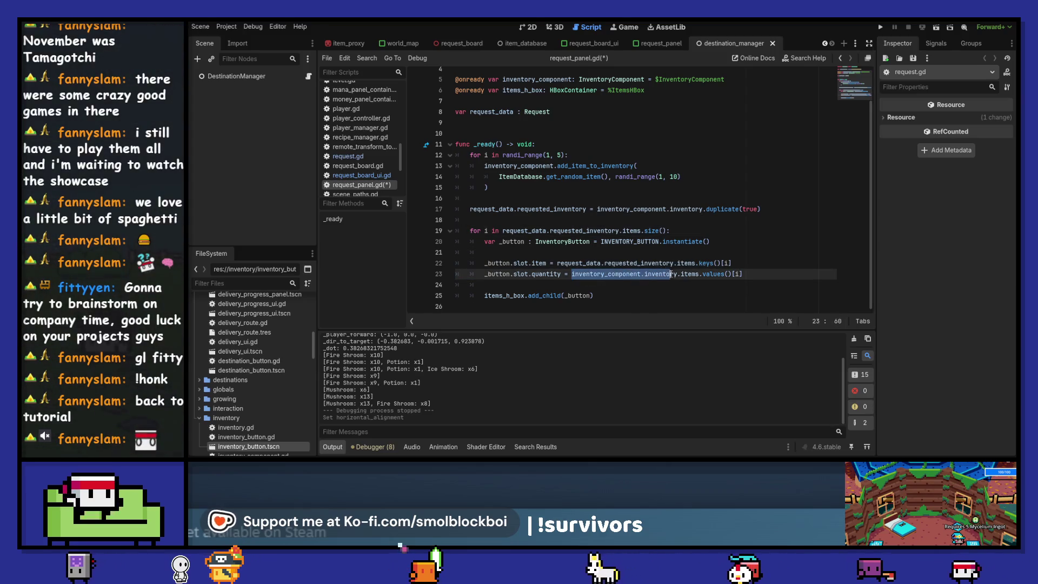
{"action": "type", "text": "request_data.requested_inventory"}
{"action": "key", "text": "ctrl+s"}
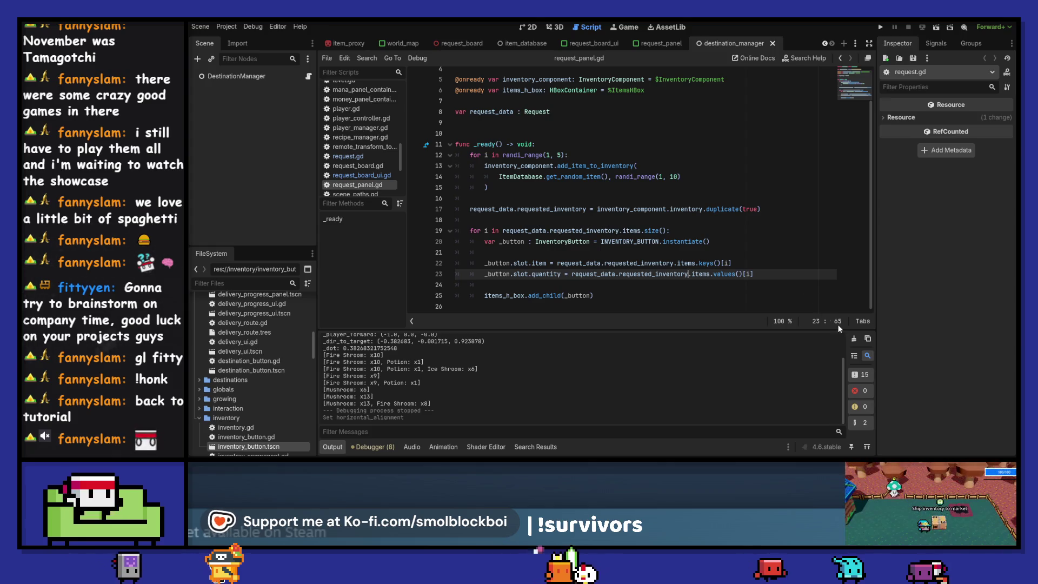
- Clear the Output log and switch to the request_panel scene
{"action": "left_click", "coordinate": [857, 339]}
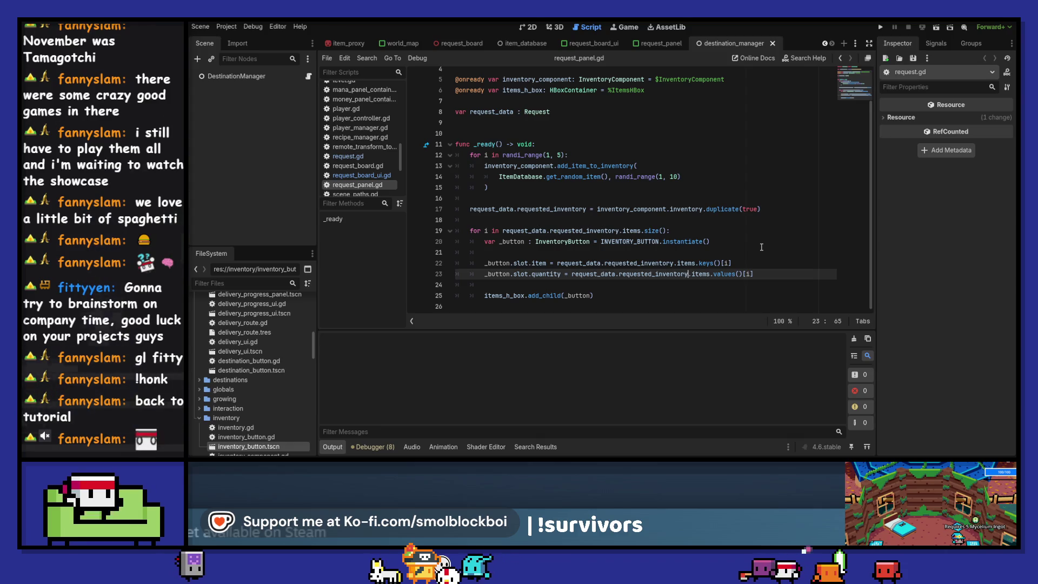
{"action": "scroll", "coordinate": [762, 247], "scroll_direction": "up", "scroll_amount": 2}
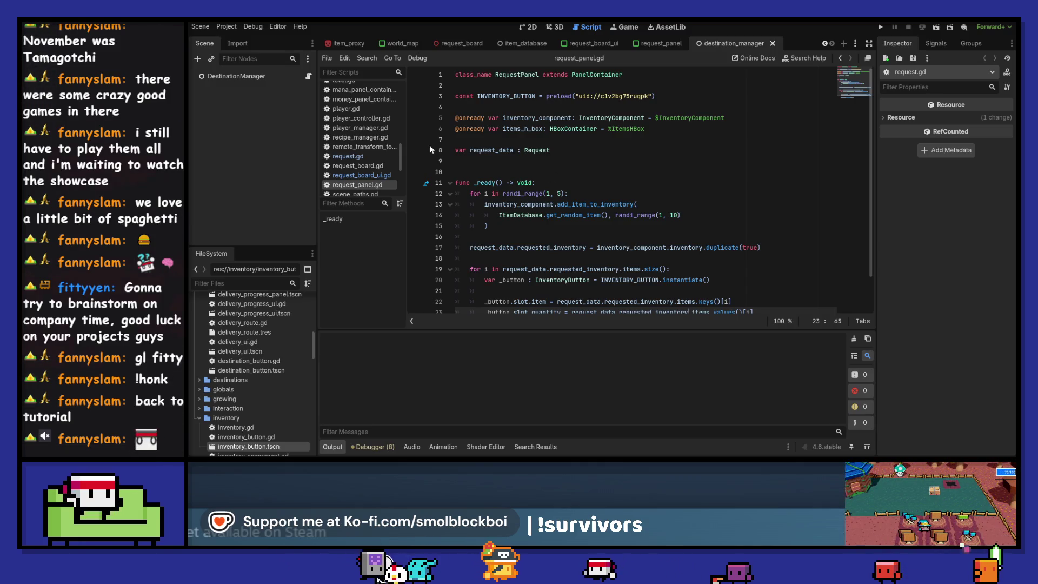
{"action": "double_click", "coordinate": [491, 151]}
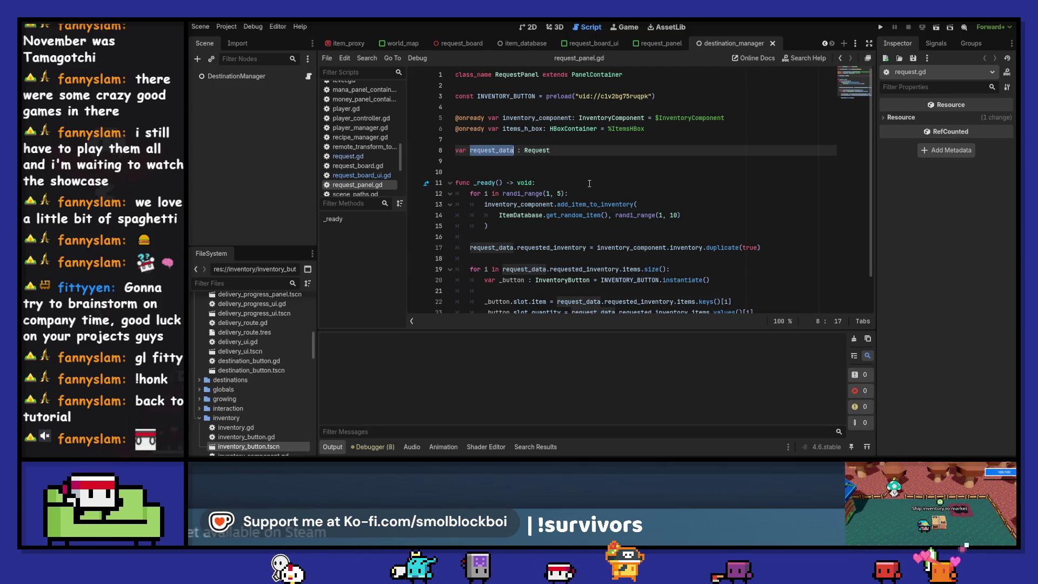
{"action": "left_click", "coordinate": [656, 43]}
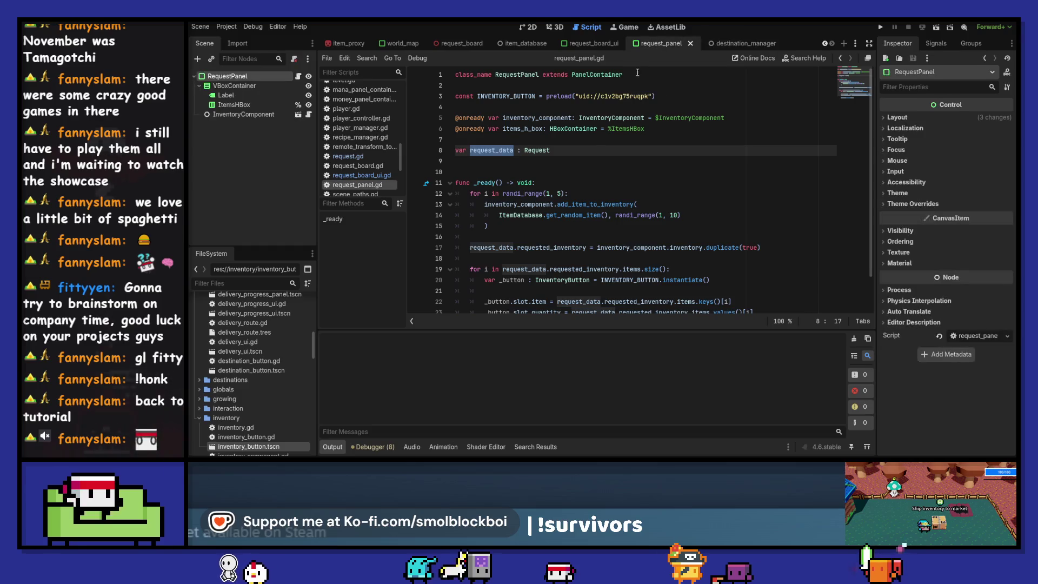
- Rename the Label to DestinationLabel, give it a scene-unique name, and save
{"action": "double_click", "coordinate": [246, 95]}
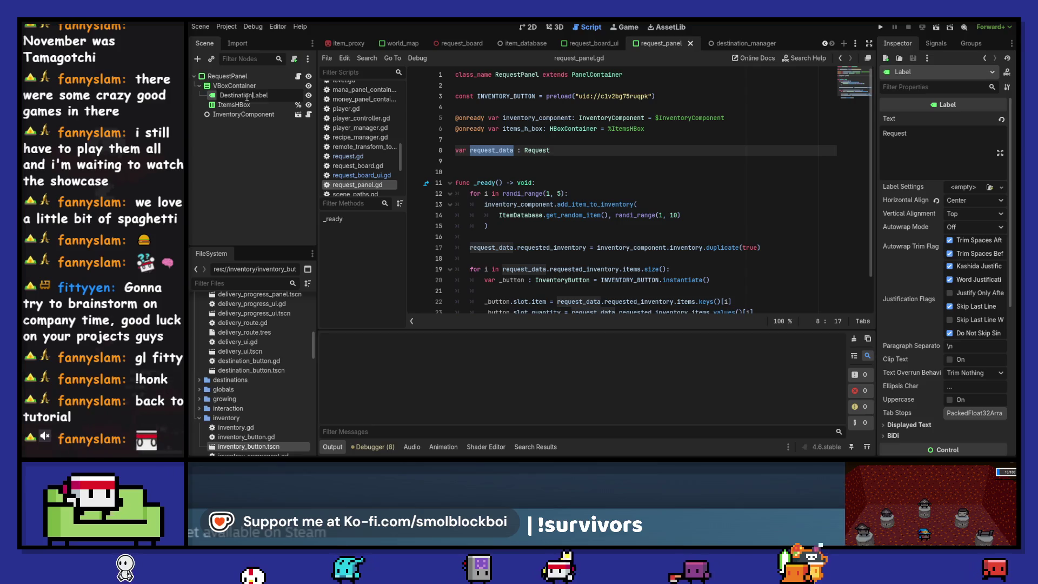
{"action": "key", "text": "Return"}
{"action": "right_click", "coordinate": [247, 99]}
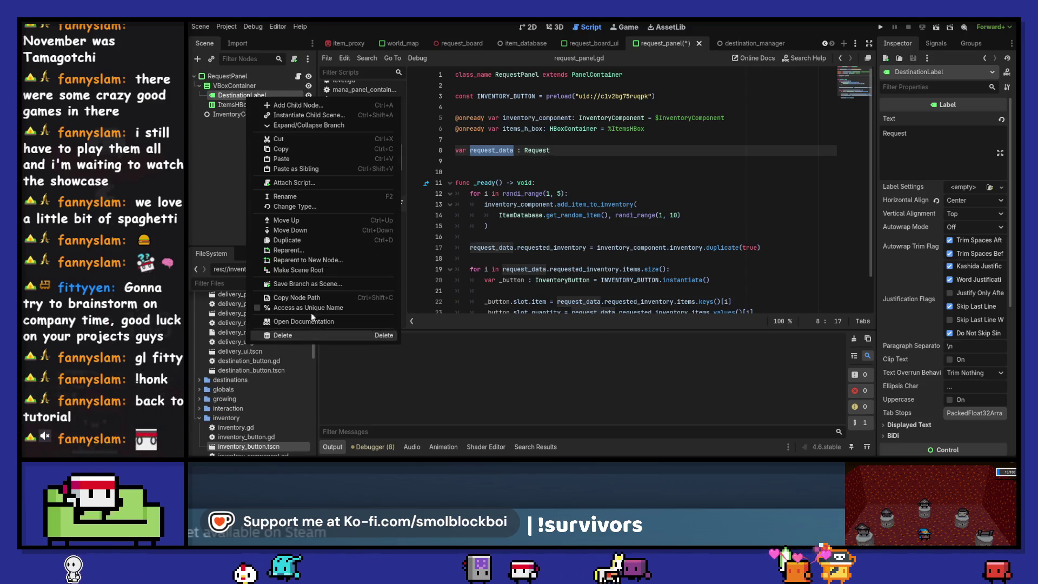
{"action": "left_click", "coordinate": [281, 312]}
{"action": "key", "text": "ctrl+s"}
- Add an onready DestinationLabel reference and set destination_label.text = request_data.destination.name in _ready
{"action": "mouse_move", "coordinate": [242, 95]}
{"action": "left_mouse_down"}
{"action": "mouse_move", "coordinate": [411, 135]}
{"action": "mouse_move", "coordinate": [519, 143]}
{"action": "left_mouse_up"}
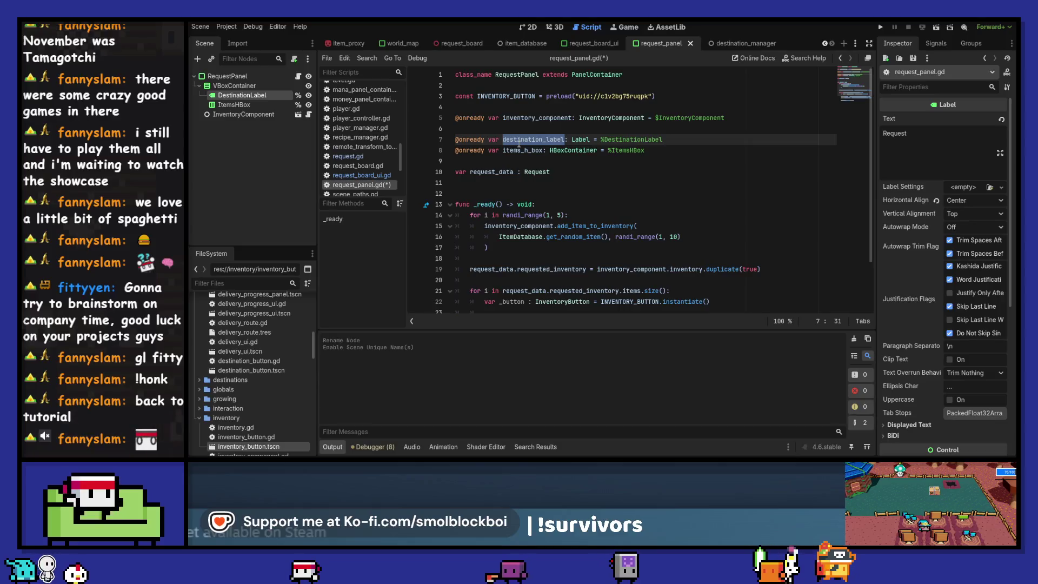
{"action": "scroll", "coordinate": [566, 159], "scroll_direction": "down", "scroll_amount": 2}
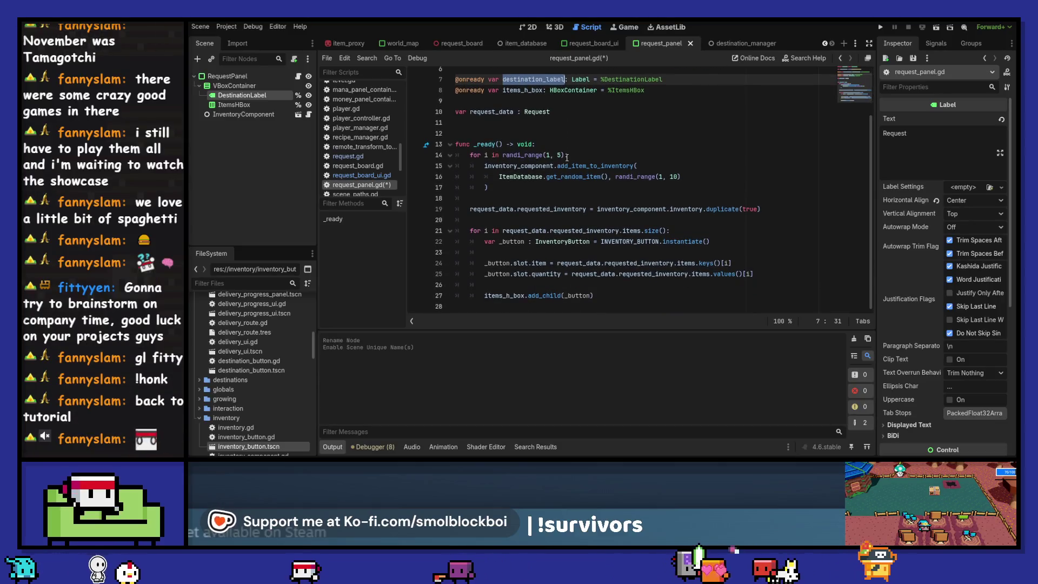
{"action": "left_click", "coordinate": [557, 199]}
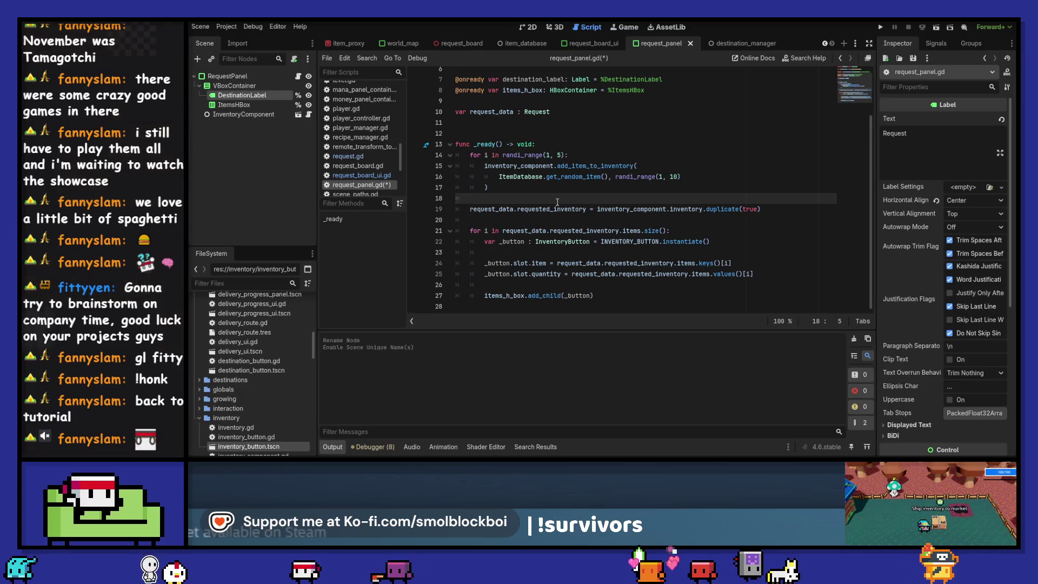
{"action": "key", "text": "Up"}
{"action": "key", "text": "Up"}
{"action": "key", "text": "Up"}
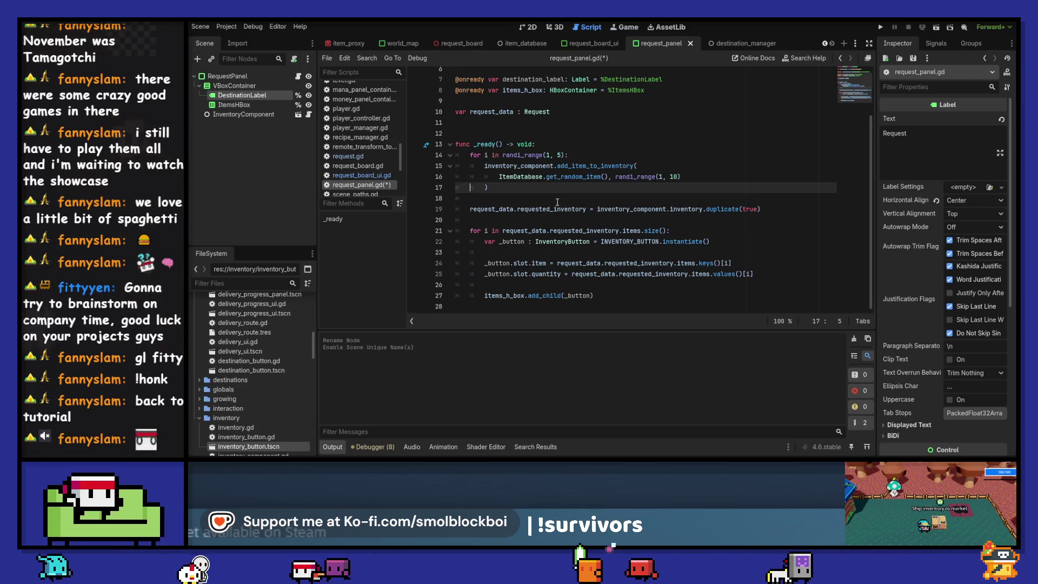
{"action": "key", "text": "Return"}
{"action": "key", "text": "Up"}
{"action": "type", "text": "destination_label"}
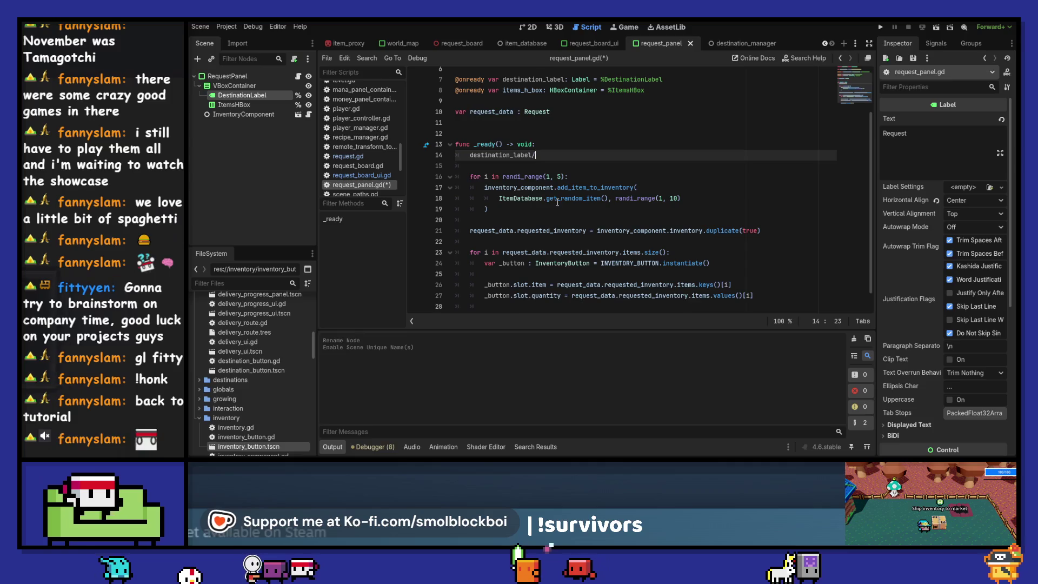
{"action": "type", "text": ".text = "}
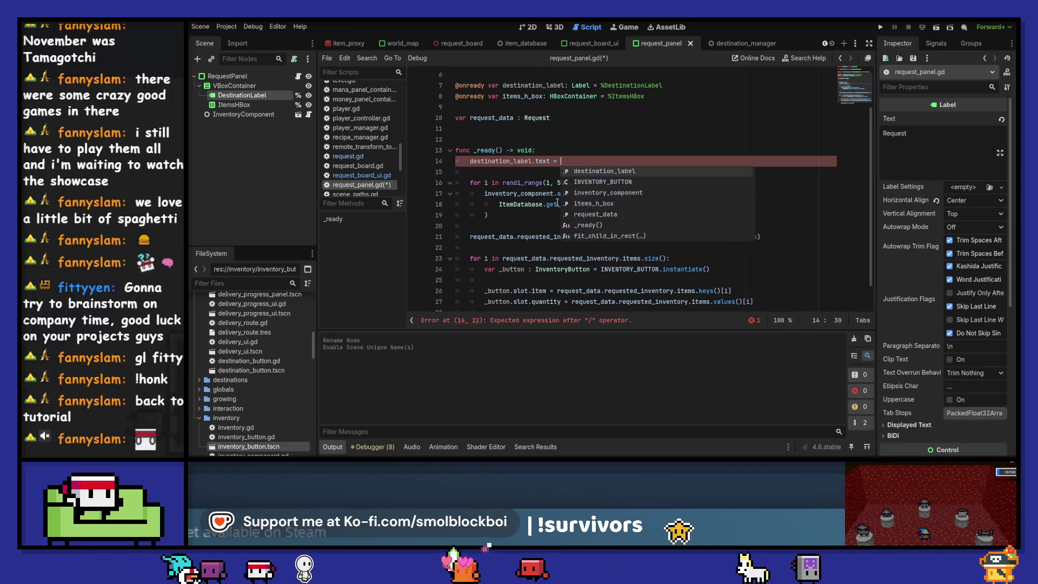
{"action": "type", "text": "request_data."}
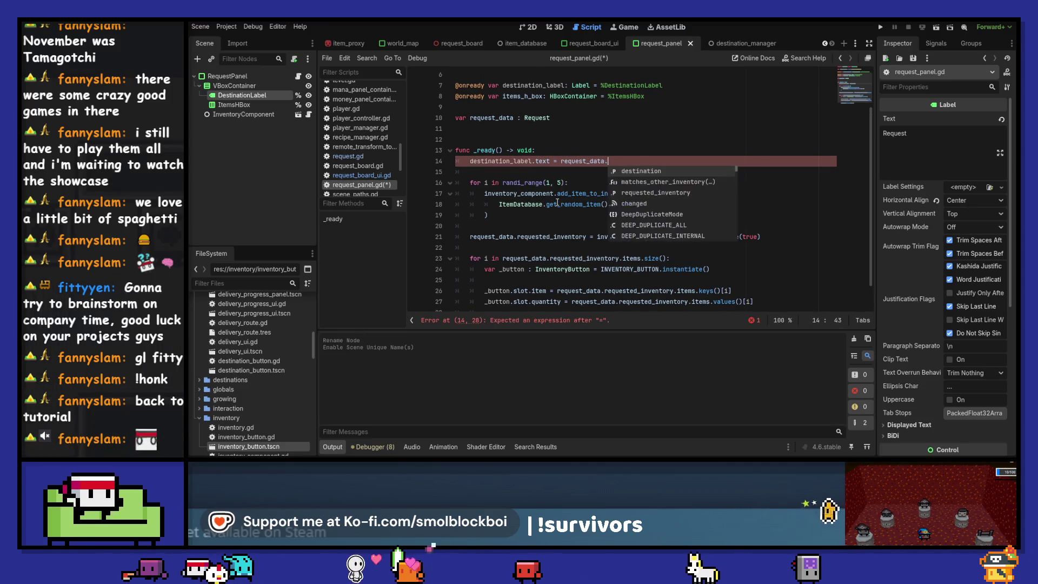
{"action": "type", "text": "destination.name"}
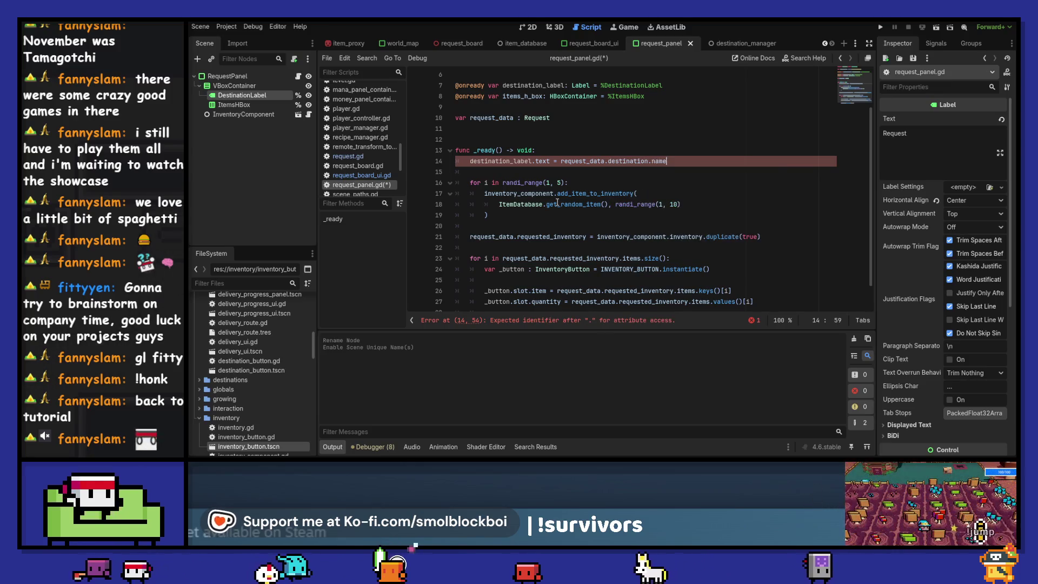
{"action": "key", "text": "ctrl+s"}
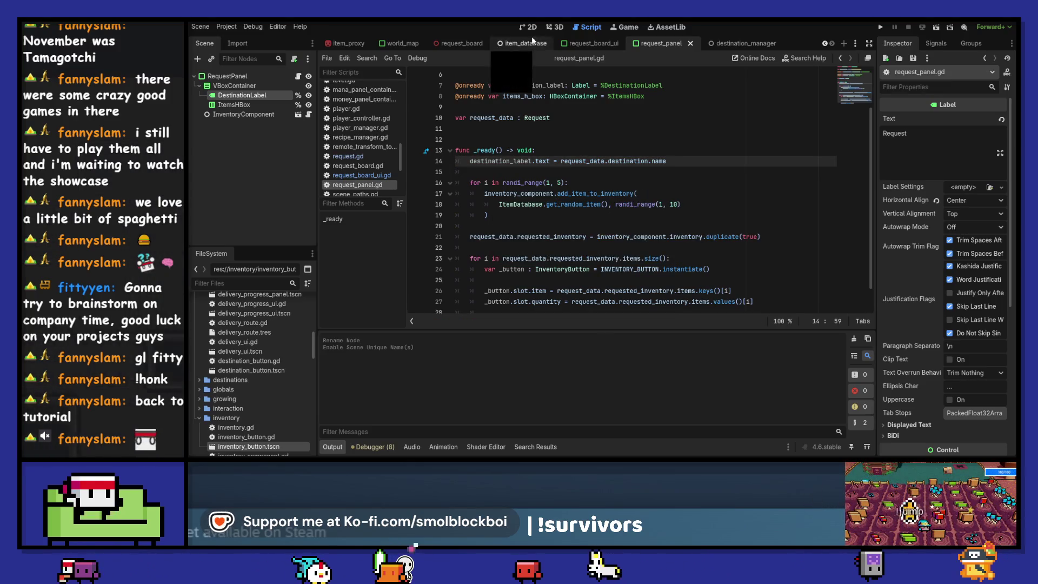
- Change the label text to "Request from %s" with the destination name, then run the game
{"action": "left_click", "coordinate": [534, 27]}
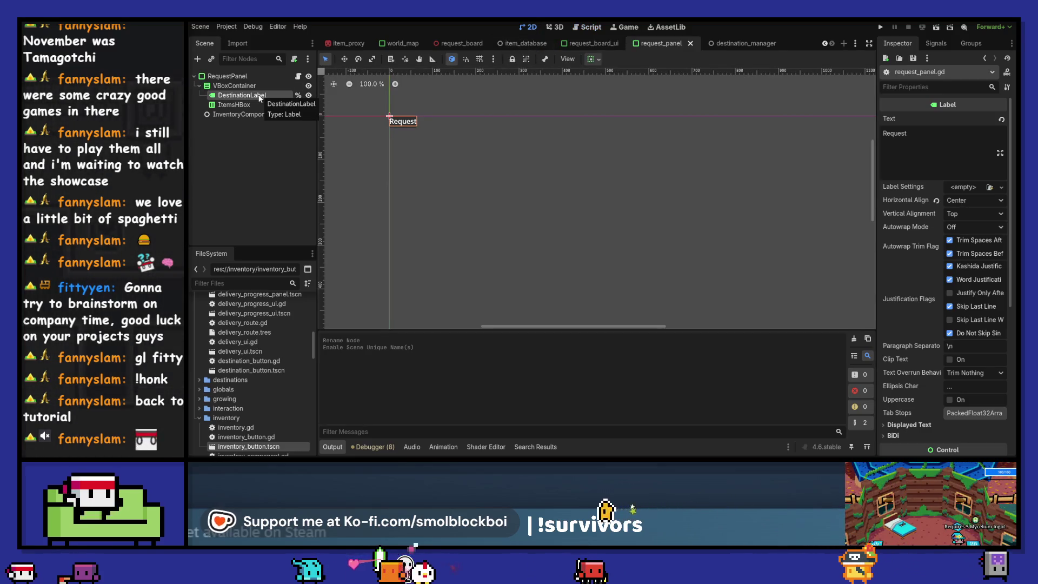
{"action": "left_click", "coordinate": [237, 86]}
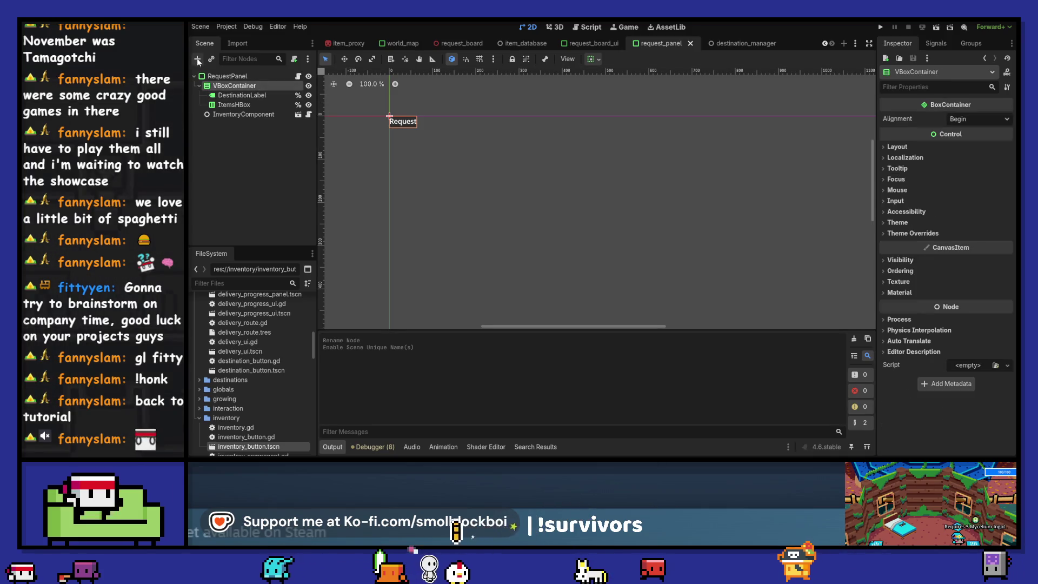
{"action": "left_click", "coordinate": [227, 95]}
{"action": "left_click", "coordinate": [301, 77]}
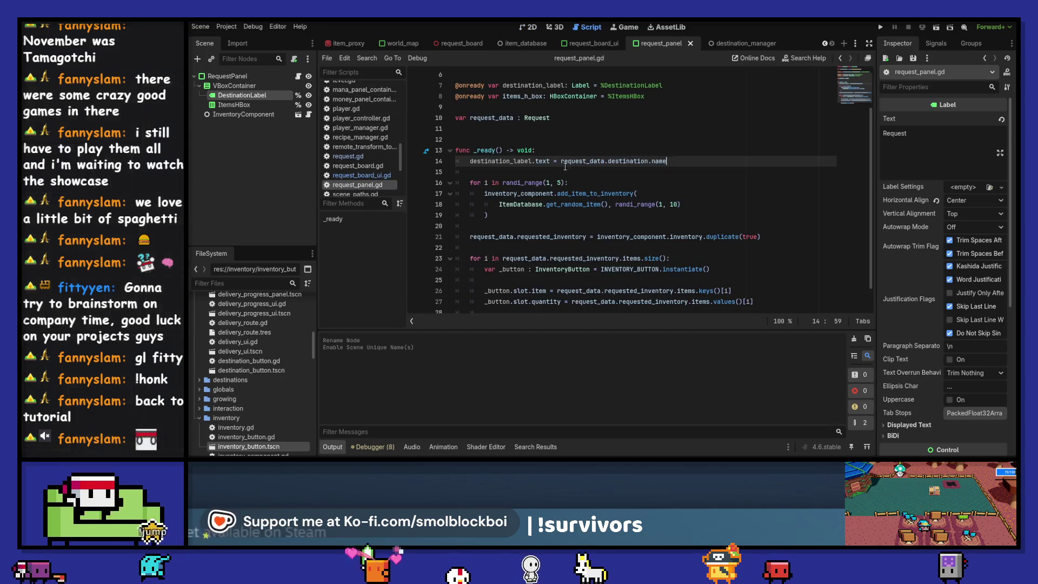
{"action": "type", "text": "\"Req"}
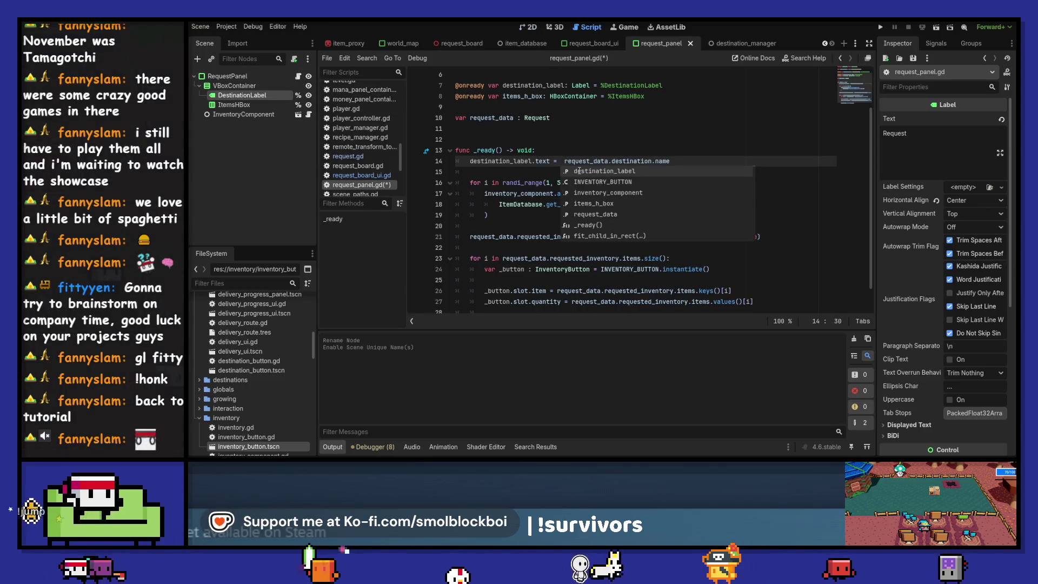
{"action": "type", "text": "uest from %s\" %"}
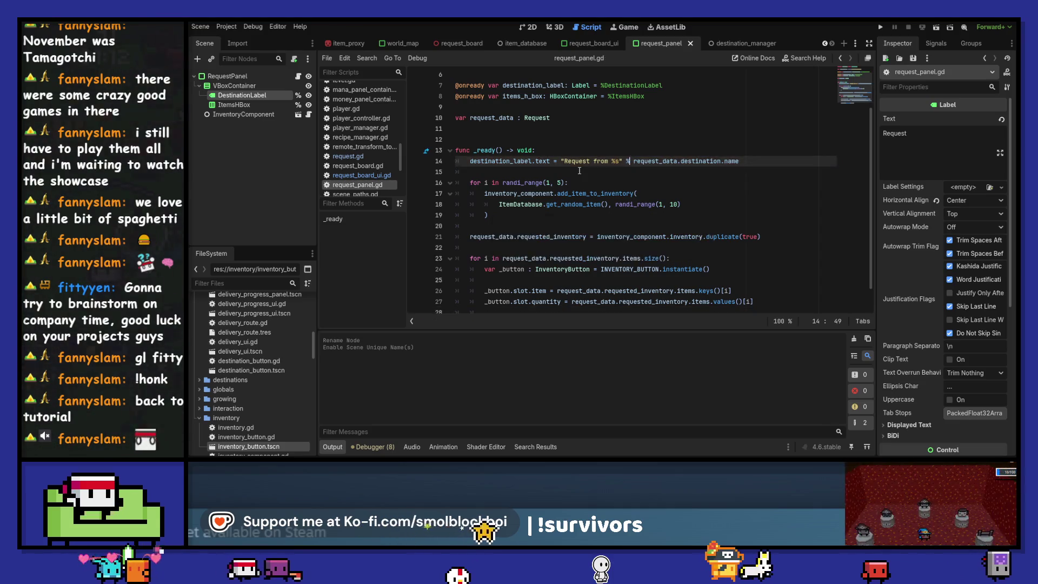
{"action": "key", "text": "F5"}
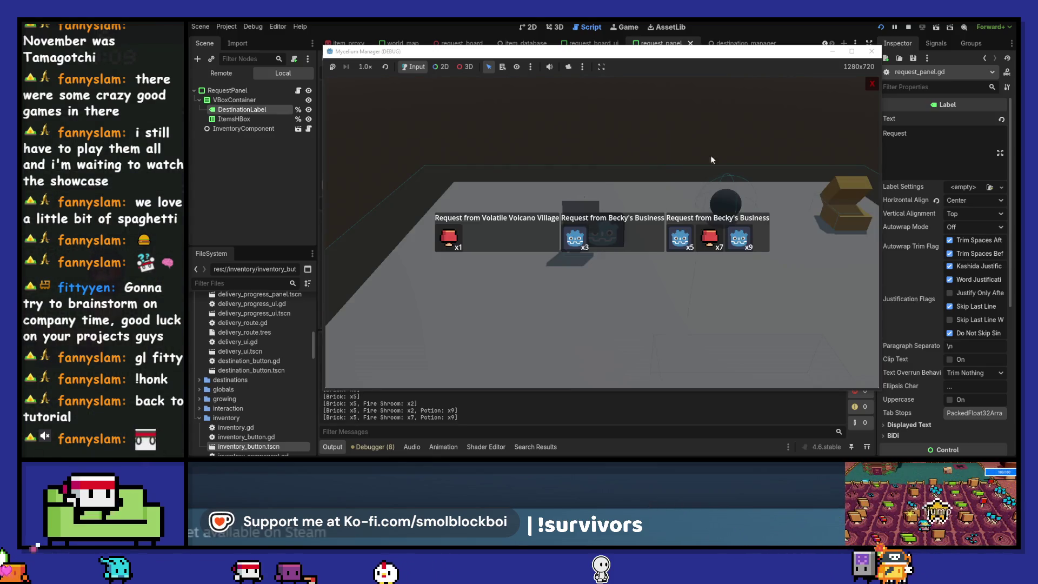
- Rerun the game with the 'Request from\n%s' label and check the request and delivery panels
{"action": "left_click", "coordinate": [871, 52]}
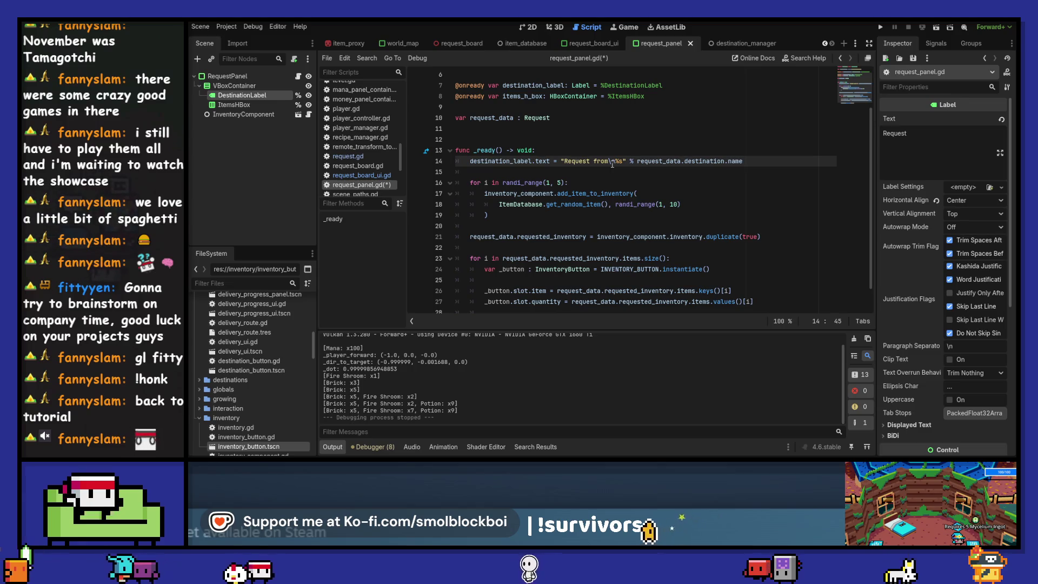
{"action": "key", "text": "F5"}
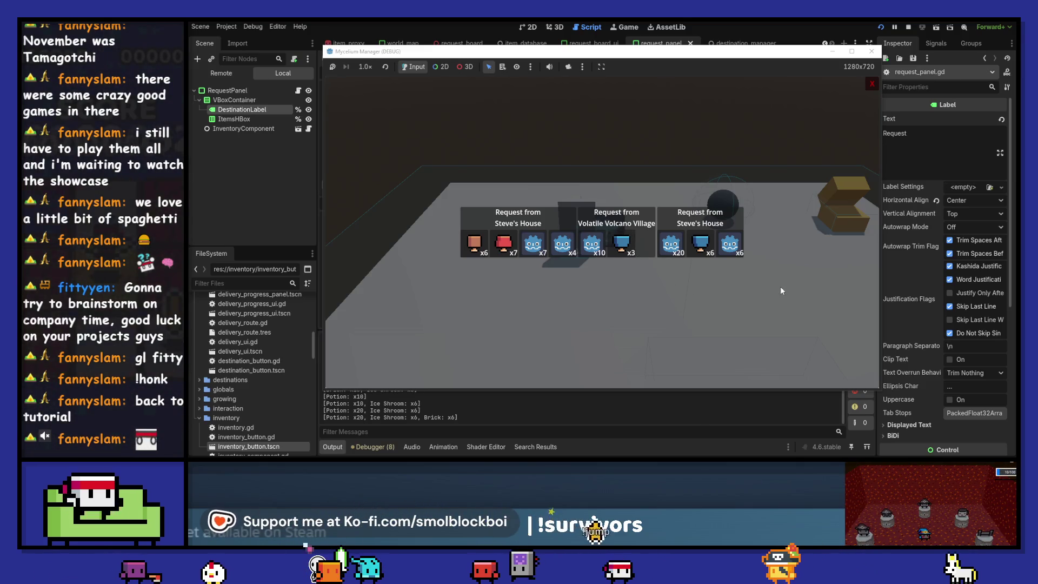
{"action": "left_click", "coordinate": [872, 86]}
{"action": "key", "text": "e"}
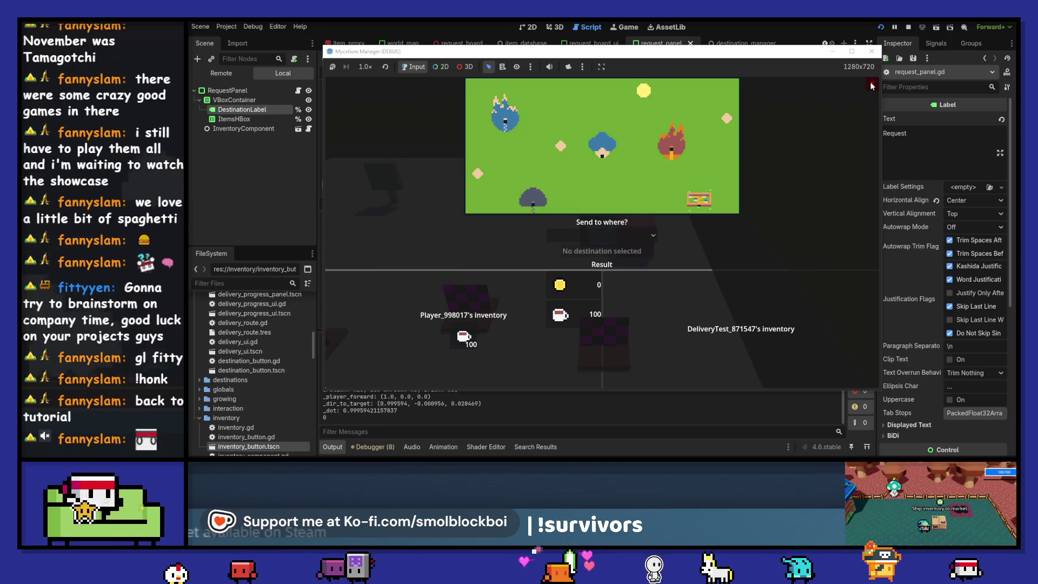
{"action": "left_click", "coordinate": [870, 85]}
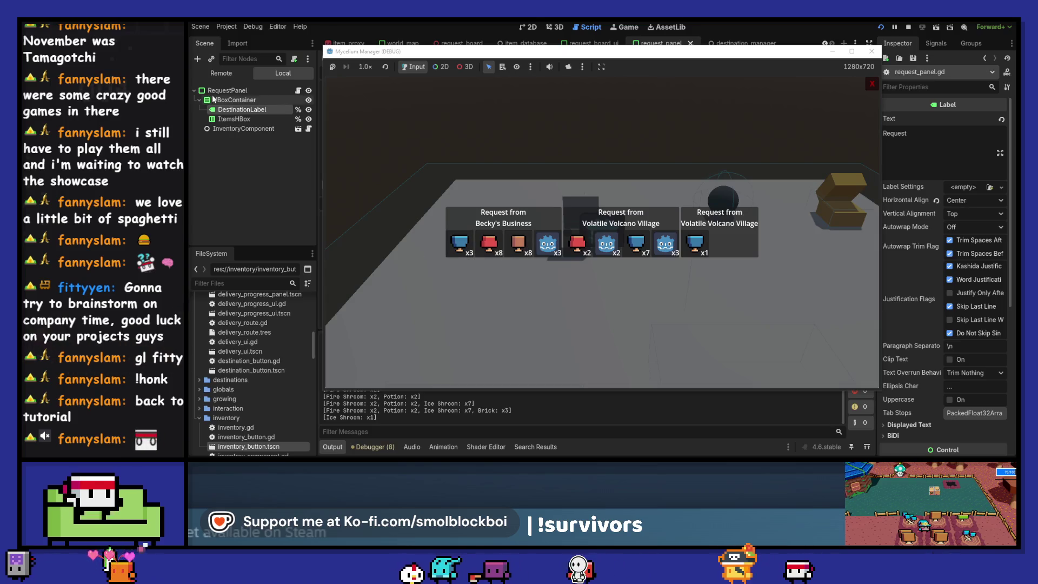
{"action": "left_click", "coordinate": [387, 448]}
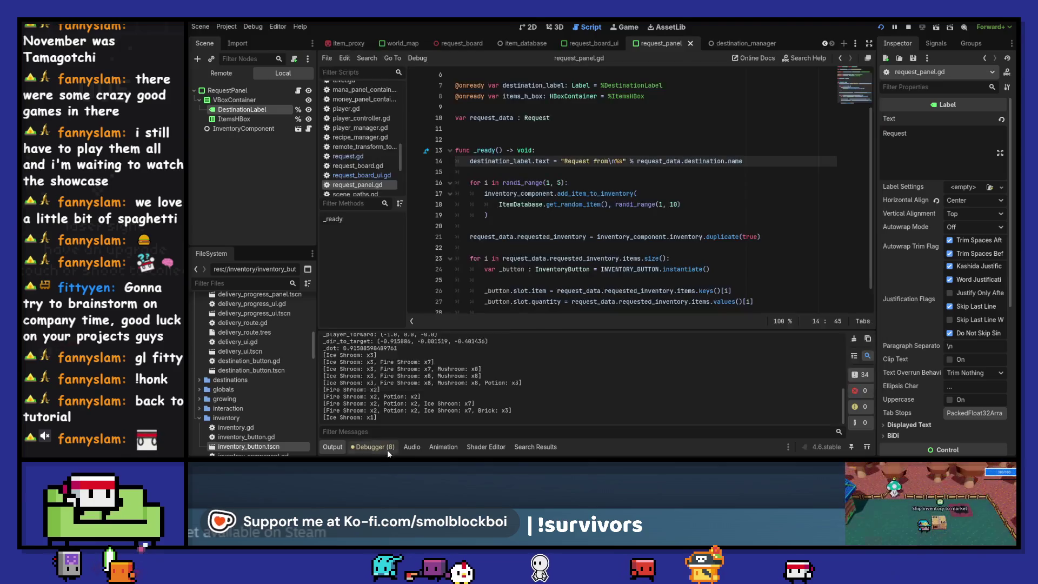
- Open inventory_component.gd from the InventoryComponent node in the Scene dock
{"action": "left_click", "coordinate": [563, 340]}
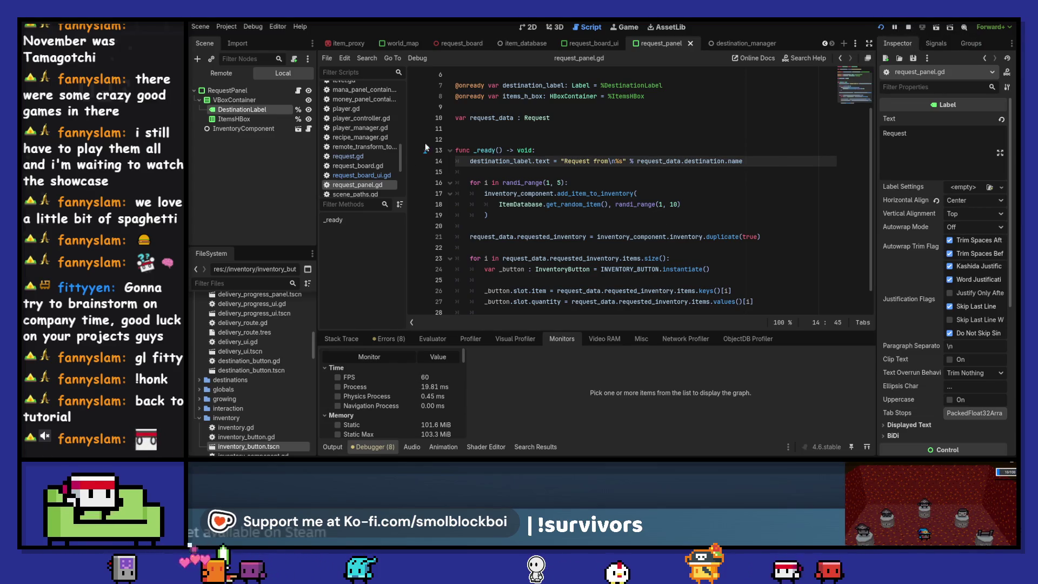
{"action": "left_click", "coordinate": [271, 130]}
{"action": "left_click", "coordinate": [308, 129]}
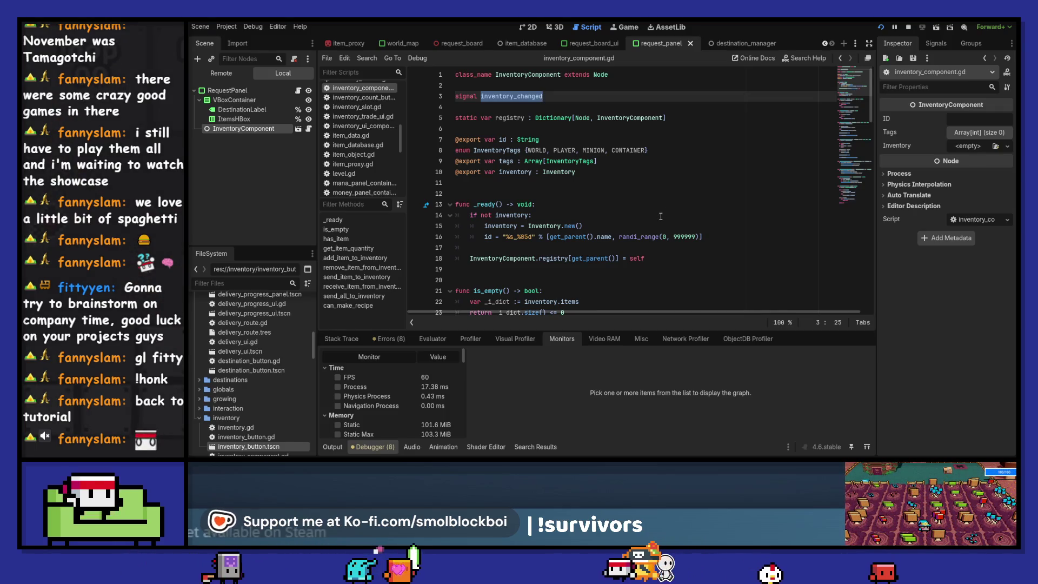
- Add a comma after CONTAINER in InventoryTags, stop the game, and save one Request tag on InventoryComponent
{"action": "left_click", "coordinate": [645, 150]}
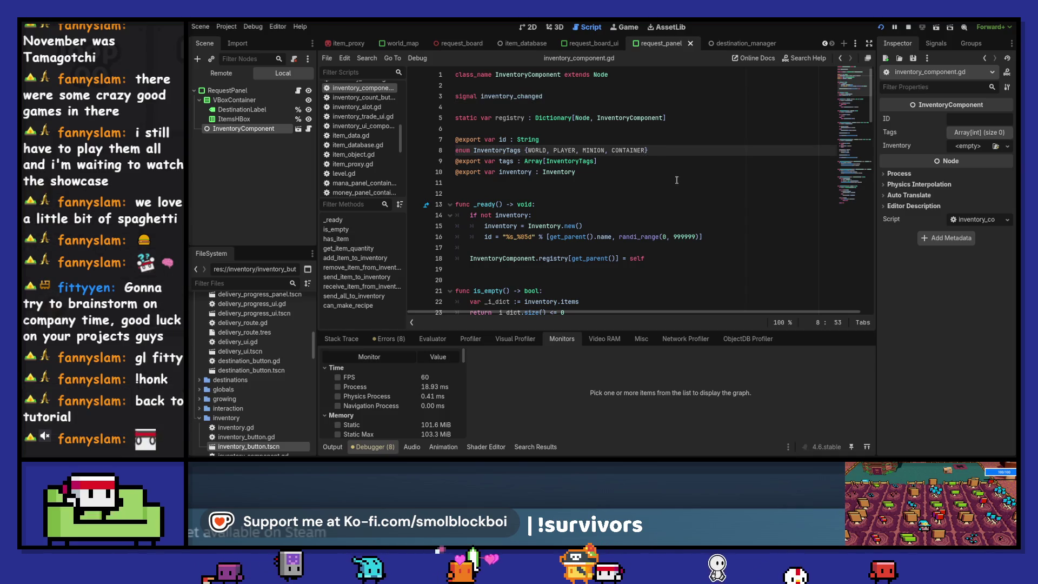
{"action": "type", "text": ", REQUEST"}
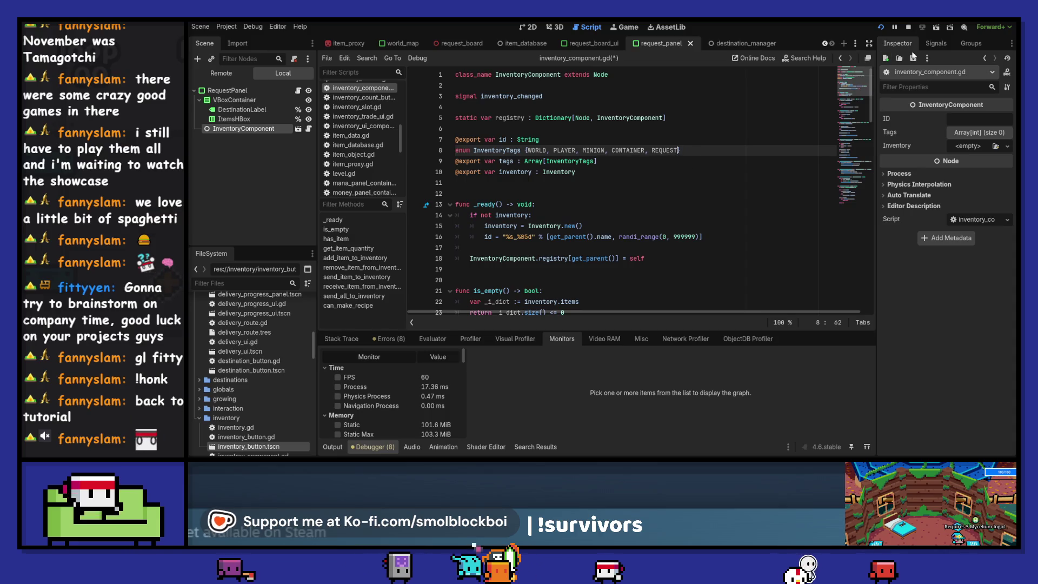
{"action": "left_click", "coordinate": [908, 27]}
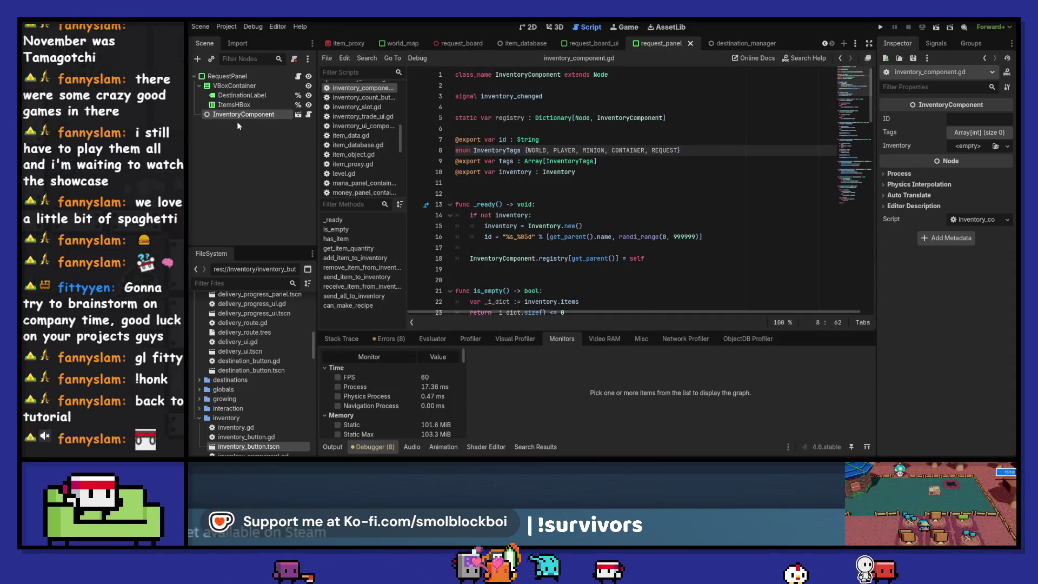
{"action": "left_click", "coordinate": [976, 136]}
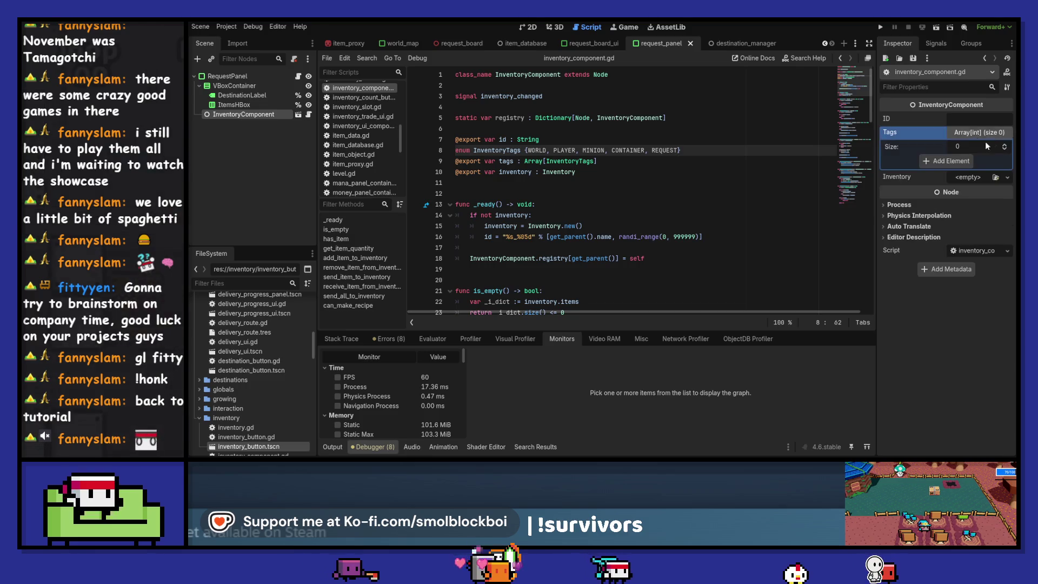
{"action": "left_click", "coordinate": [1005, 144]}
{"action": "left_click", "coordinate": [963, 216]}
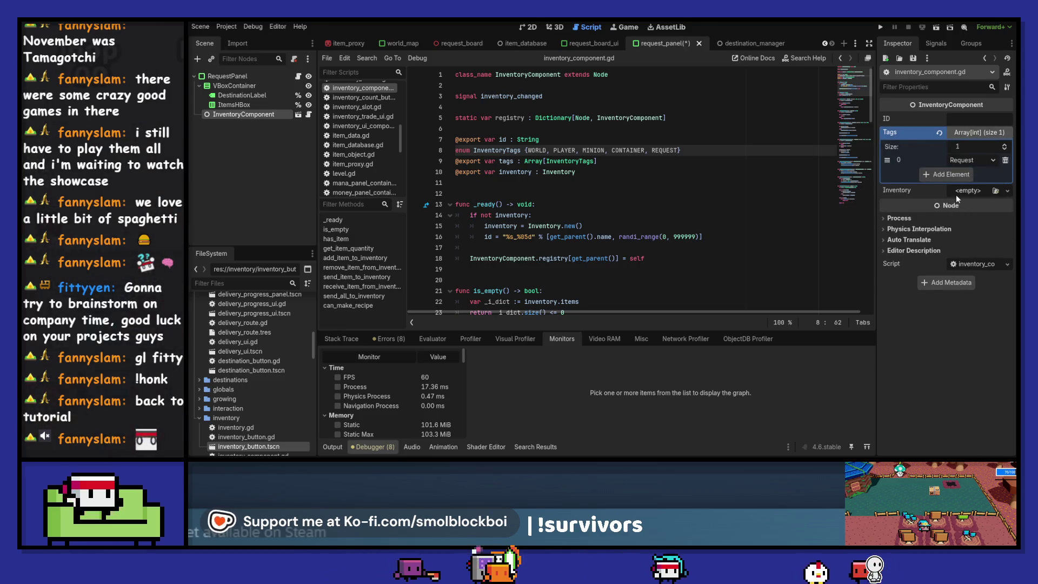
{"action": "key", "text": "ctrl+s"}
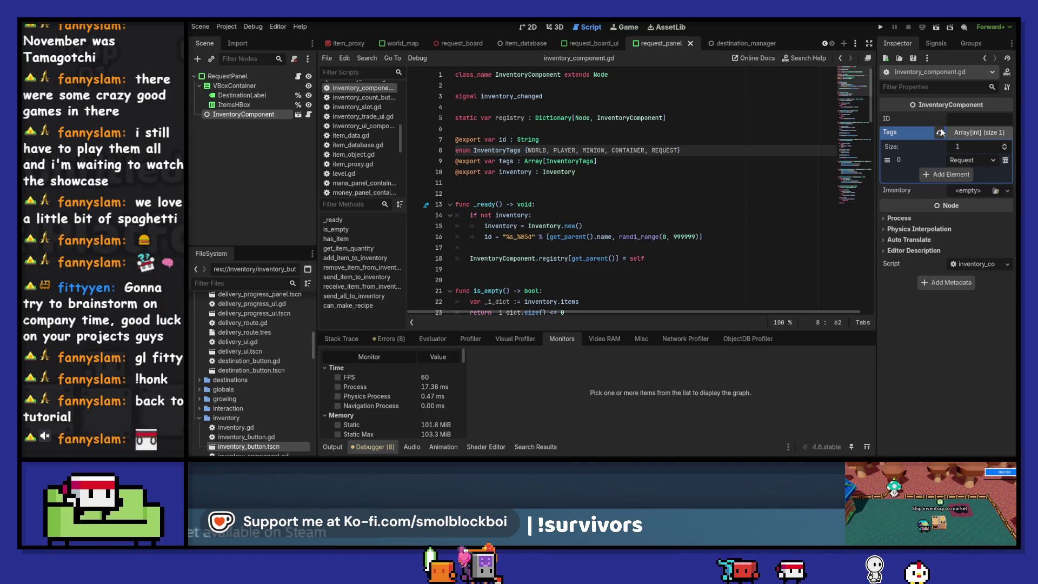
{"action": "left_click", "coordinate": [972, 133]}
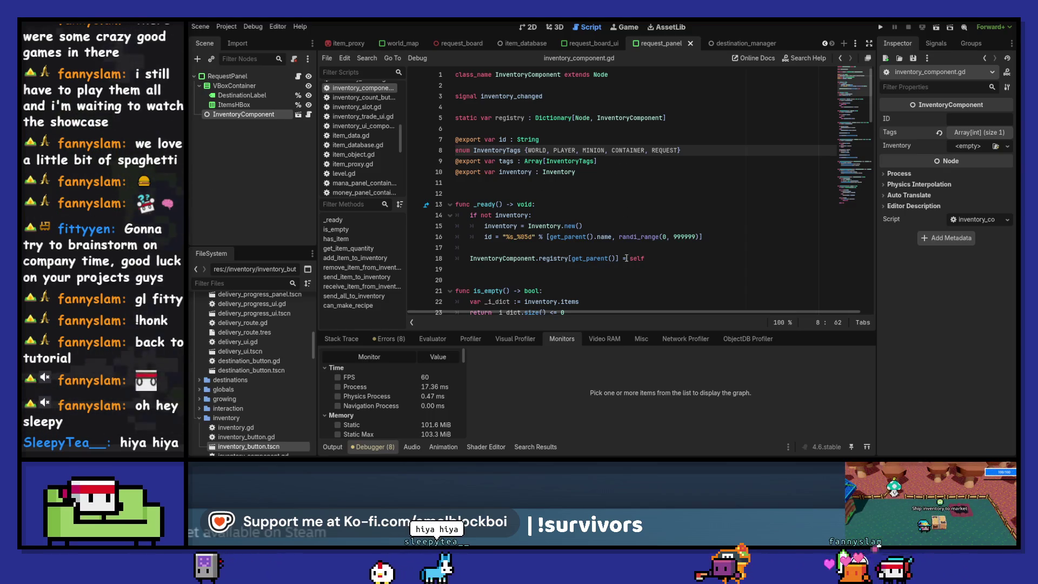
- Clear the Output log and return to the end of the InventoryTags enum line
{"action": "left_click", "coordinate": [346, 339]}
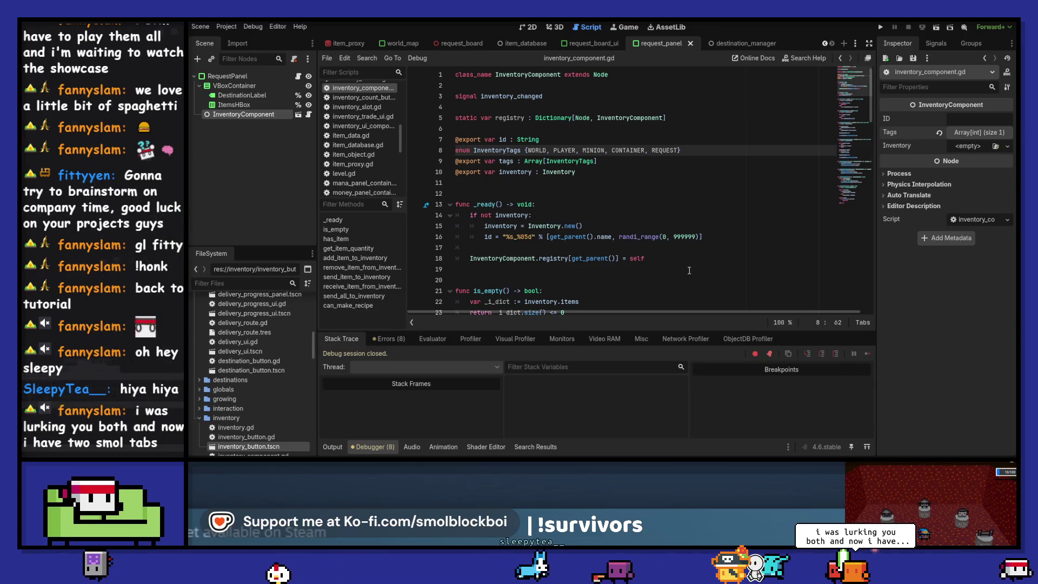
{"action": "left_click", "coordinate": [332, 447]}
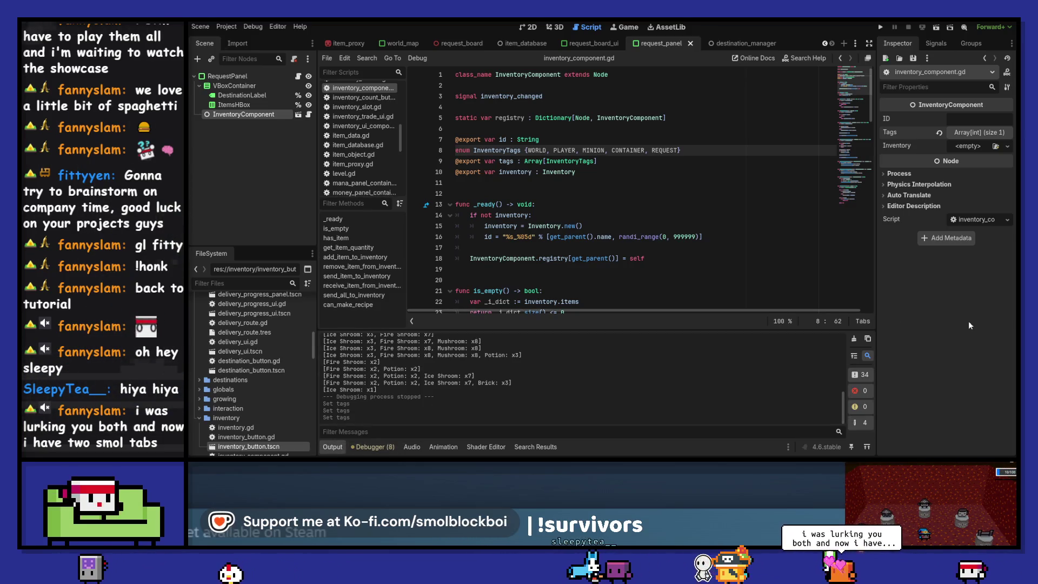
{"action": "left_click", "coordinate": [854, 341]}
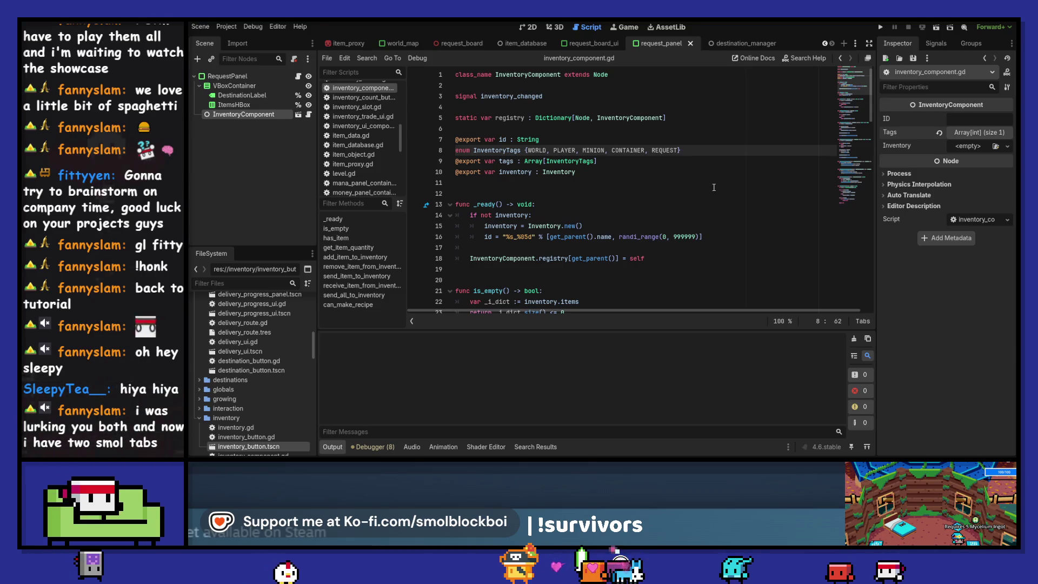
{"action": "left_click", "coordinate": [710, 150]}
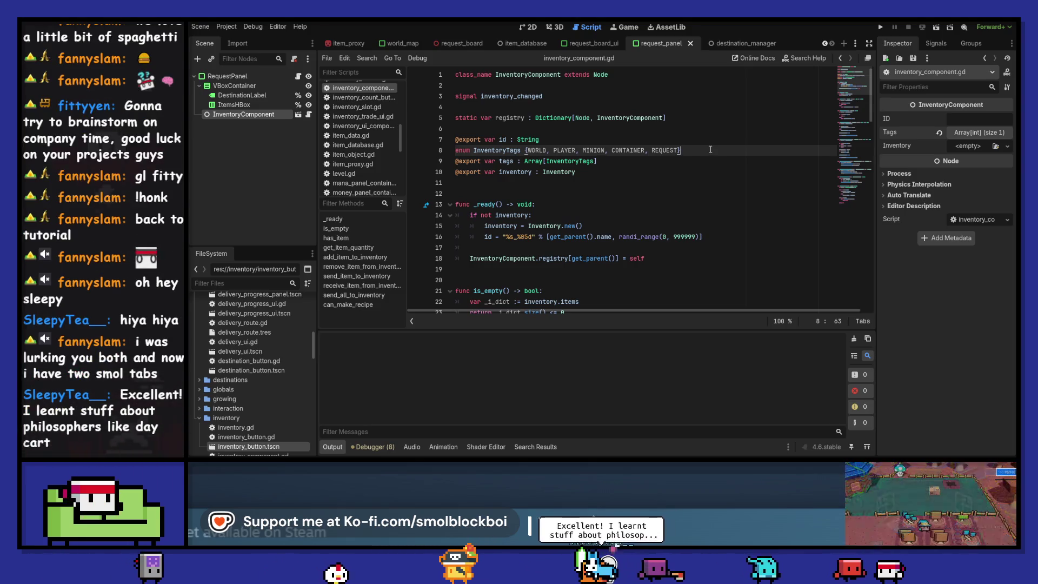
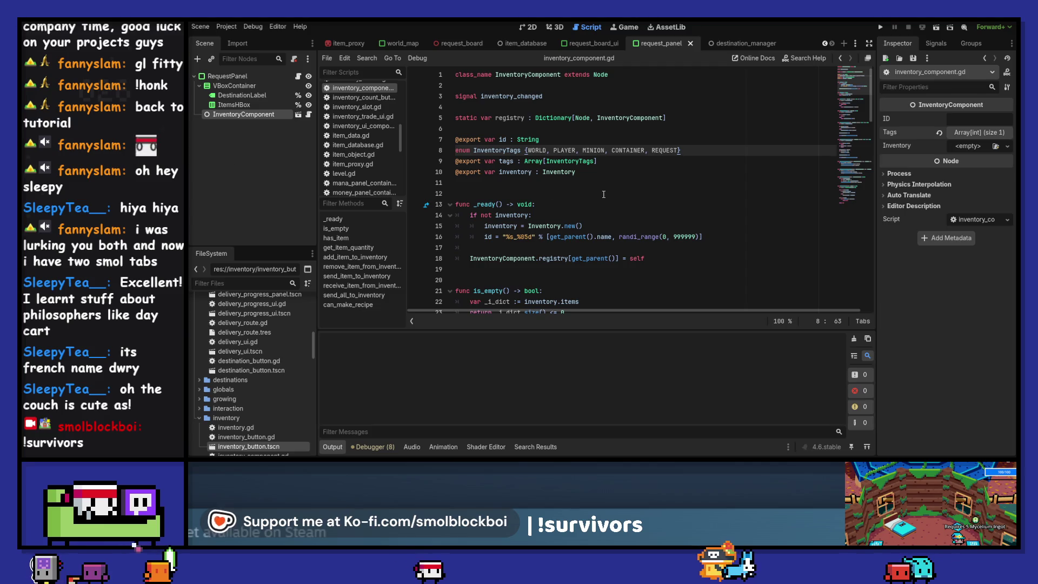
- Test-run the game from the RequestPanel 2D view, reload it once, then stop it
{"action": "left_click", "coordinate": [628, 173]}
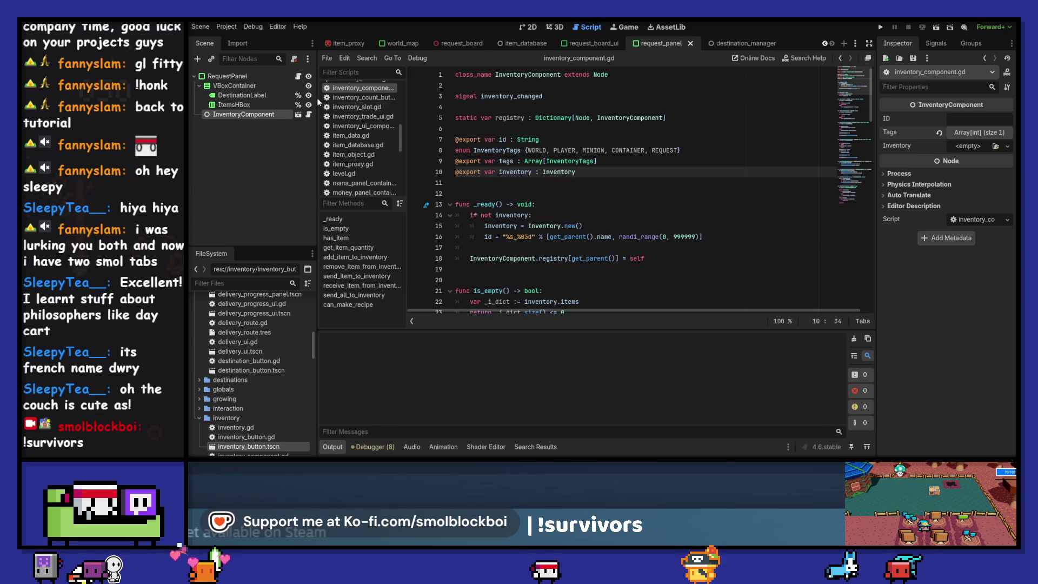
{"action": "left_click", "coordinate": [269, 78]}
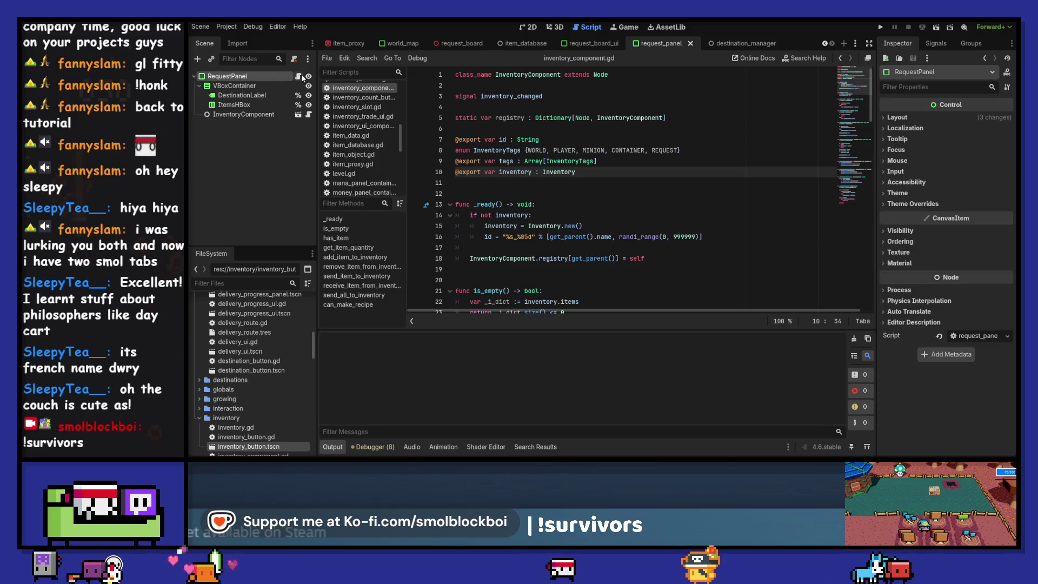
{"action": "left_click", "coordinate": [531, 26]}
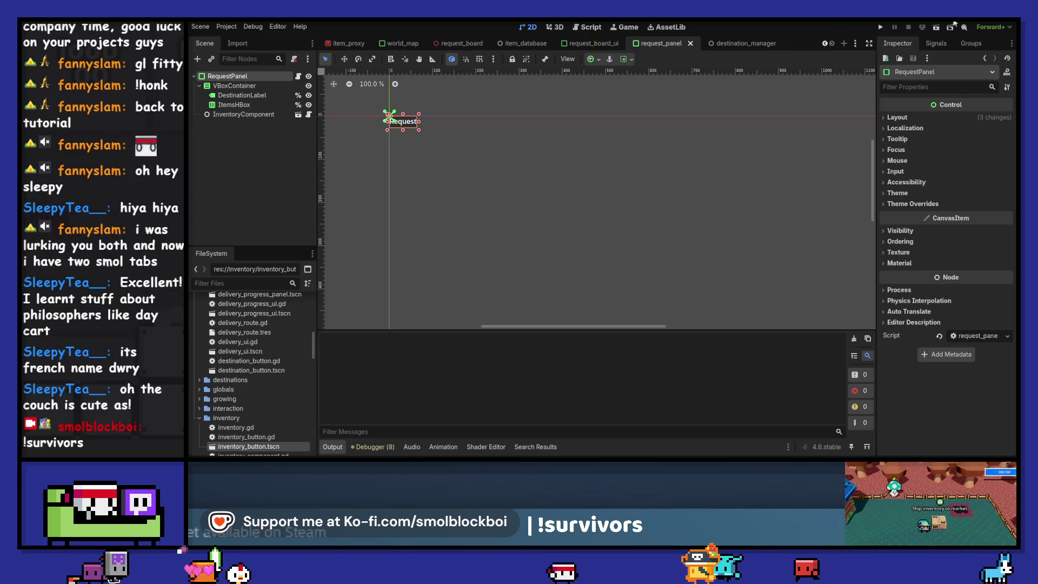
{"action": "left_click", "coordinate": [880, 26]}
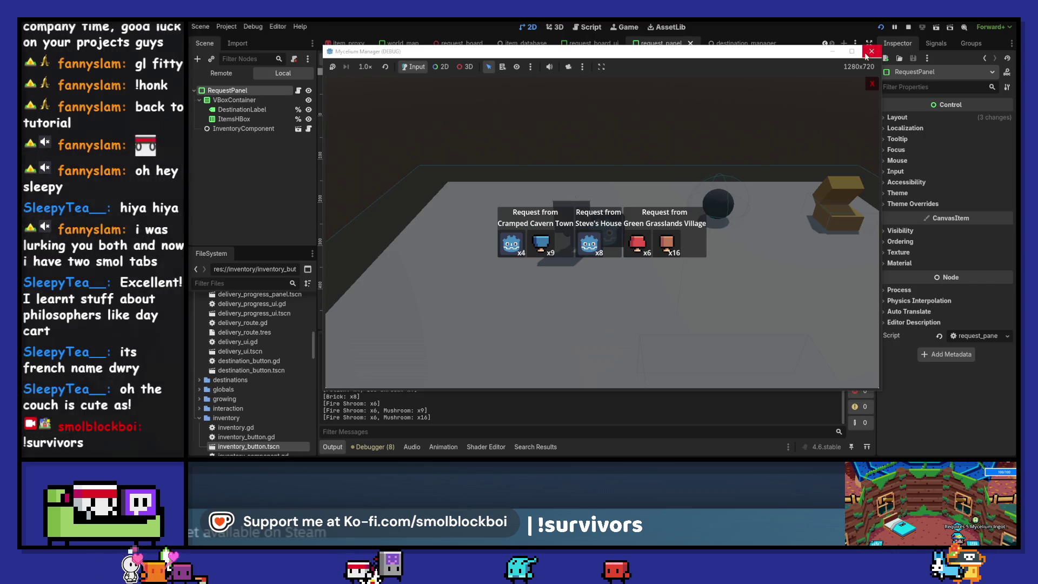
{"action": "left_click", "coordinate": [925, 28]}
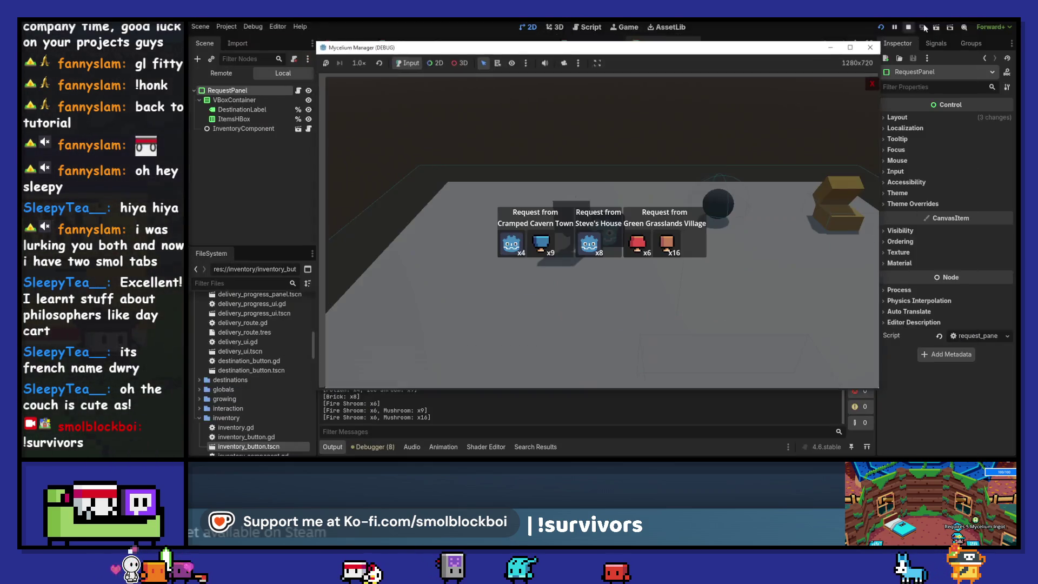
{"action": "left_click", "coordinate": [869, 48]}
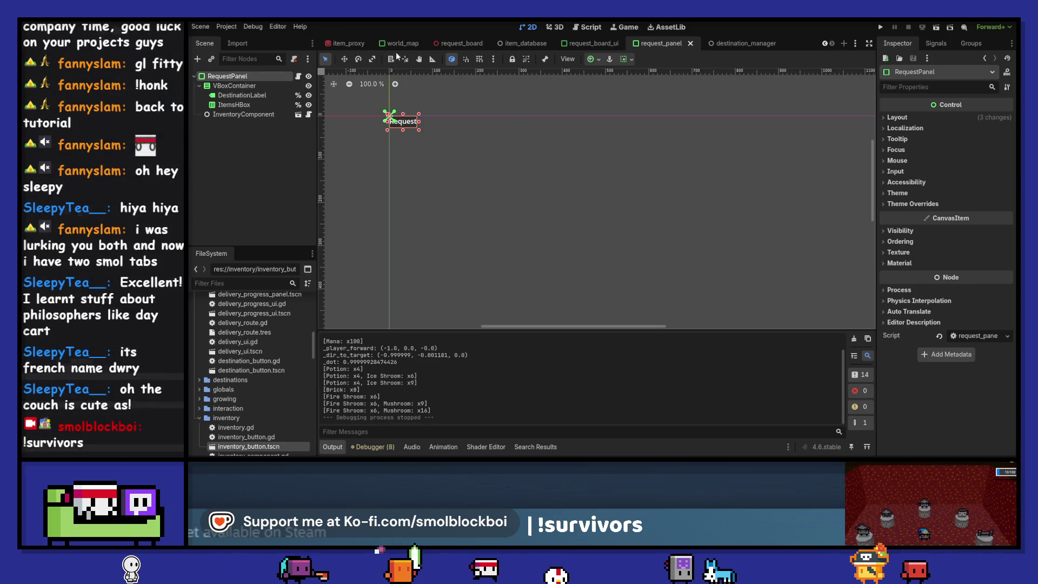
{"action": "left_click", "coordinate": [402, 43]}
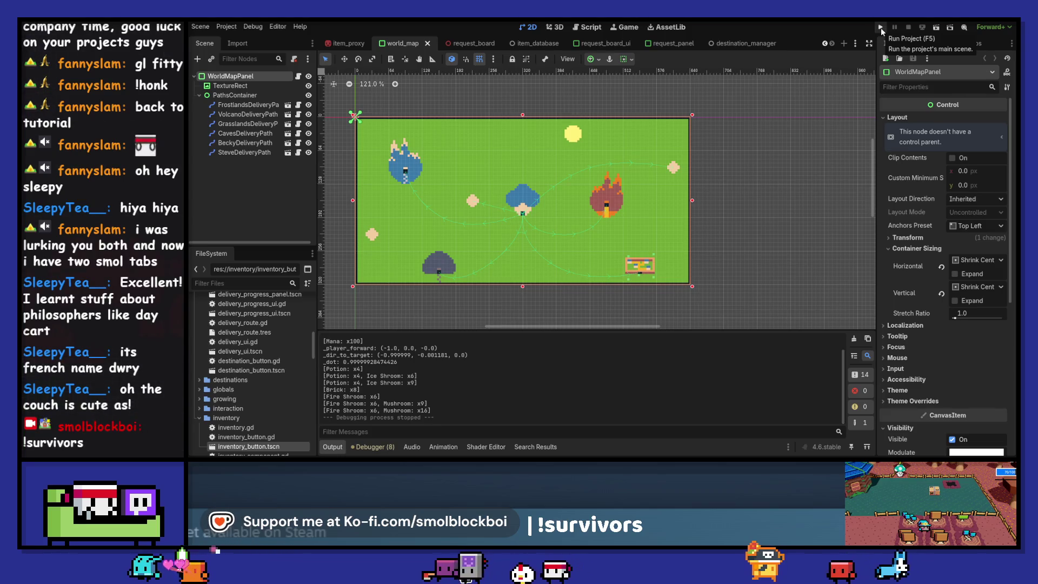
- Switch back to the request_panel scene and open RequestPanel's request_panel.gd script
{"action": "left_click", "coordinate": [670, 44]}
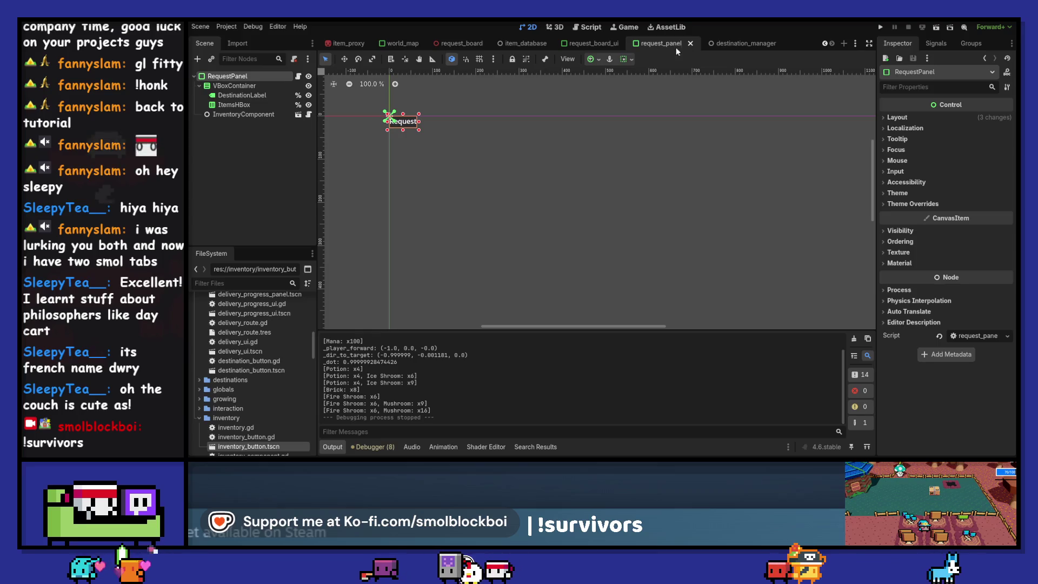
{"action": "left_click", "coordinate": [299, 78]}
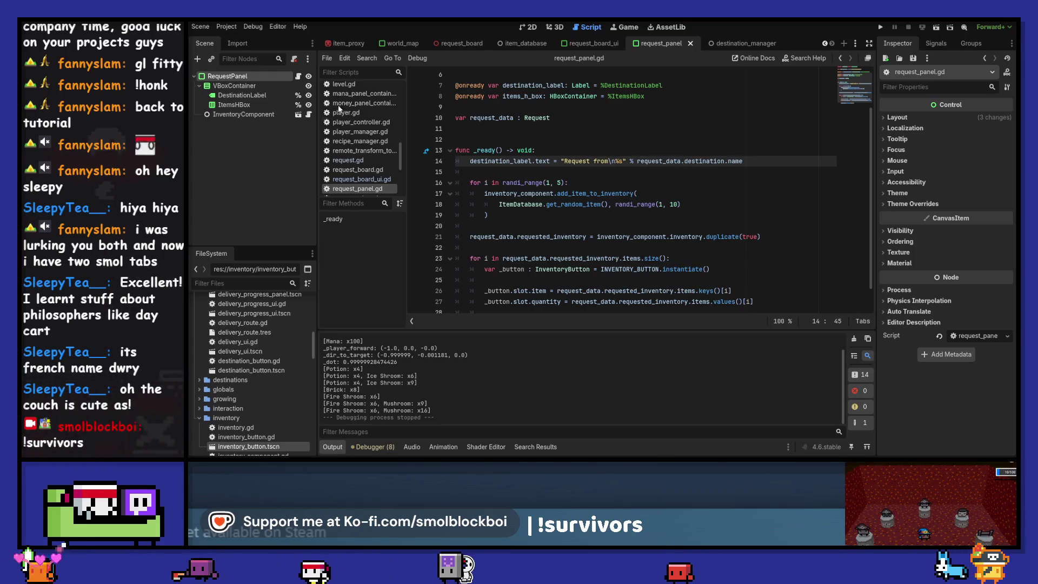
- Verify InventoryComponent's Tags array holds the single entry Request, then clear the Output log
{"action": "left_click", "coordinate": [222, 115]}
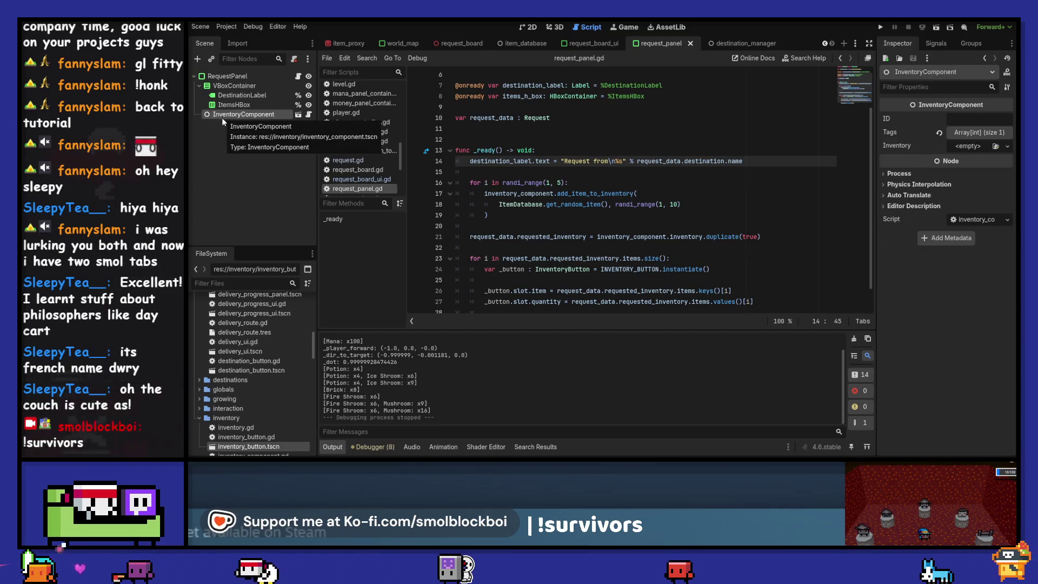
{"action": "left_click", "coordinate": [987, 133]}
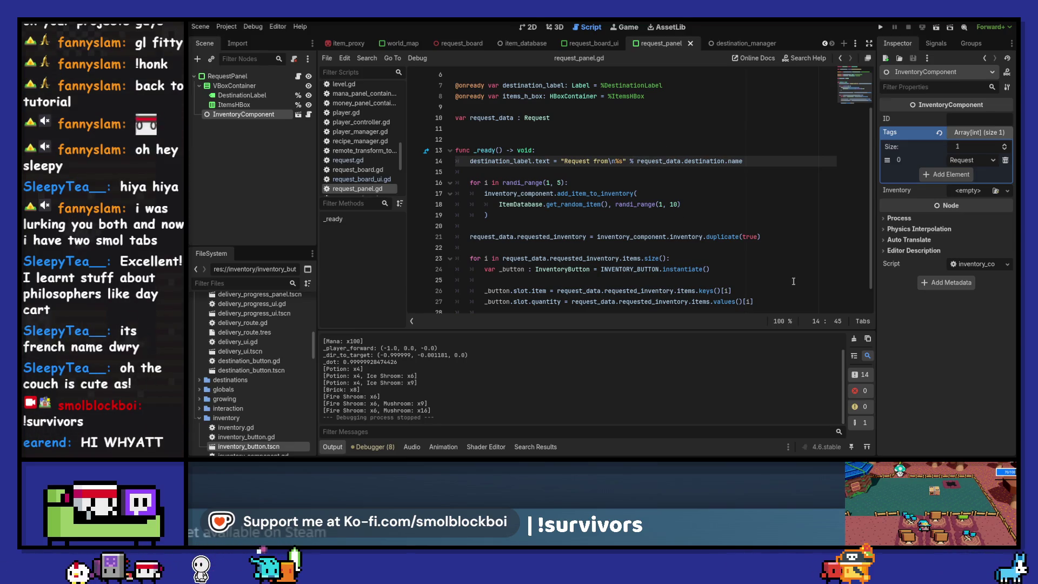
{"action": "left_click", "coordinate": [853, 339]}
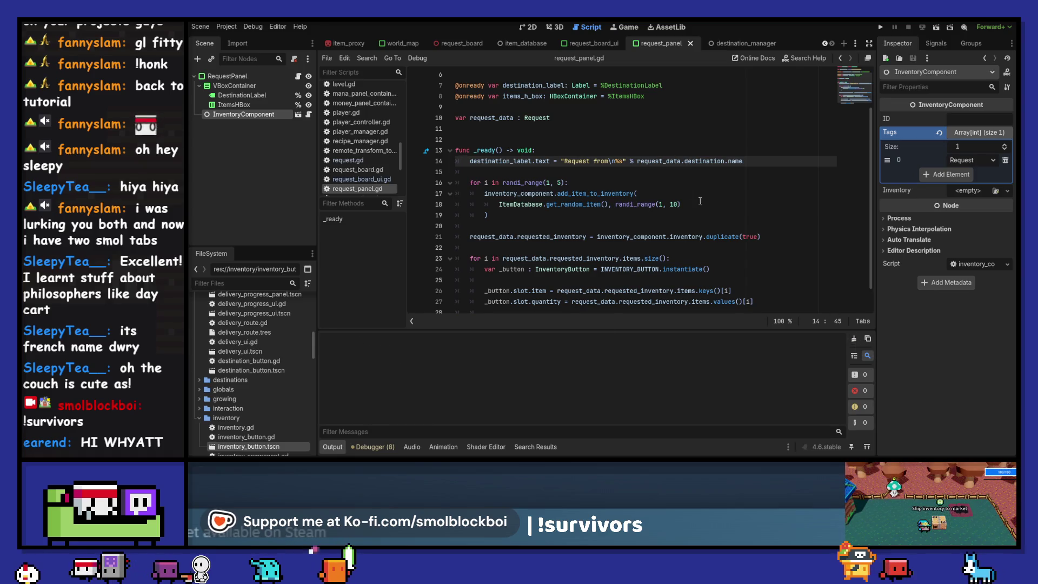
{"action": "scroll", "coordinate": [665, 170], "scroll_direction": "down", "scroll_amount": 1}
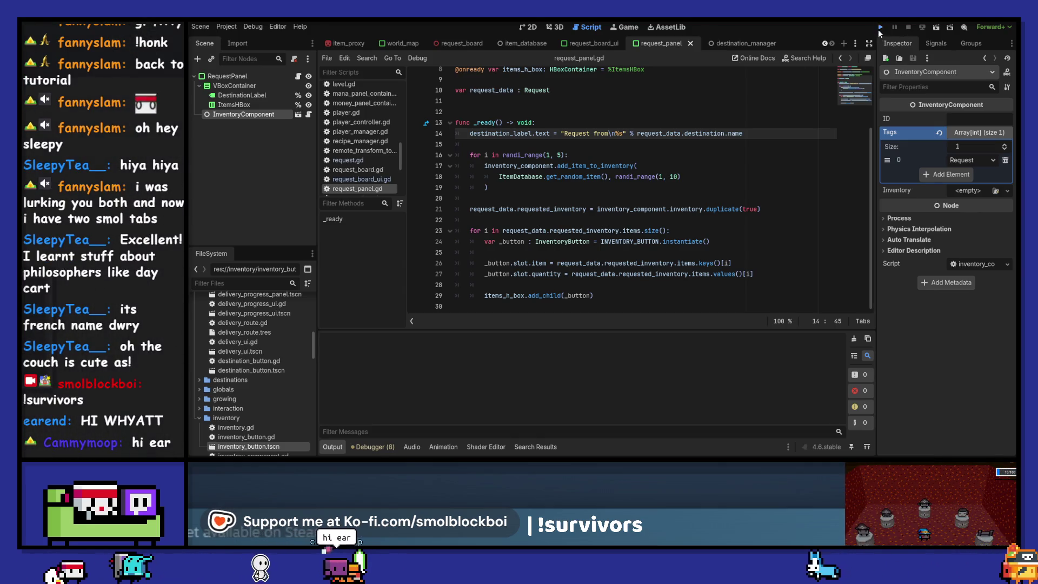
- Run the game once, then set ItemsHBox's Alignment to Center
{"action": "left_click", "coordinate": [879, 28]}
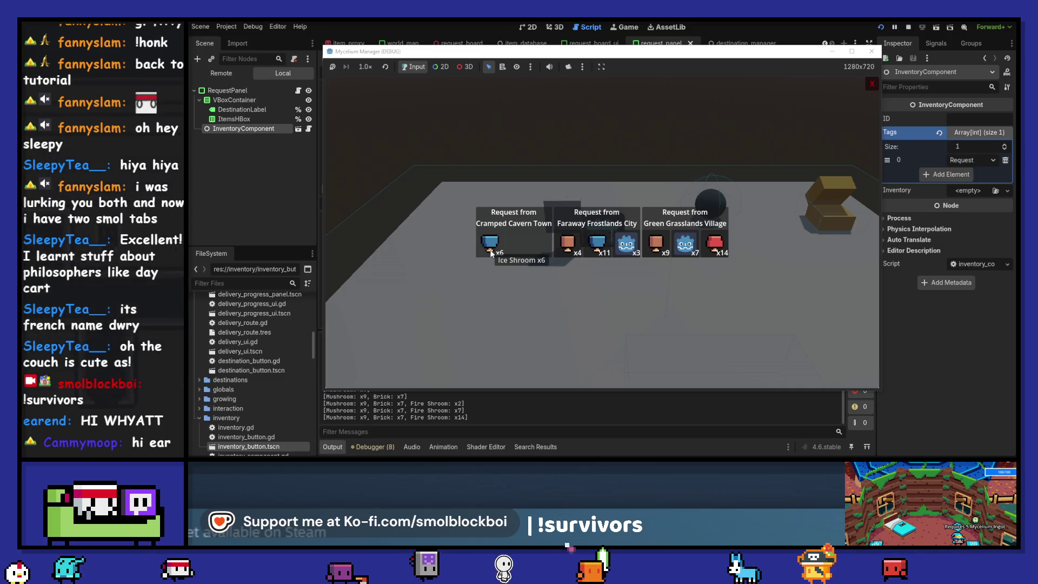
{"action": "key", "text": "F8"}
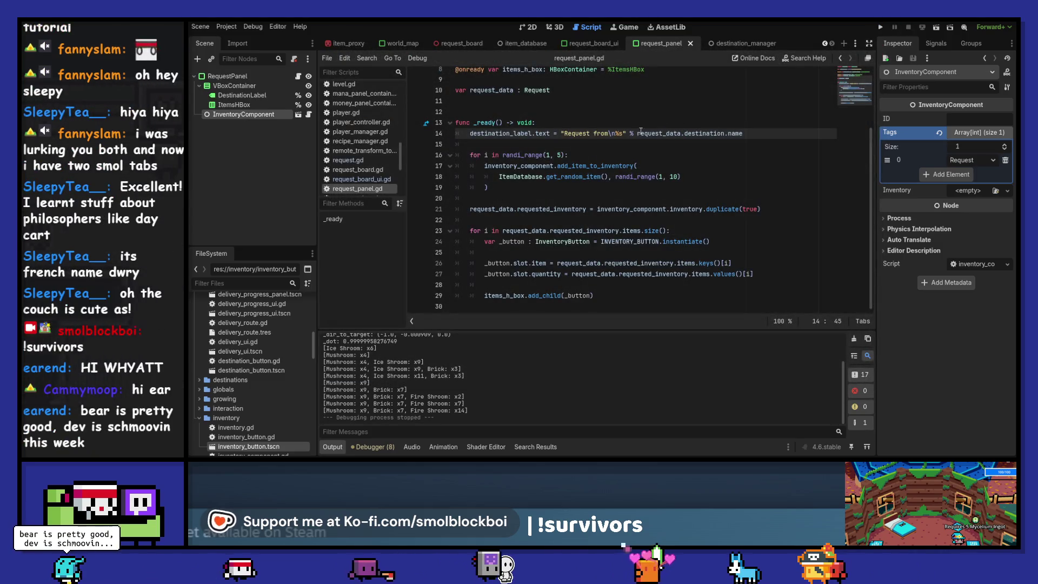
{"action": "left_click", "coordinate": [234, 105]}
{"action": "left_click", "coordinate": [979, 119]}
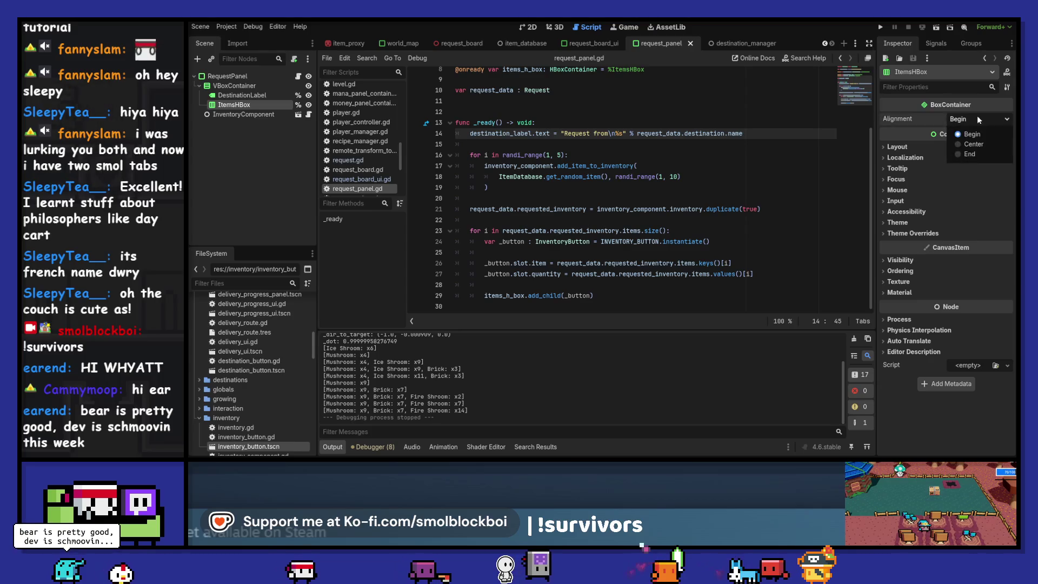
{"action": "left_click", "coordinate": [973, 144]}
- Rerun the game to check the centered item icons in the three panels, then stop it
{"action": "key", "text": "F5"}
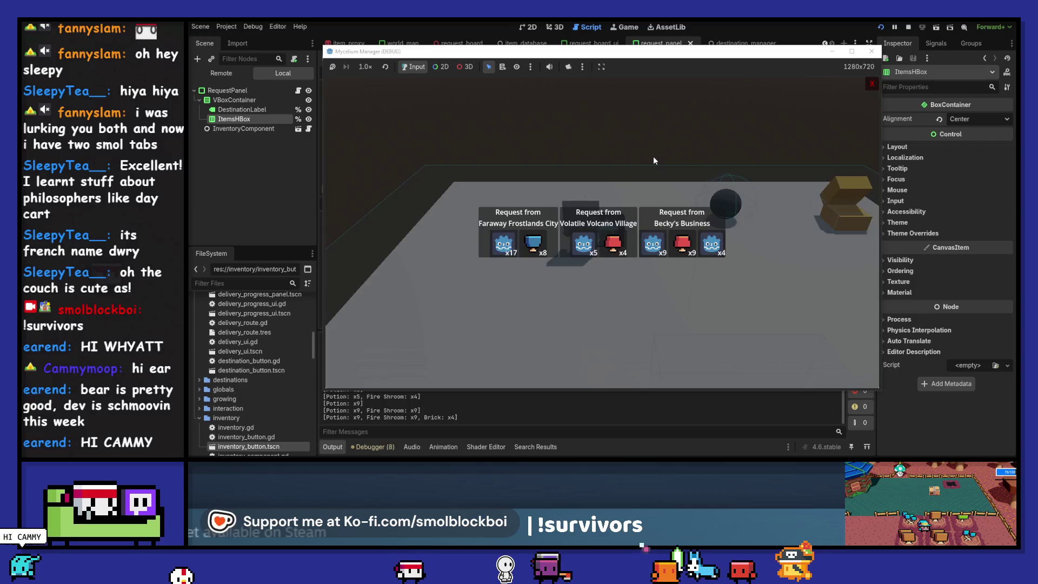
{"action": "mouse_move", "coordinate": [530, 247]}
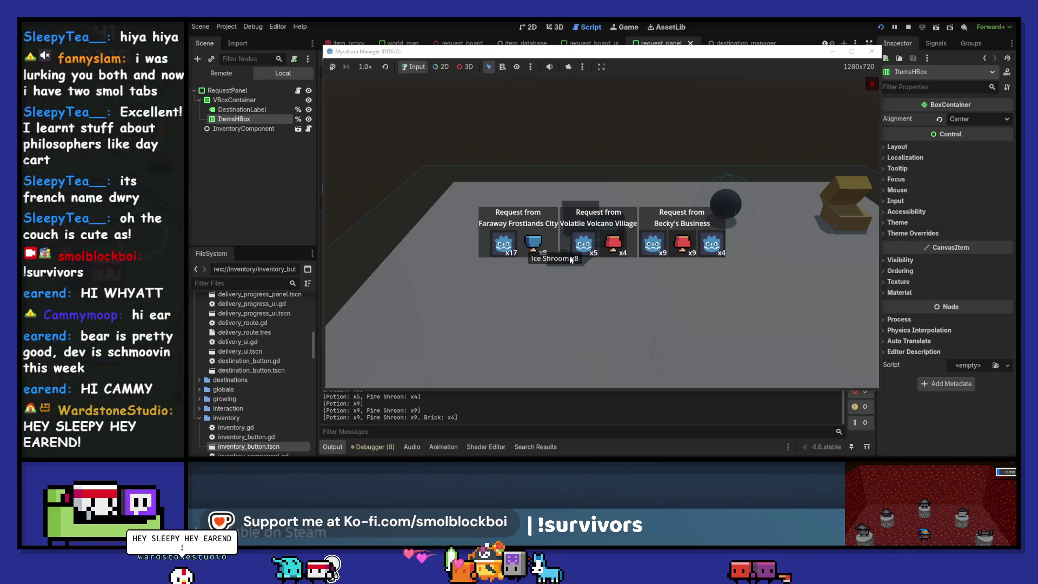
{"action": "mouse_move", "coordinate": [682, 259]}
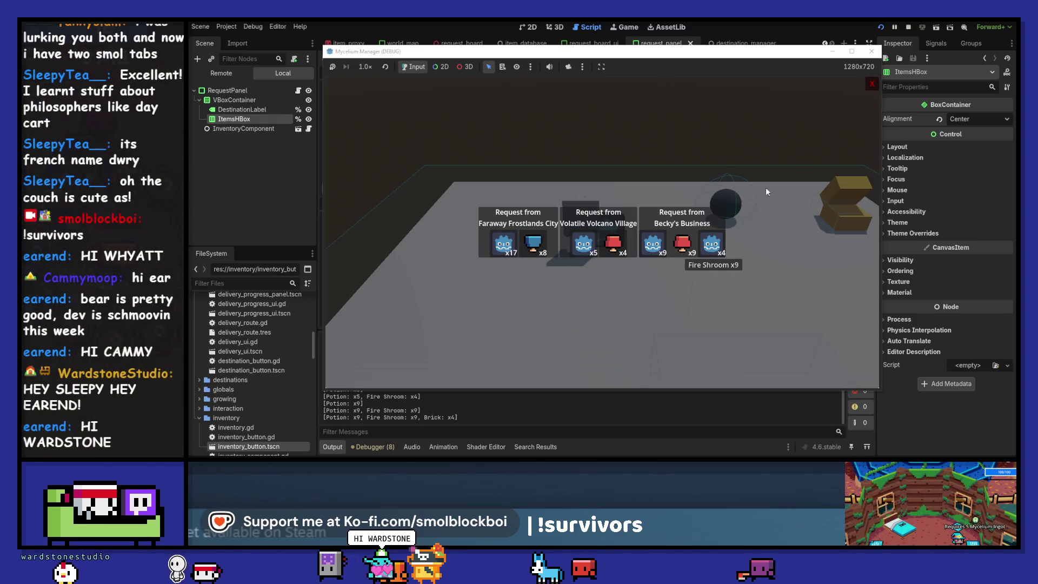
{"action": "left_click", "coordinate": [871, 84]}
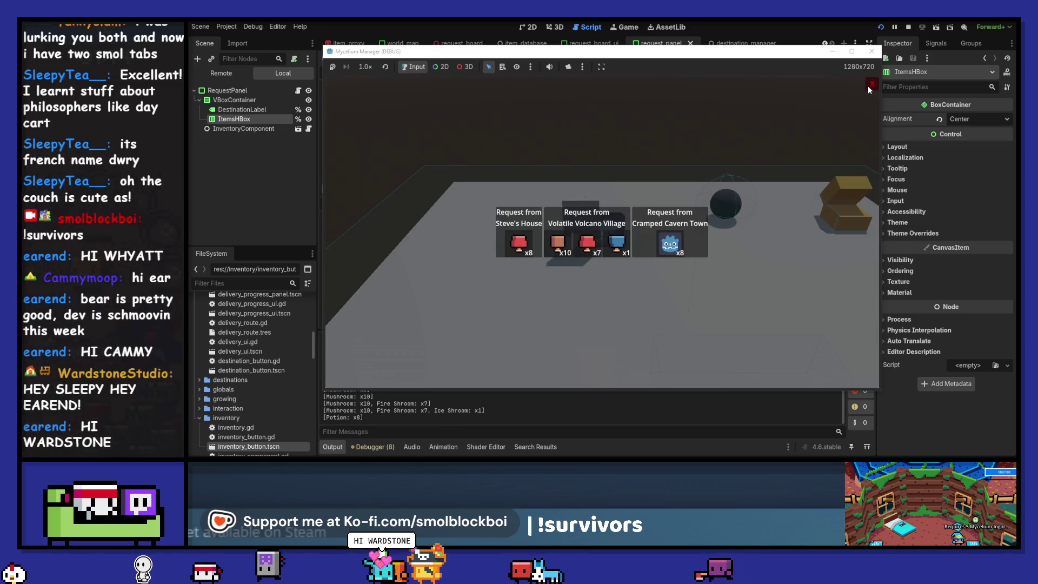
{"action": "left_click", "coordinate": [870, 85]}
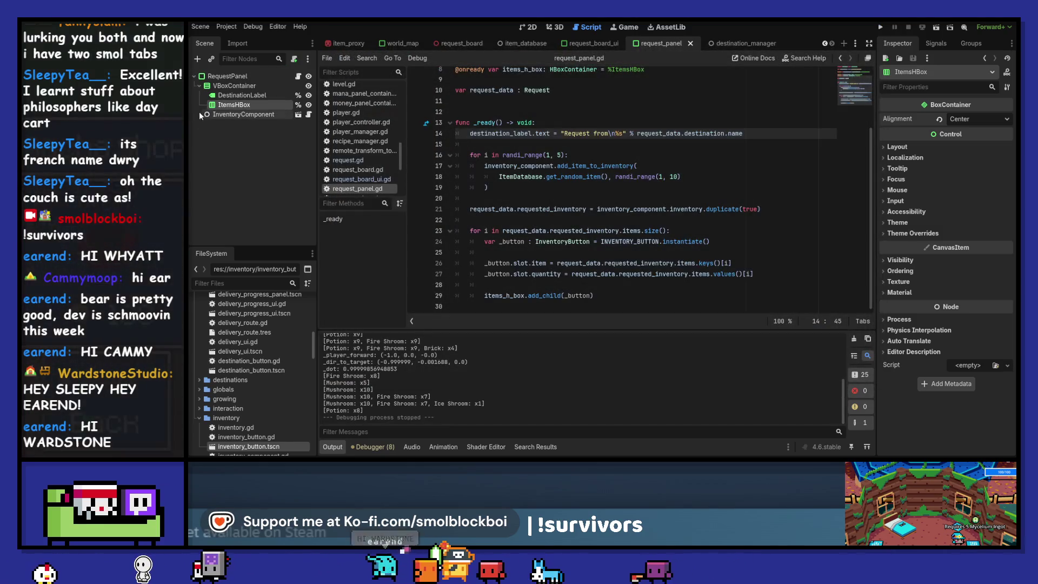
- Select InventoryComponent, scroll to the script's top, and open request_board_ui.gd
{"action": "left_click", "coordinate": [238, 114]}
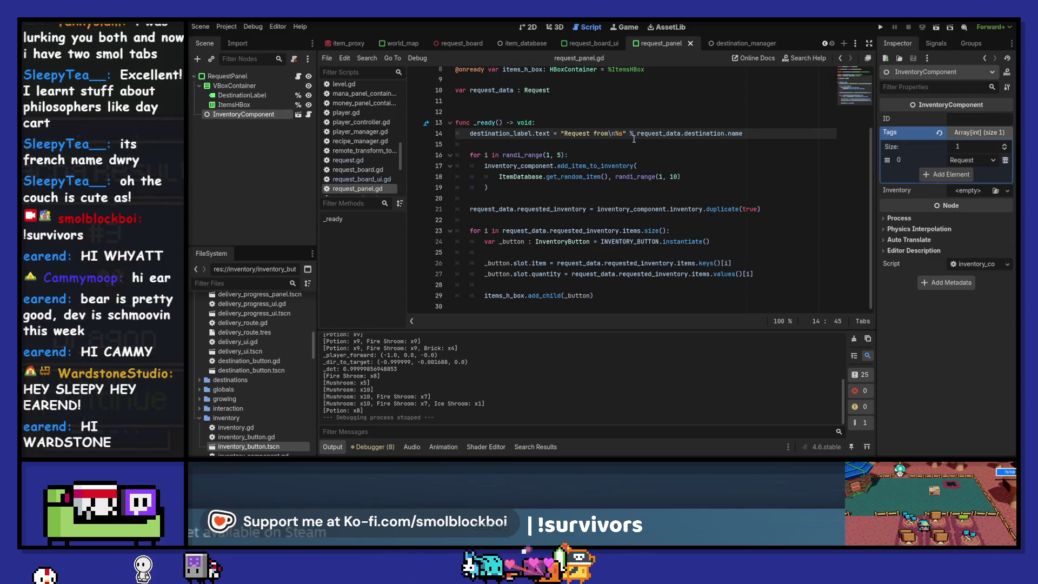
{"action": "scroll", "coordinate": [636, 142], "scroll_direction": "up", "scroll_amount": 3}
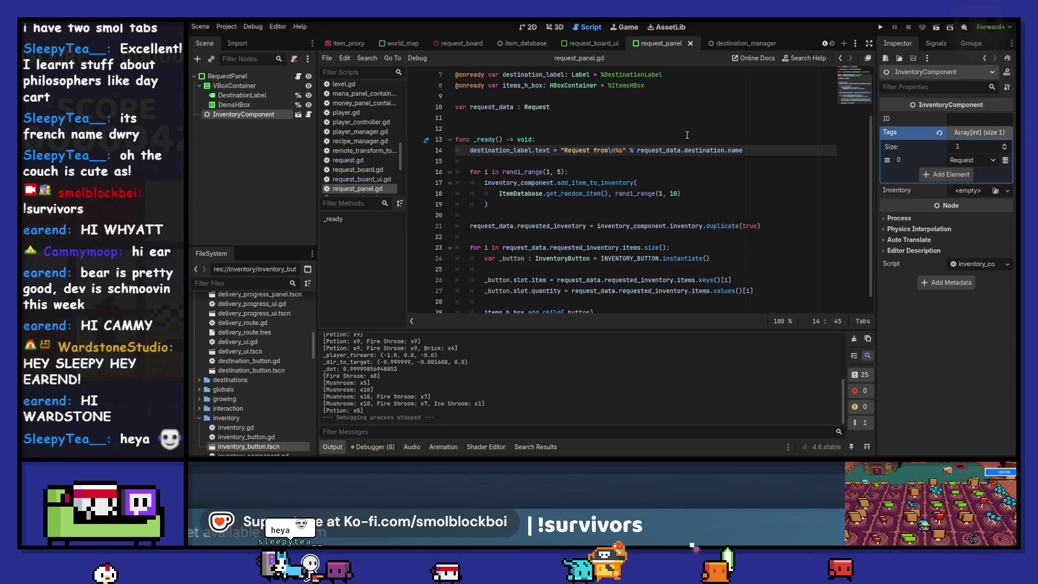
{"action": "left_click", "coordinate": [594, 44]}
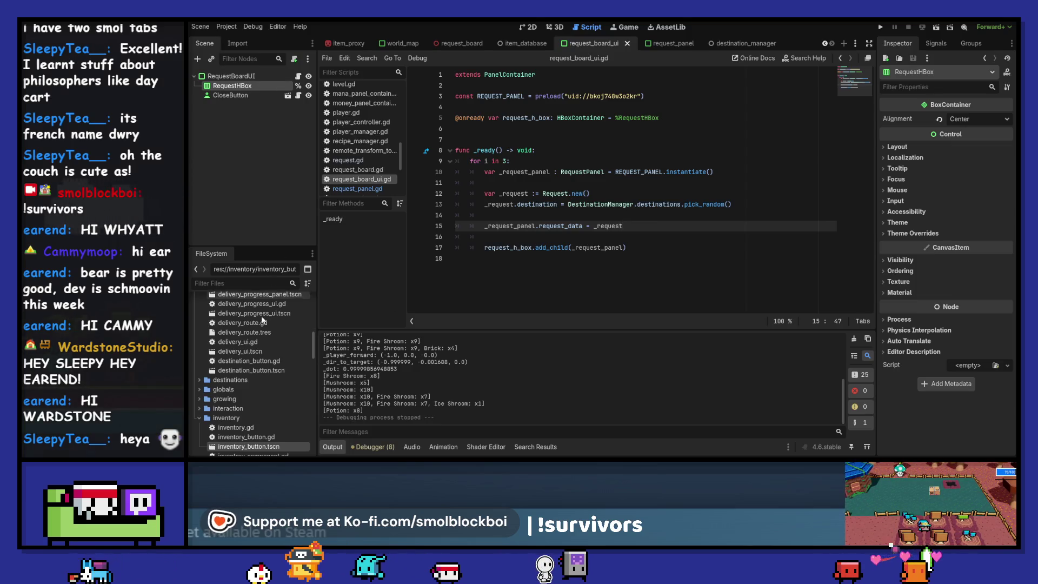
- Scroll through request_board_ui.gd to review how _ready creates the three request panels
{"action": "scroll", "coordinate": [253, 355], "scroll_direction": "up", "scroll_amount": 4}
{"action": "scroll", "coordinate": [253, 355], "scroll_direction": "down", "scroll_amount": 3}
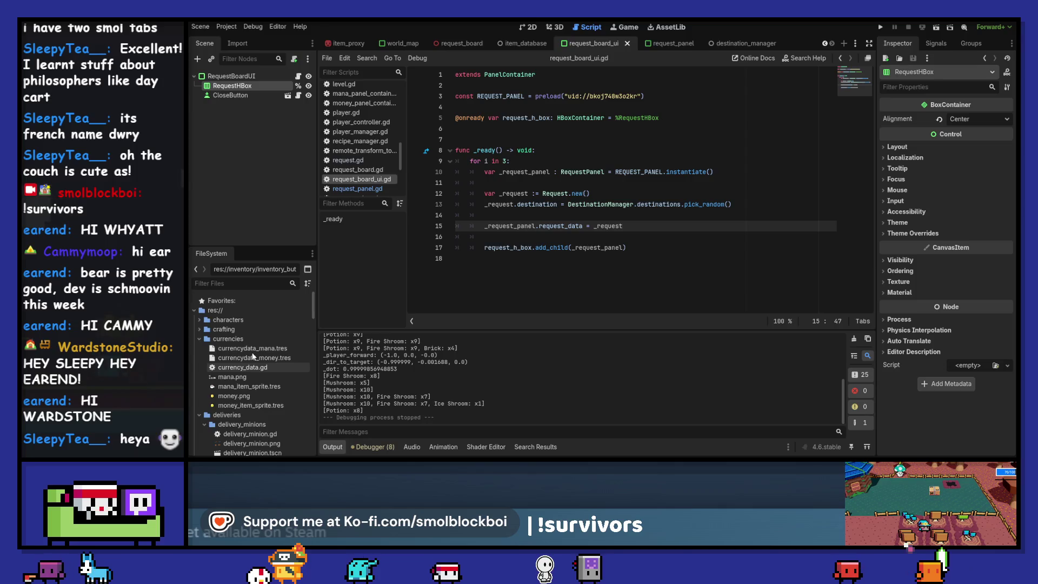
{"action": "scroll", "coordinate": [253, 355], "scroll_direction": "down", "scroll_amount": 2}
{"action": "scroll", "coordinate": [253, 355], "scroll_direction": "down", "scroll_amount": 4}
{"action": "scroll", "coordinate": [253, 356], "scroll_direction": "down", "scroll_amount": 4}
{"action": "scroll", "coordinate": [253, 355], "scroll_direction": "down", "scroll_amount": 4}
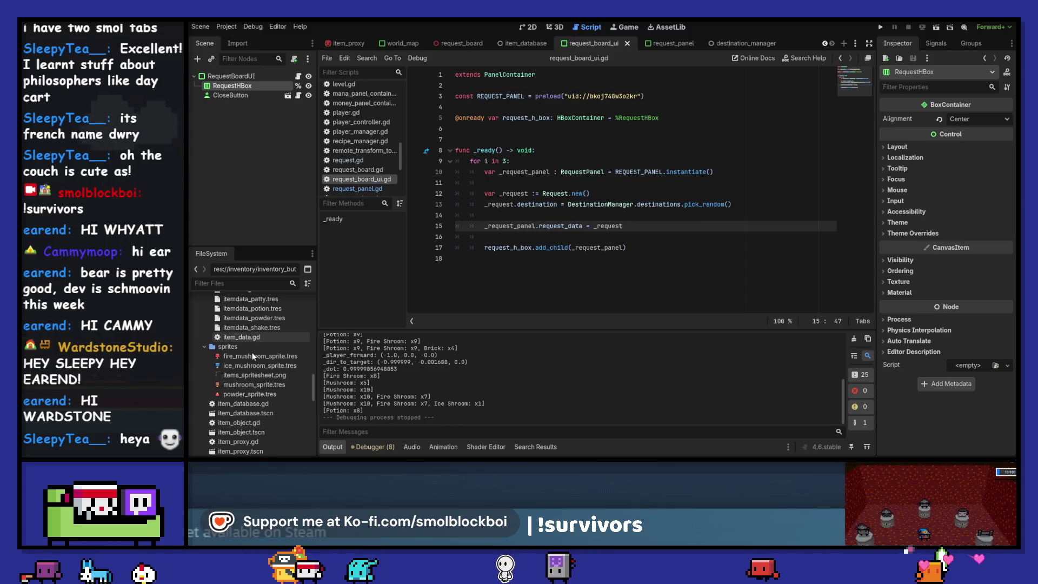
{"action": "scroll", "coordinate": [253, 355], "scroll_direction": "down", "scroll_amount": 3}
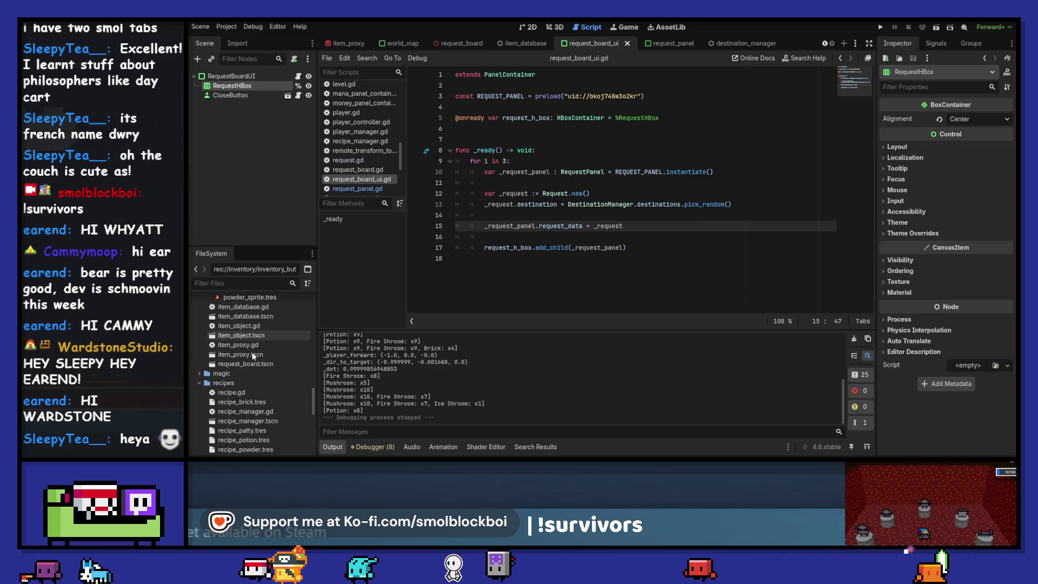
{"action": "scroll", "coordinate": [253, 356], "scroll_direction": "down", "scroll_amount": 2}
{"action": "scroll", "coordinate": [253, 355], "scroll_direction": "down", "scroll_amount": 3}
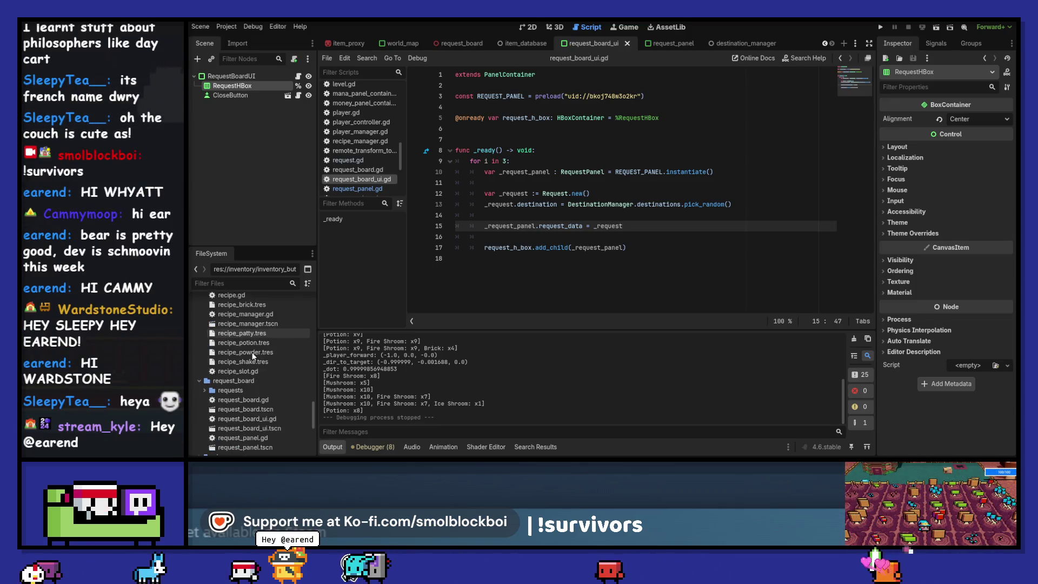
- Move the requests folder out of request_board to the project root and open it
{"action": "left_click", "coordinate": [250, 392]}
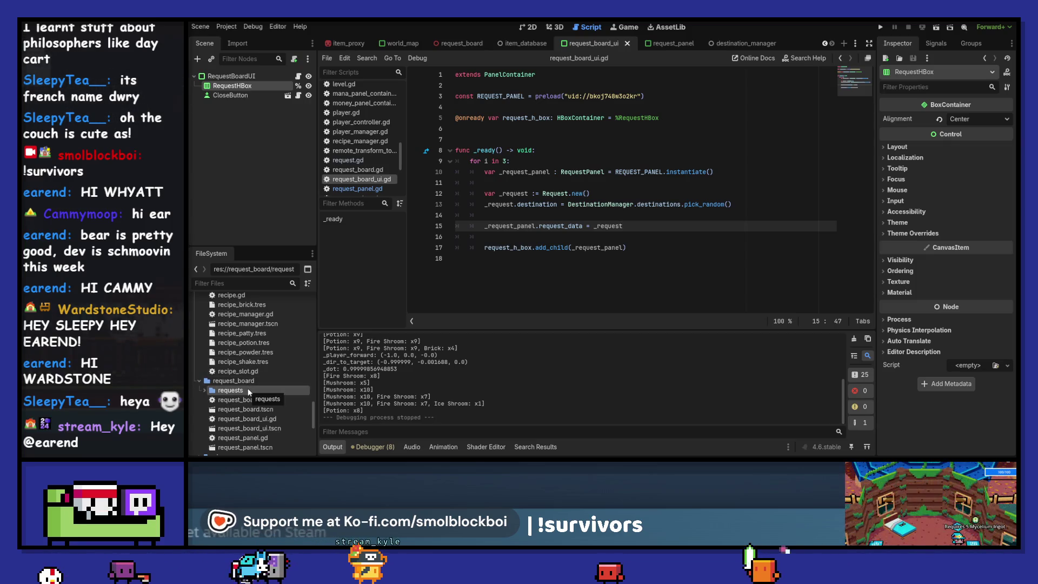
{"action": "left_click_drag", "start_coordinate": [247, 391], "coordinate": [206, 381]}
{"action": "key", "text": "Escape"}
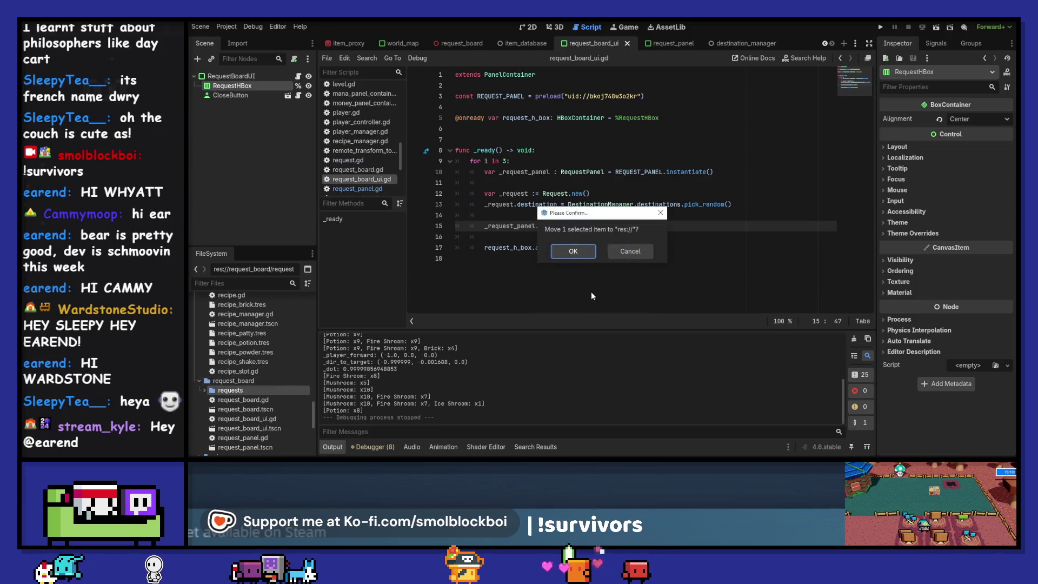
{"action": "left_click", "coordinate": [580, 252]}
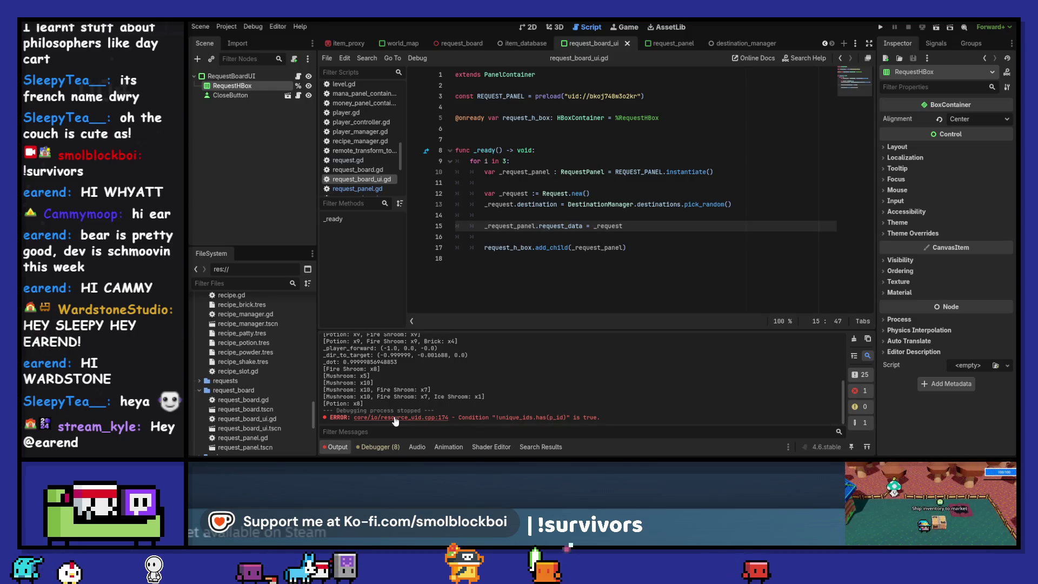
{"action": "double_click", "coordinate": [247, 381]}
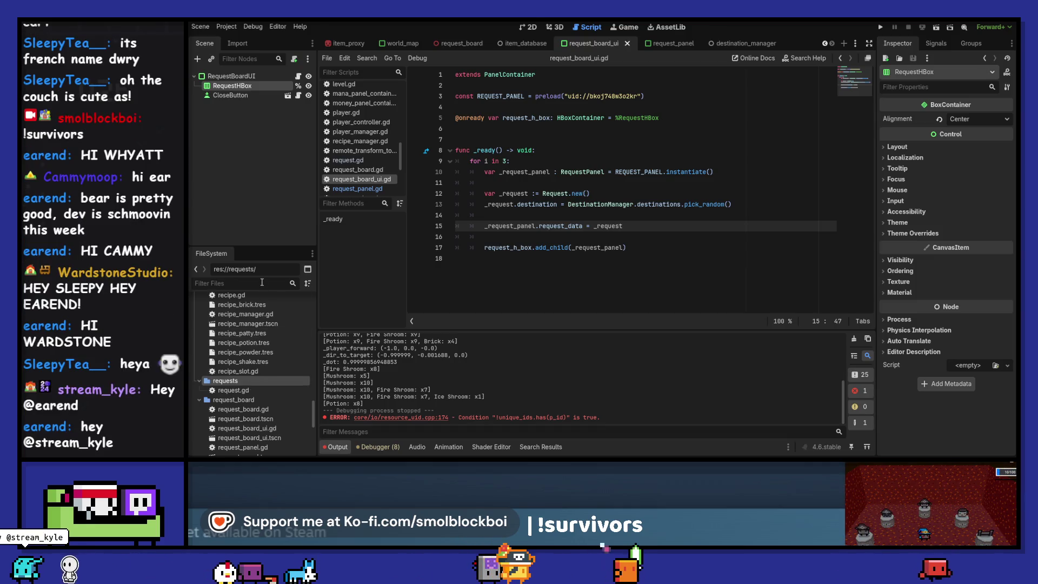
- Create a new script named RequestsManager.gd in the requests folder
{"action": "right_click", "coordinate": [245, 380]}
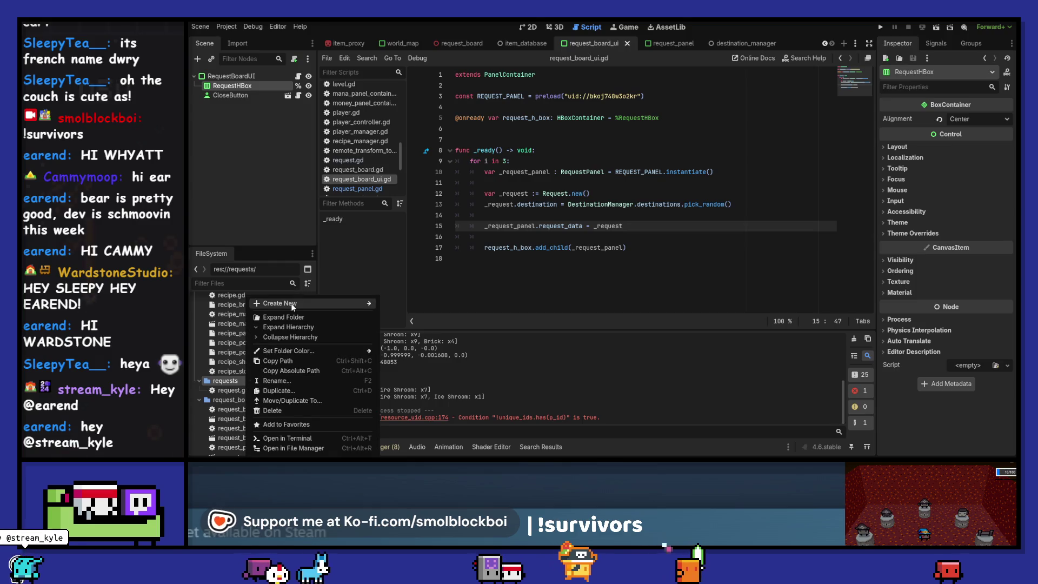
{"action": "mouse_move", "coordinate": [303, 303]}
{"action": "left_click", "coordinate": [408, 322]}
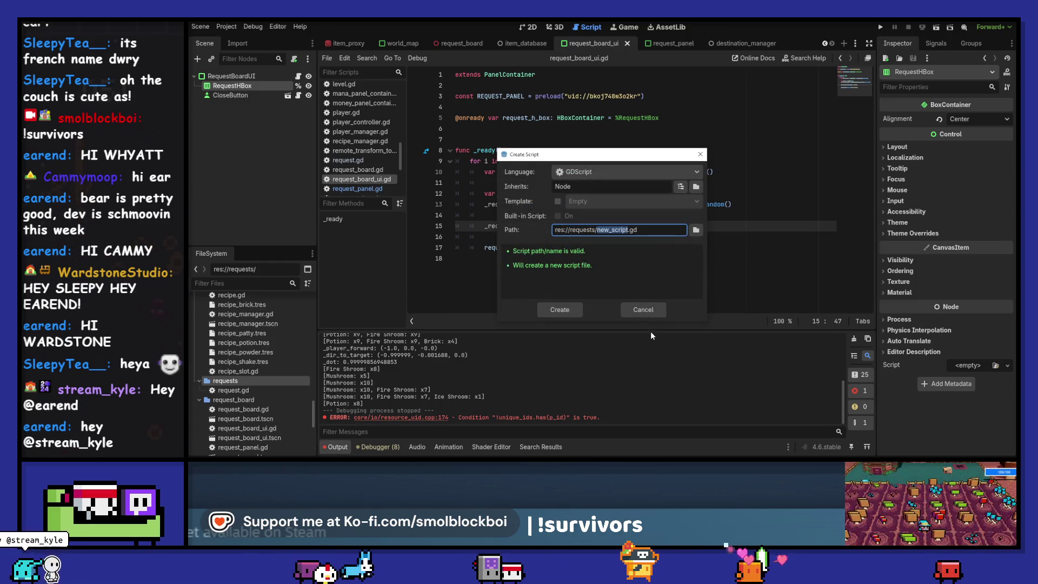
{"action": "type", "text": "Request"}
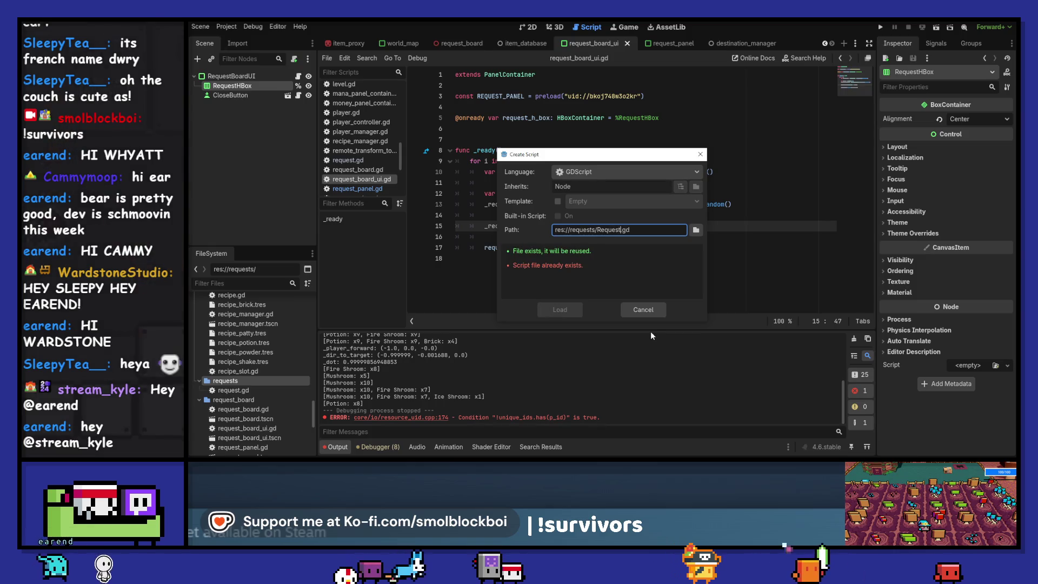
{"action": "type", "text": "sManager"}
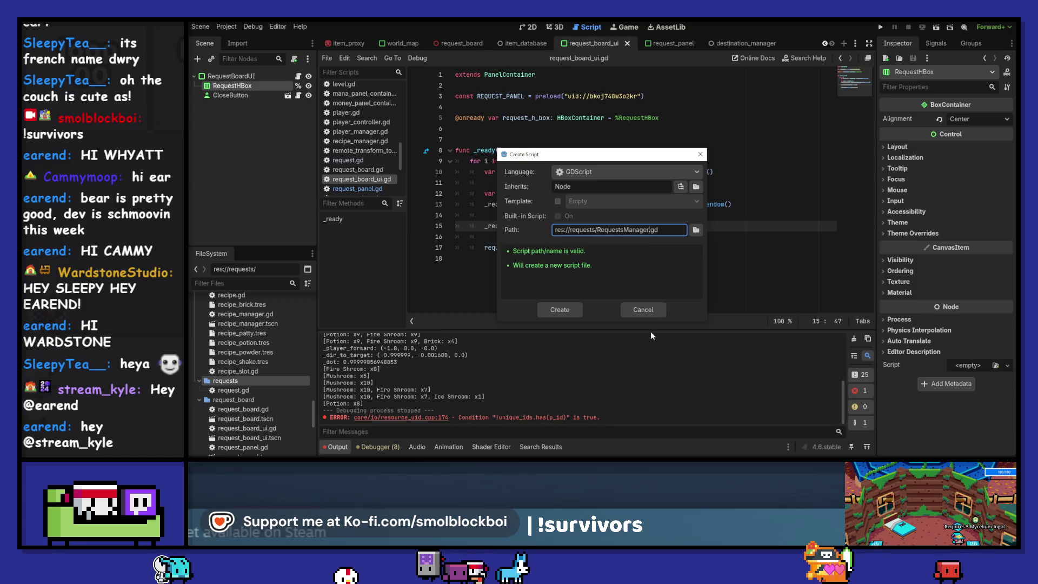
{"action": "left_click", "coordinate": [565, 309]}
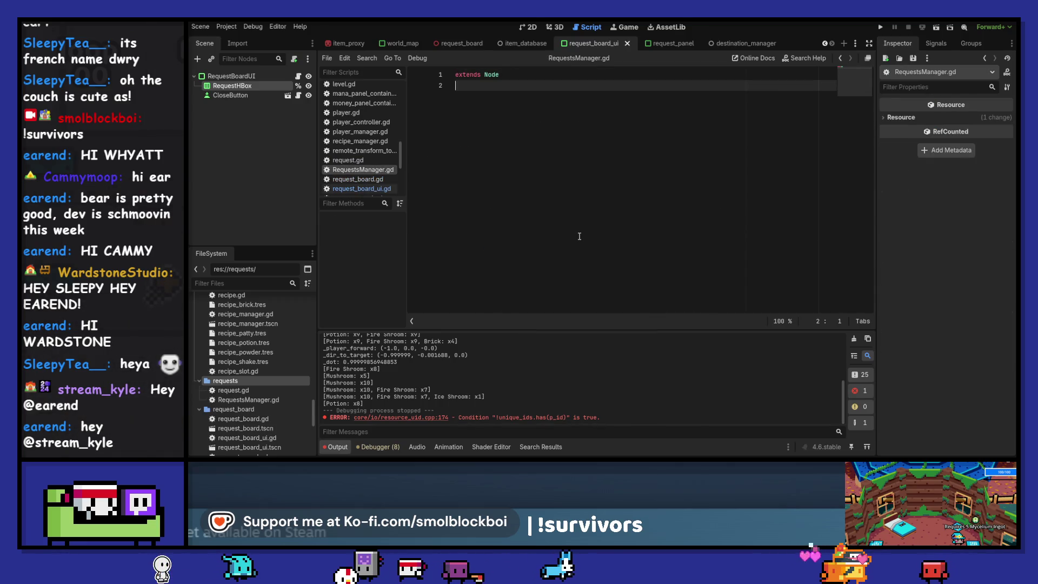
- Declare active_requests : Array[Request] below extends Node and save
{"action": "key", "text": "Return"}
{"action": "type", "text": "requests"}
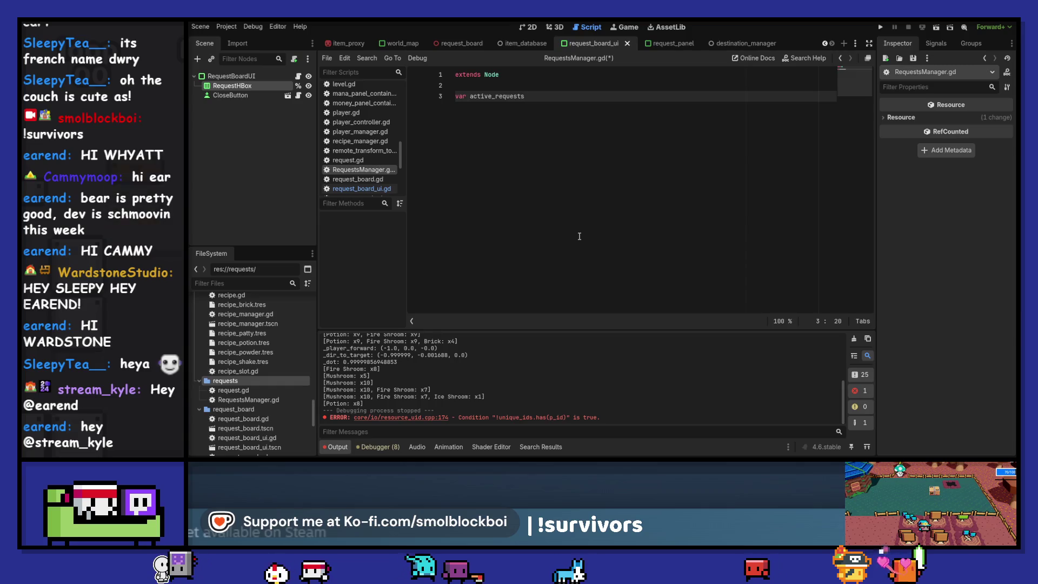
{"action": "type", "text": " : Array[Re"}
{"action": "type", "text": "quest"}
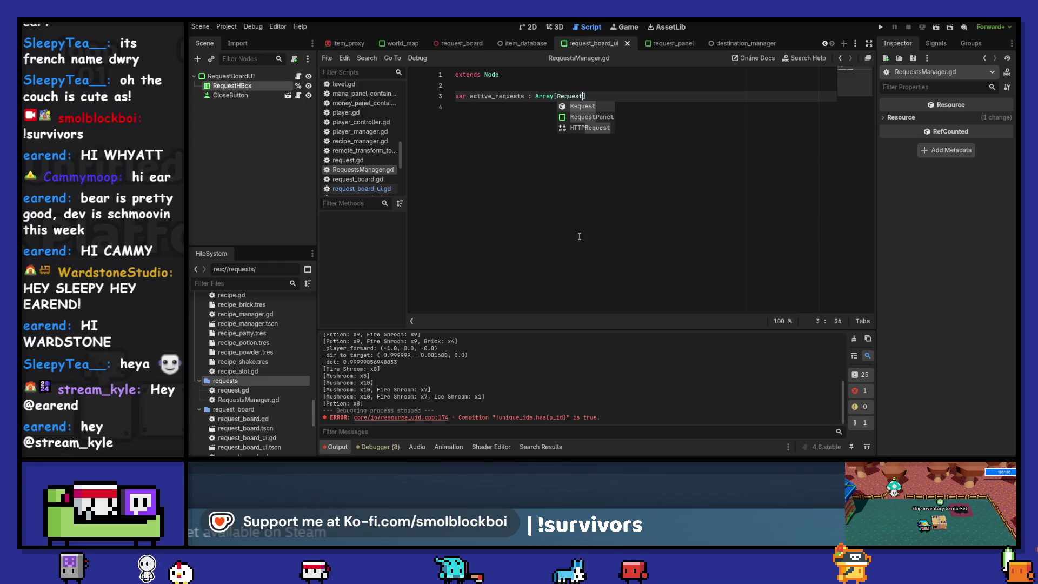
{"action": "key", "text": "Return"}
{"action": "key", "text": "End"}
{"action": "key", "text": "Return"}
{"action": "key", "text": "Return"}
{"action": "key", "text": "ctrl+s"}
{"action": "key", "text": "BackSpace"}
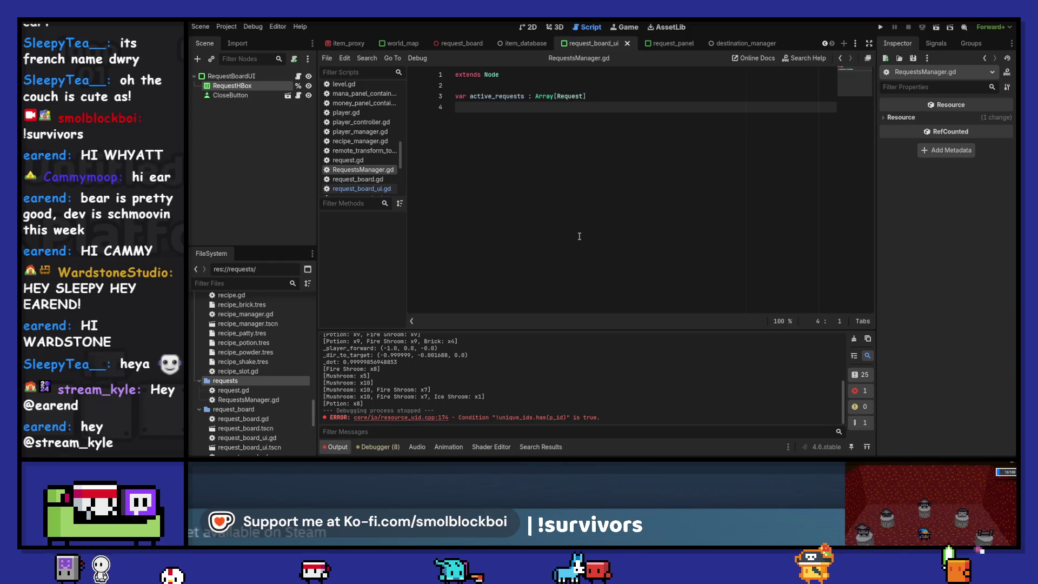
{"action": "key", "text": "Return"}
- Add get_request(index : int) -> Request returning active_requests[index], and save
{"action": "type", "text": "fu"}
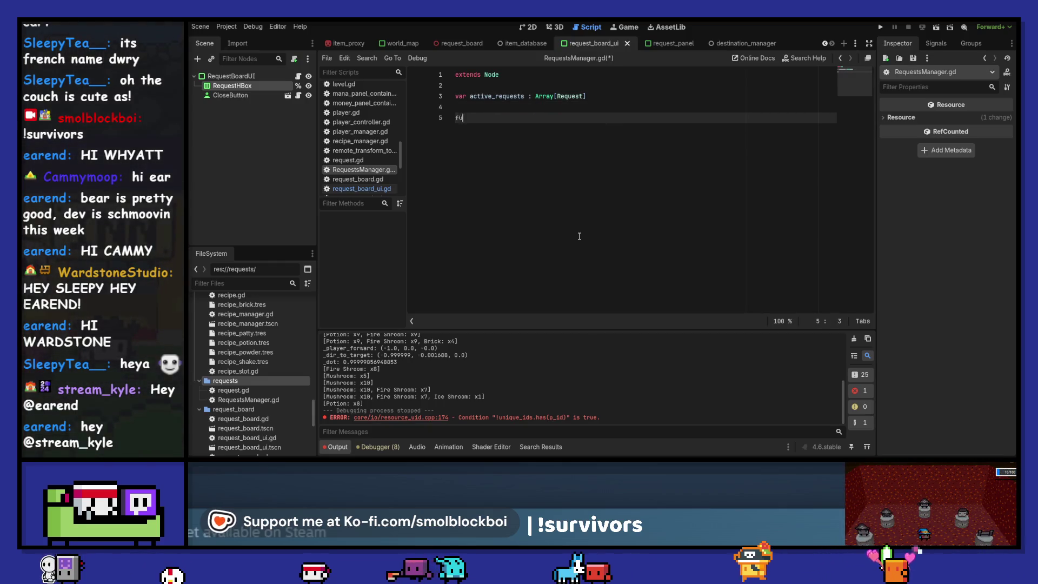
{"action": "type", "text": "nc get_req"}
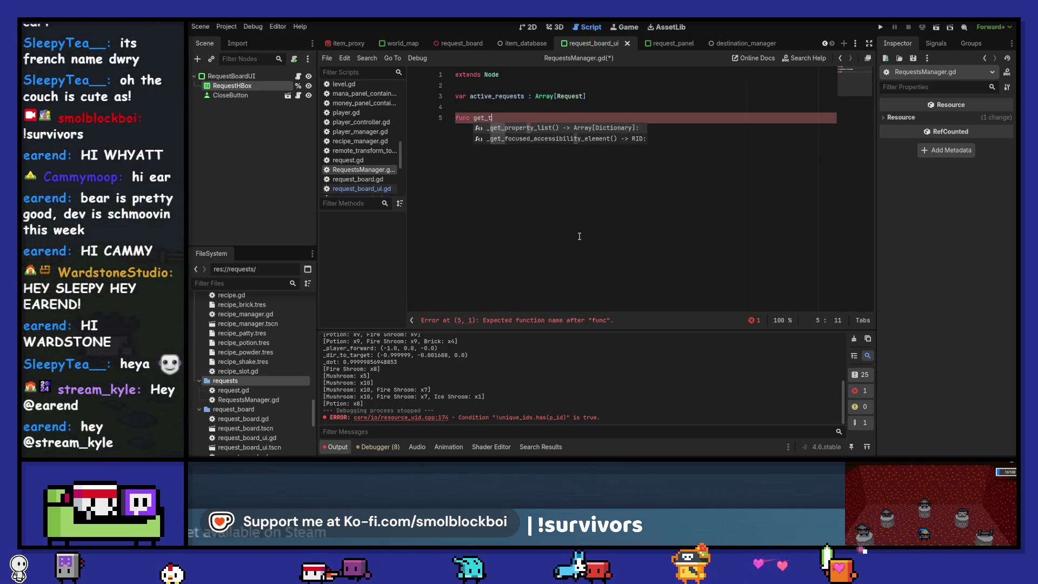
{"action": "type", "text": "uest() ->"}
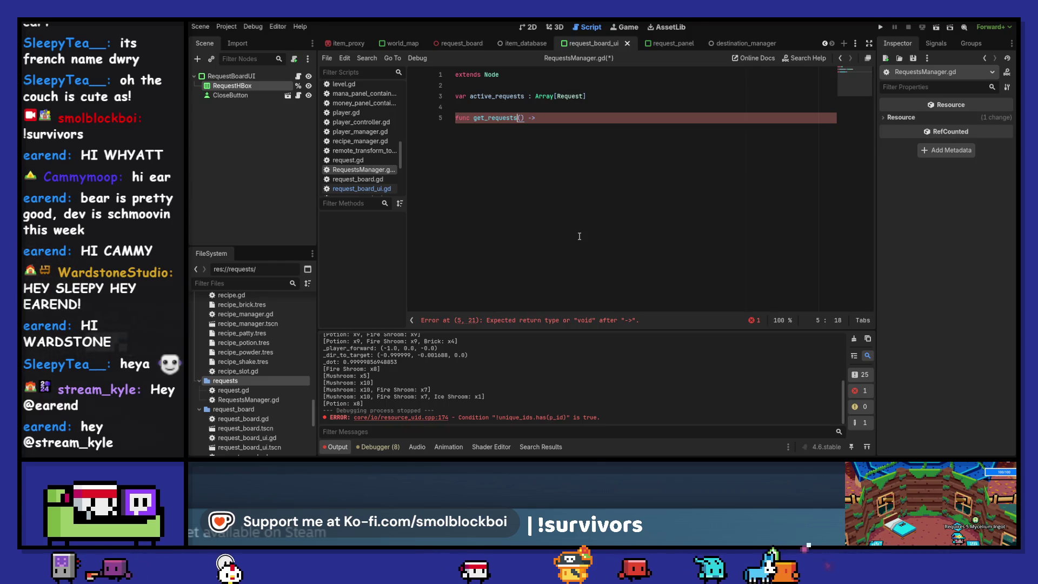
{"action": "key", "text": "BackSpace"}
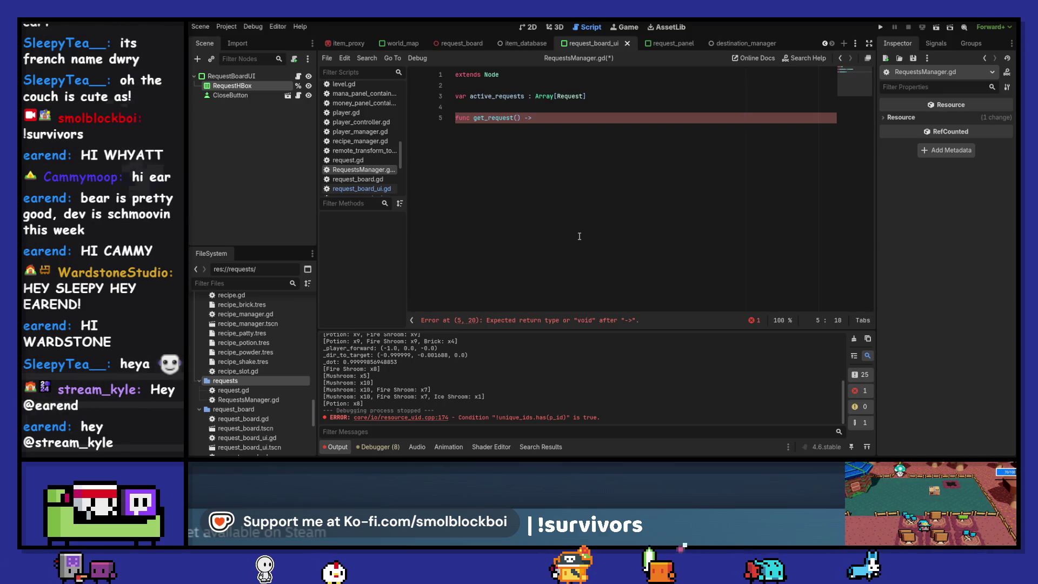
{"action": "type", "text": "int :"}
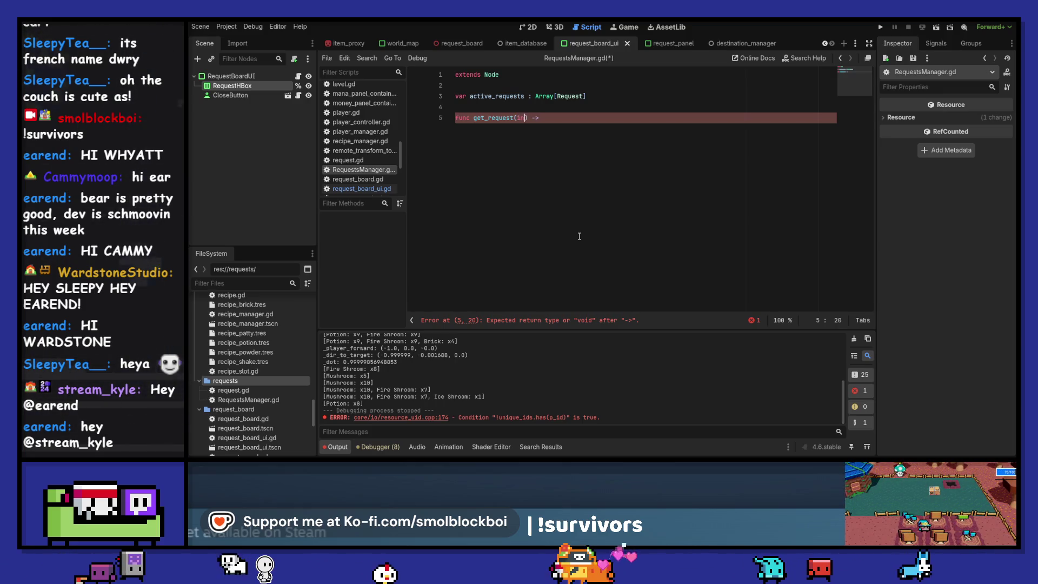
{"action": "key", "text": "BackSpace"}
{"action": "key", "text": "BackSpace"}
{"action": "key", "text": "BackSpace"}
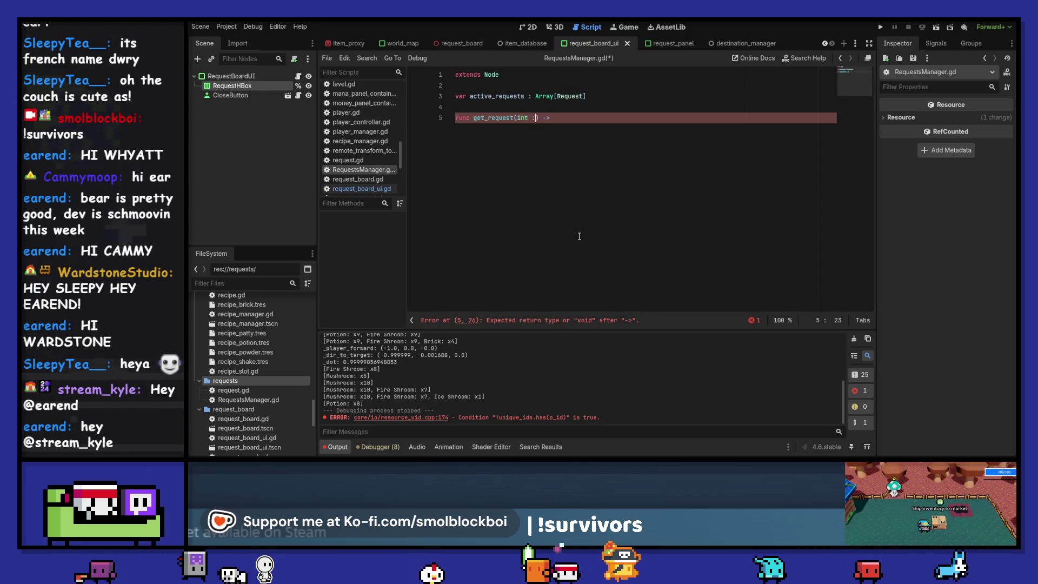
{"action": "type", "text": "index"}
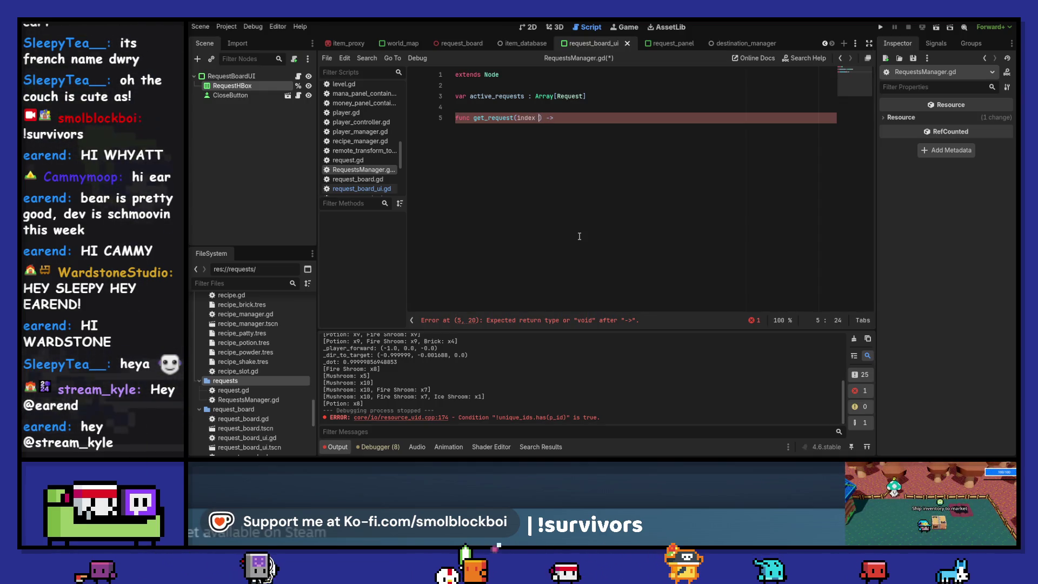
{"action": "type", "text": " : int) -> "}
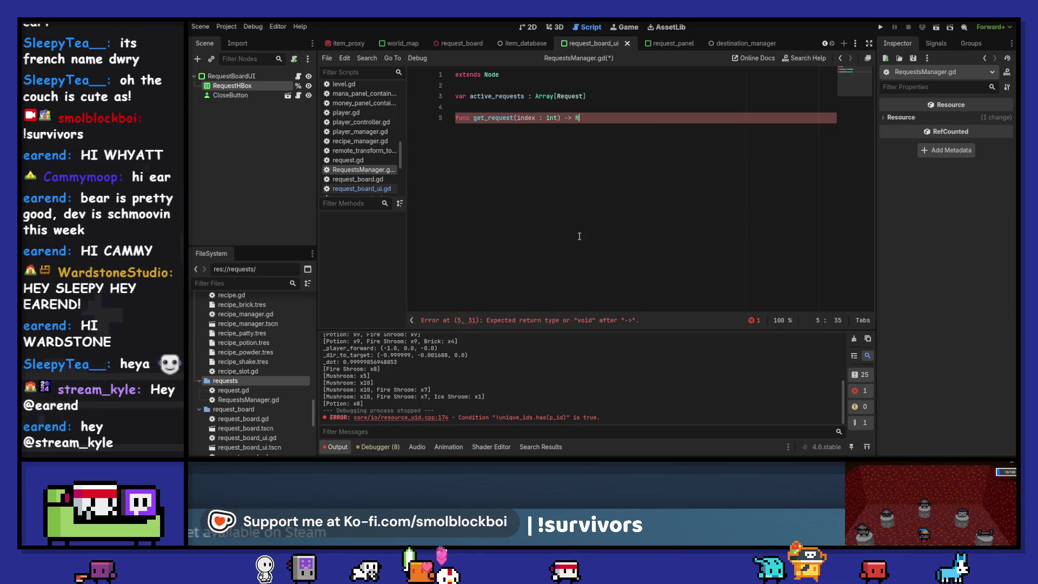
{"action": "type", "text": "Request"}
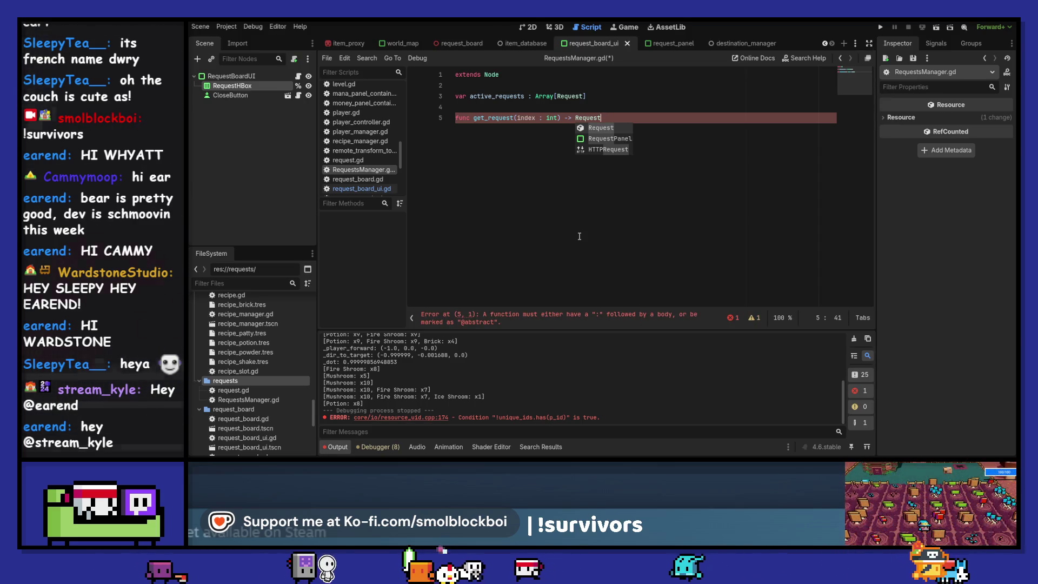
{"action": "type", "text": ":"}
{"action": "key", "text": "Return"}
{"action": "type", "text": "return acti"}
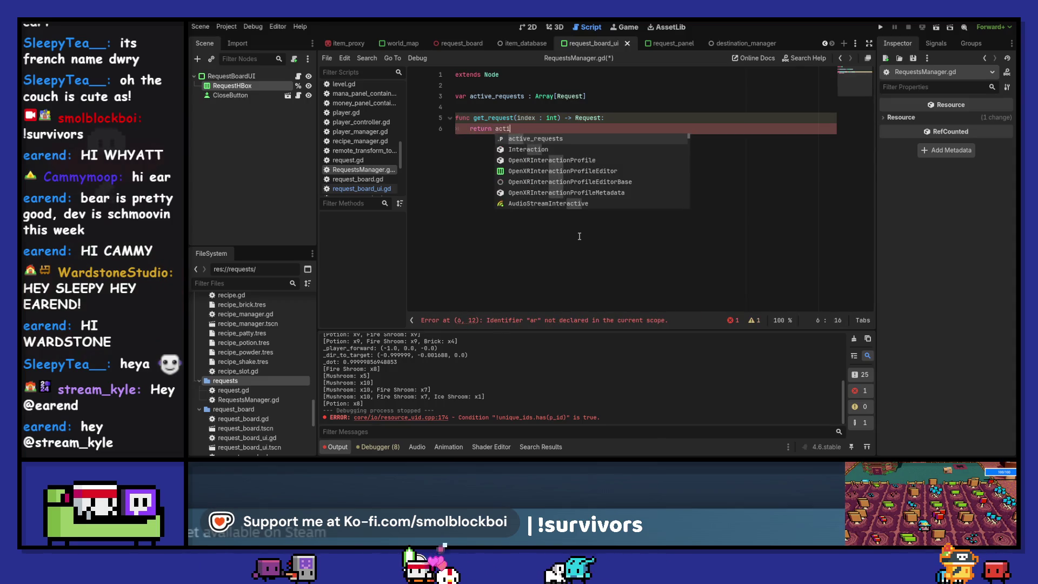
{"action": "key", "text": "Return"}
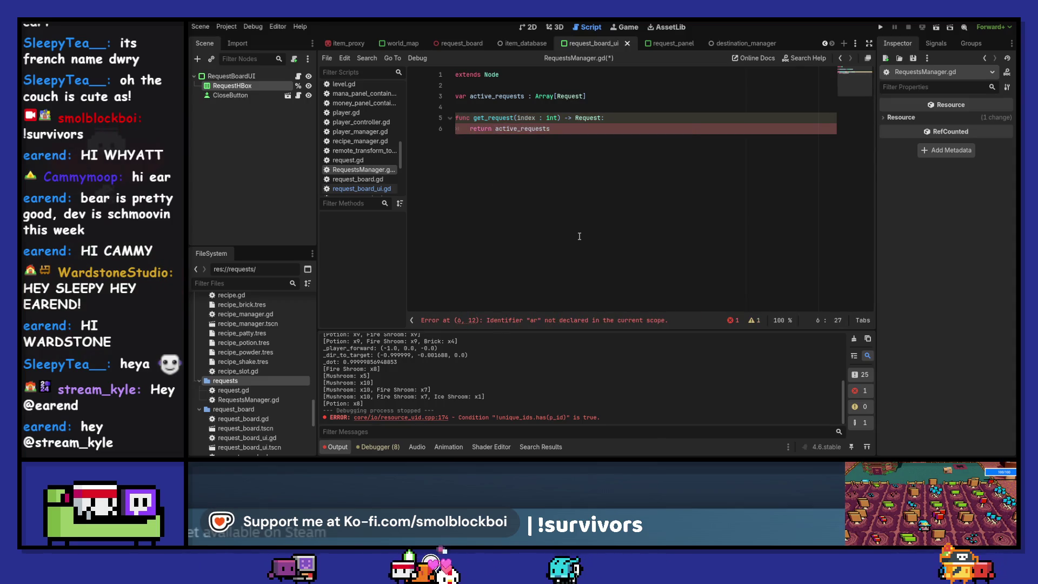
{"action": "type", "text": "[index"}
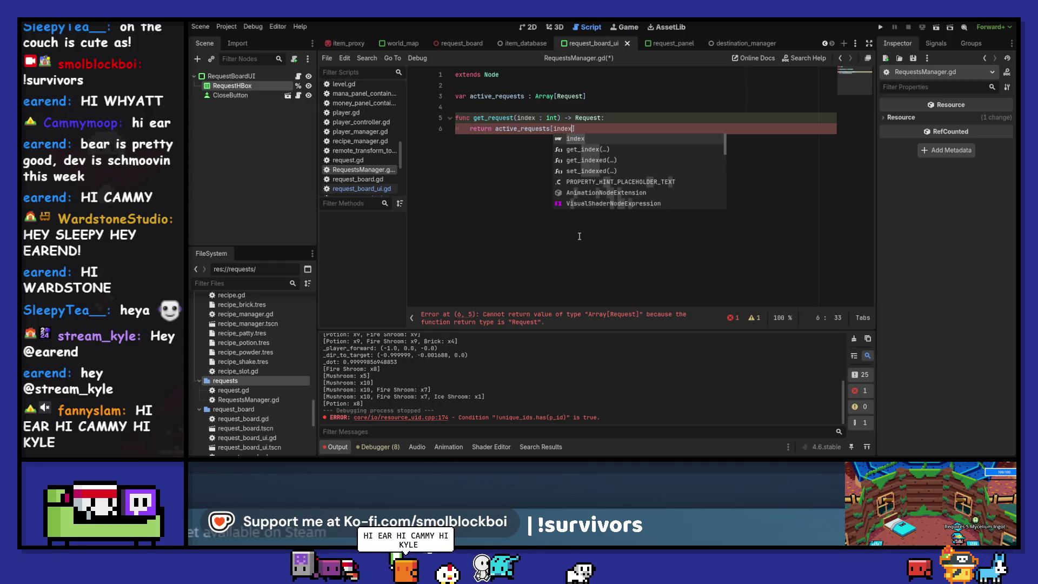
{"action": "key", "text": "ctrl+s"}
{"action": "key", "text": "Up"}
{"action": "key", "text": "Up"}
{"action": "key", "text": "Return"}
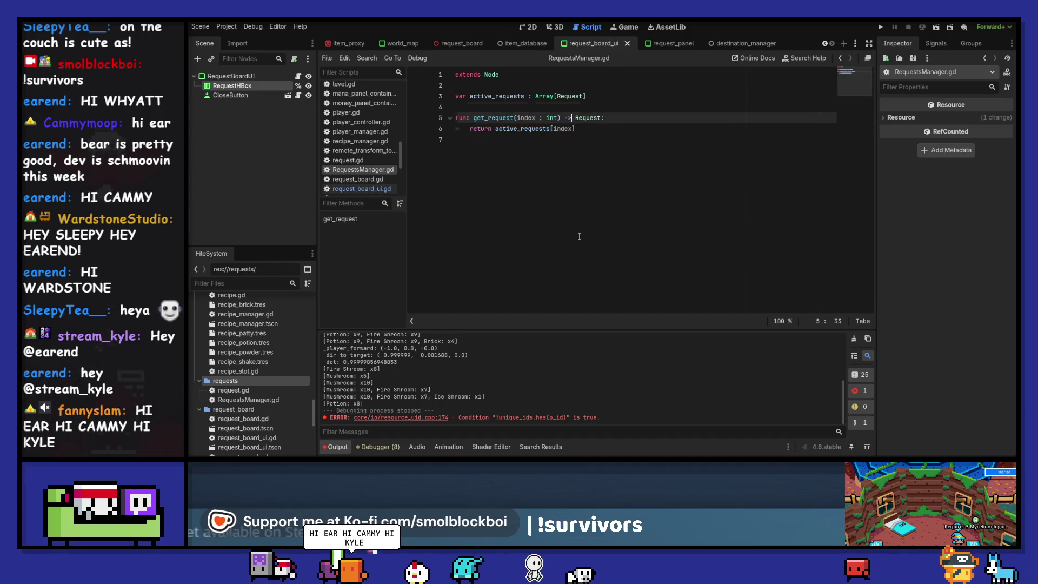
{"action": "key", "text": "ctrl+s"}
{"action": "key", "text": "Down"}
{"action": "key", "text": "Down"}
{"action": "key", "text": "Down"}
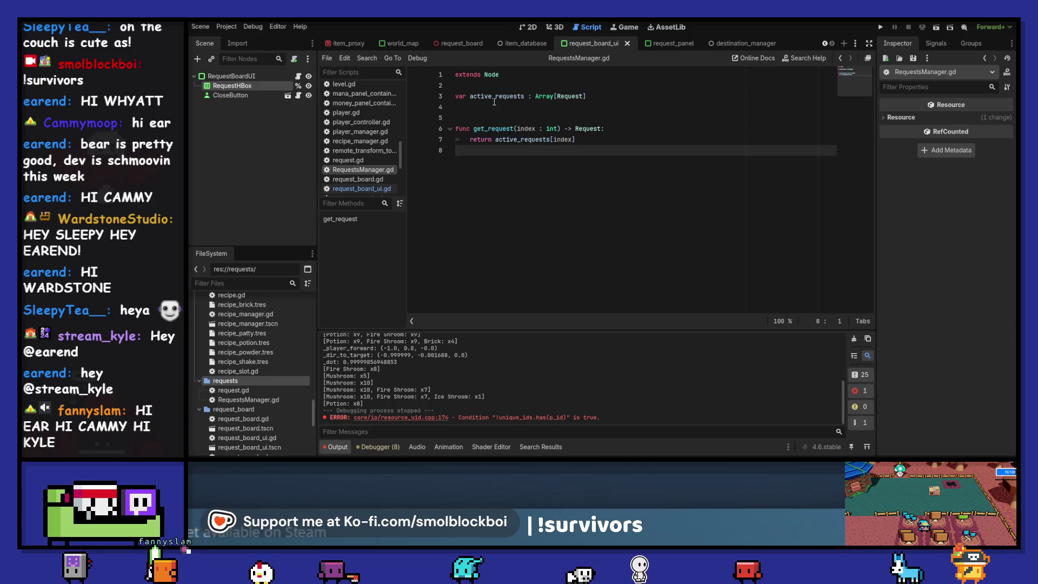
{"action": "left_click", "coordinate": [224, 28]}
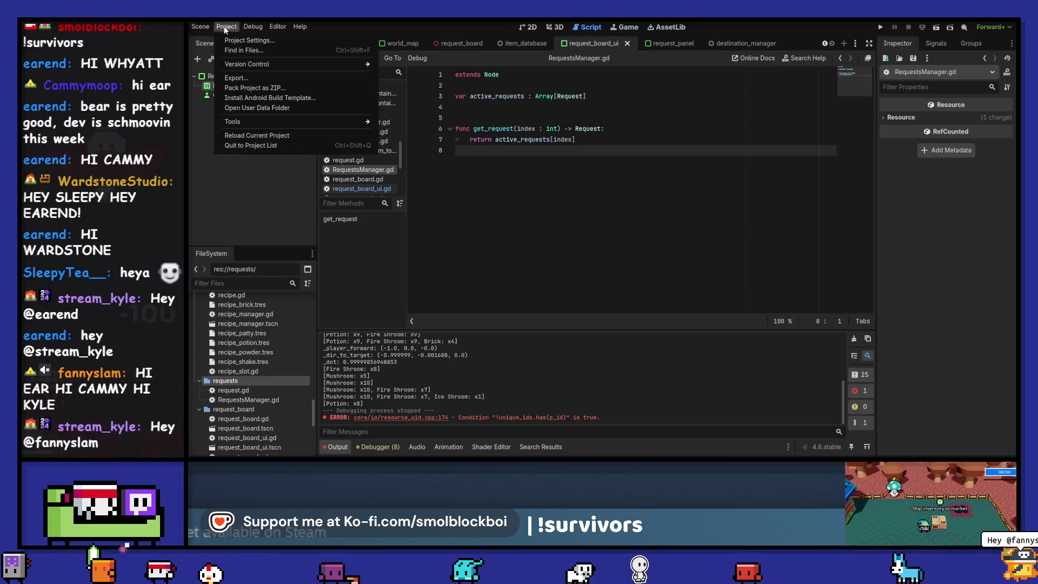
- In Project Settings Autoload, choose res://requests/RequestsManager.gd as the script path
{"action": "left_click", "coordinate": [238, 50]}
{"action": "left_click", "coordinate": [680, 286]}
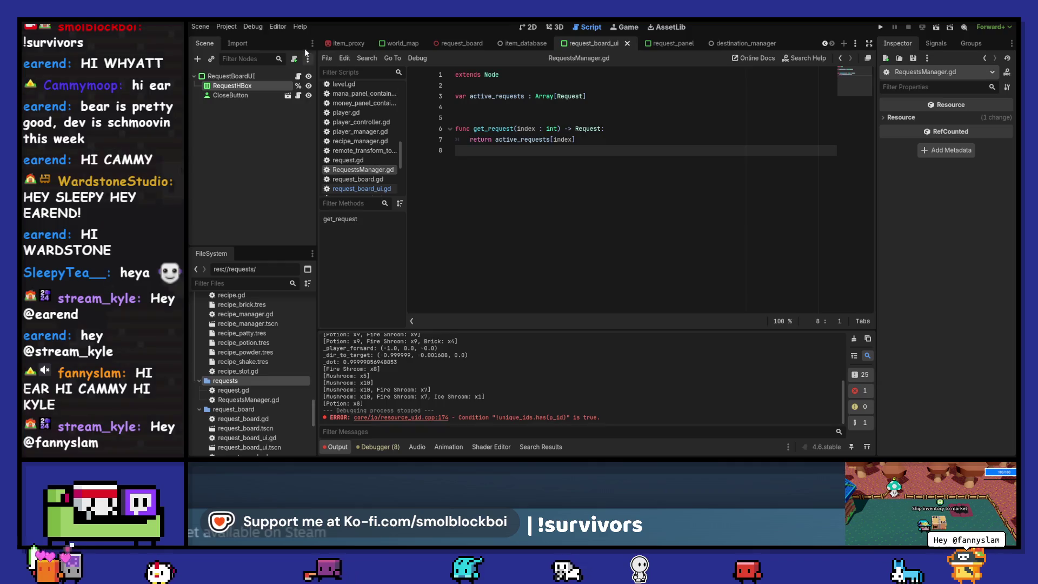
{"action": "left_click", "coordinate": [225, 26]}
{"action": "left_click", "coordinate": [225, 38]}
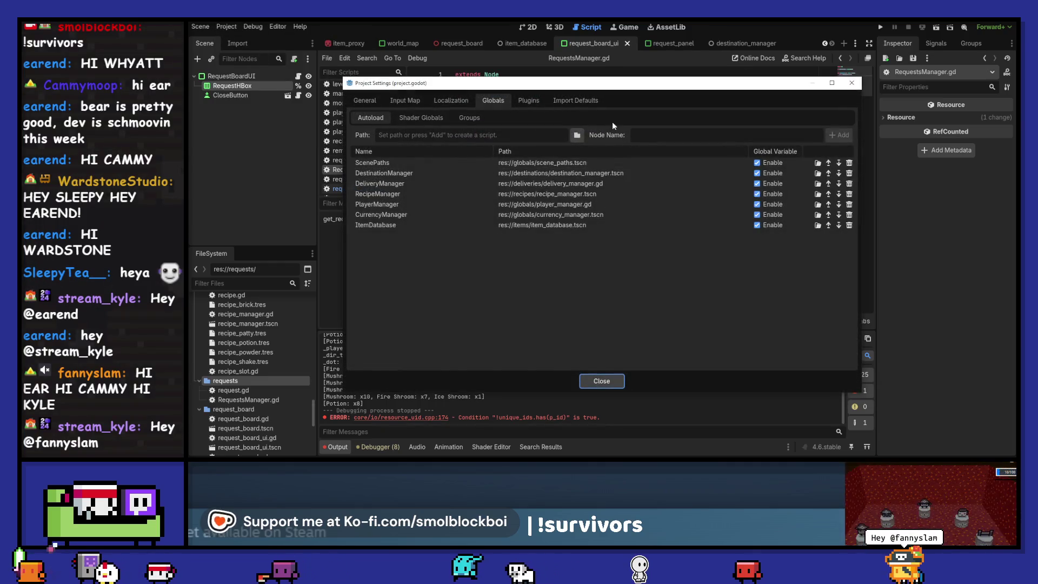
{"action": "left_click", "coordinate": [575, 135]}
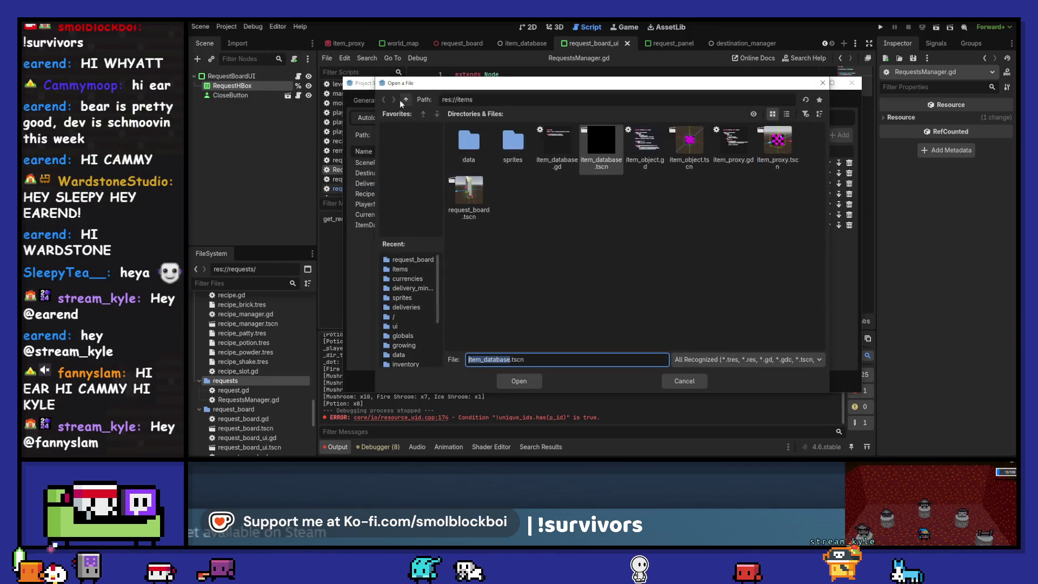
{"action": "left_click", "coordinate": [406, 99]}
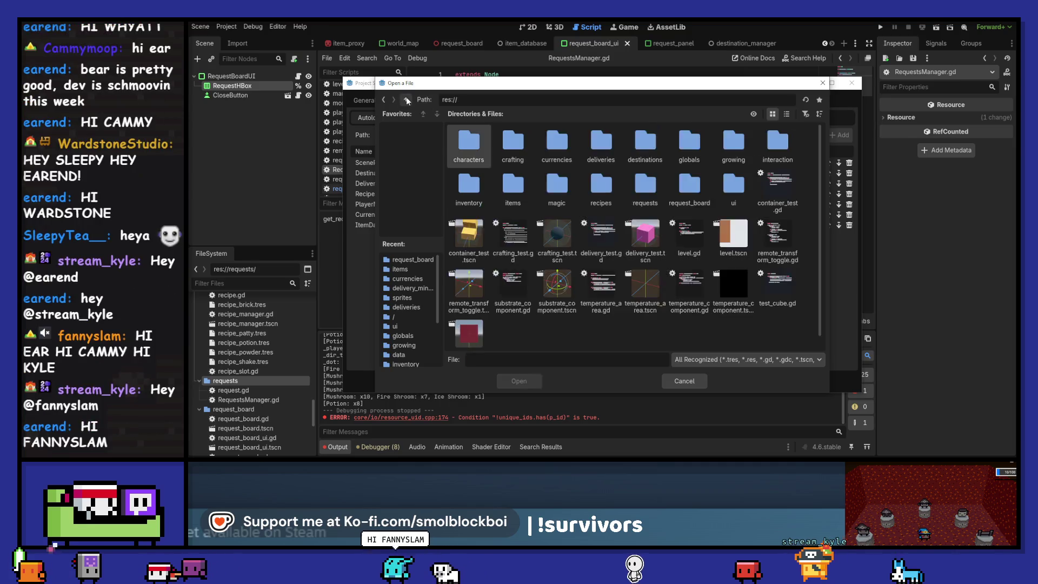
{"action": "double_click", "coordinate": [642, 186]}
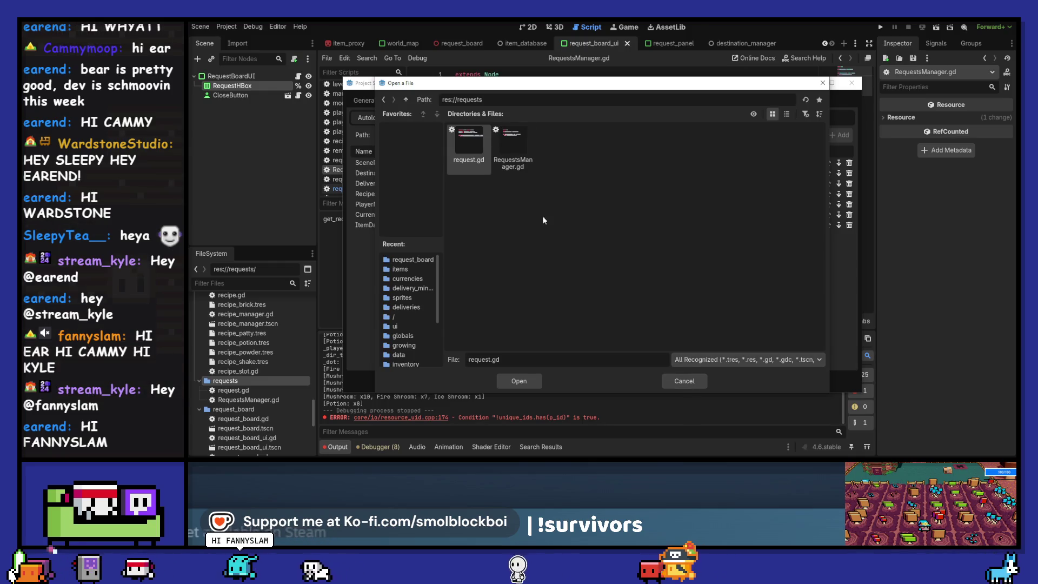
{"action": "double_click", "coordinate": [513, 143]}
- Add it as the RequestsManager autoload, close settings, clear Output and save
{"action": "left_click", "coordinate": [836, 136]}
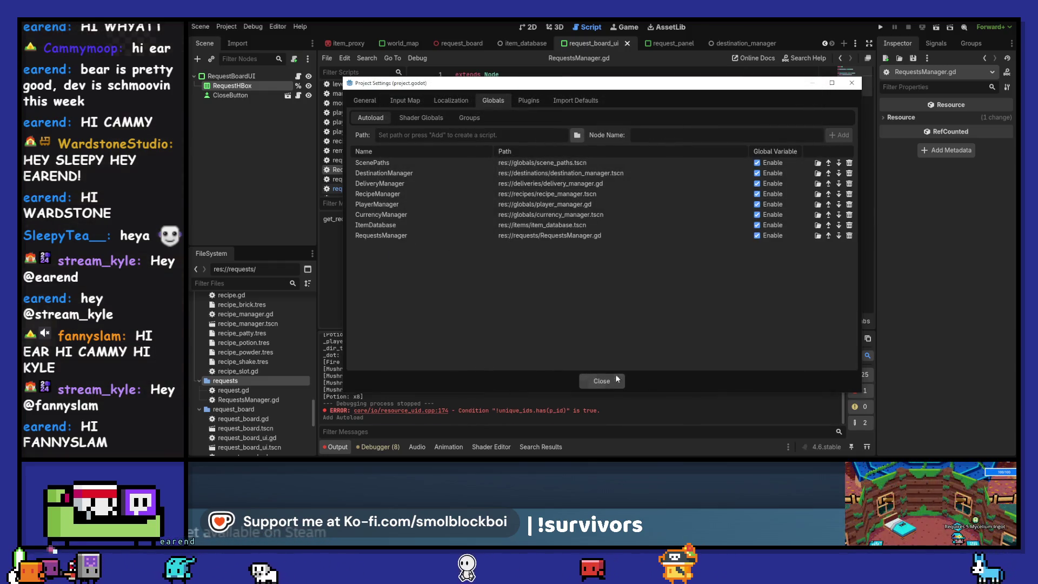
{"action": "left_click", "coordinate": [600, 379]}
{"action": "left_click", "coordinate": [851, 338]}
{"action": "key", "text": "ctrl+s"}
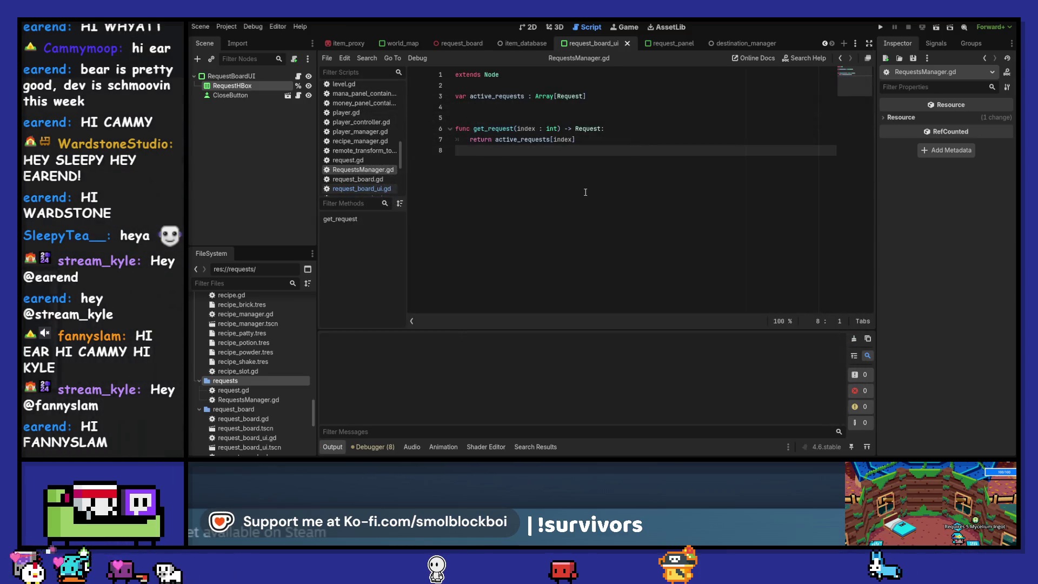
- Add add_request(request : Request) -> void that calls active_requests.append(request), and save
{"action": "double_click", "coordinate": [491, 129]}
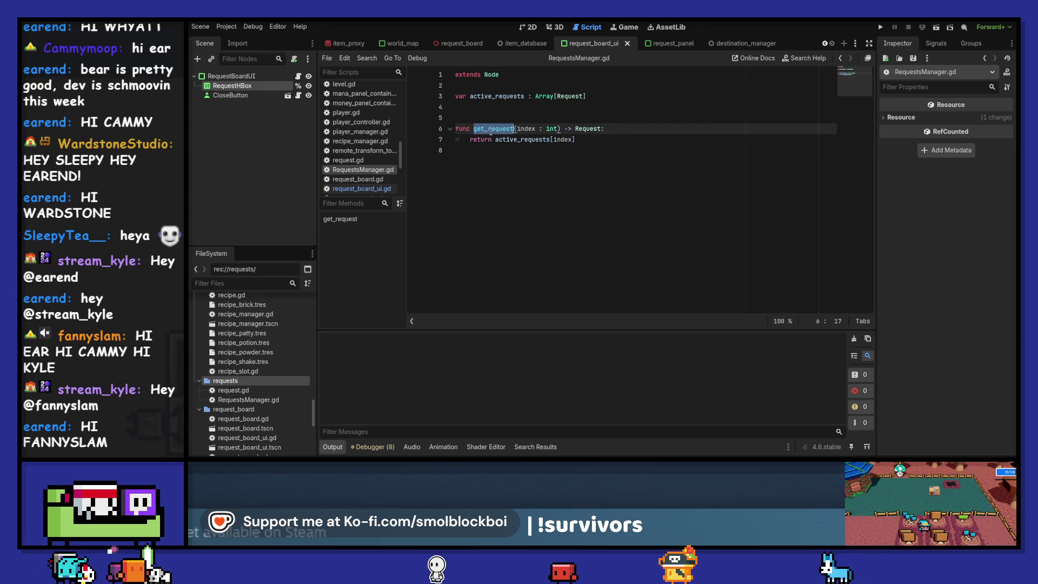
{"action": "left_click", "coordinate": [519, 175]}
{"action": "key", "text": "Up"}
{"action": "key", "text": "Up"}
{"action": "key", "text": "Up"}
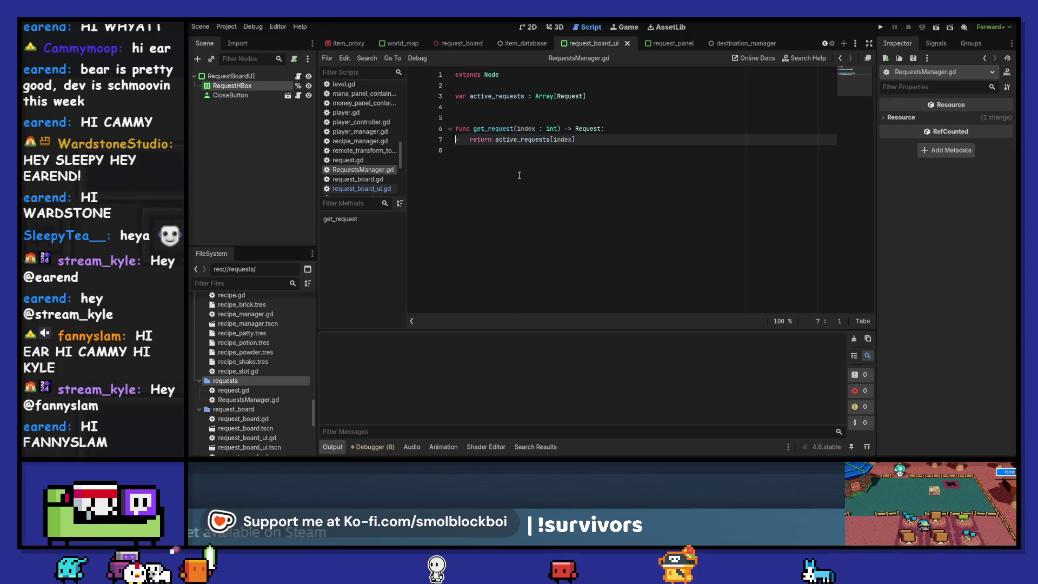
{"action": "key", "text": "Down"}
{"action": "key", "text": "Down"}
{"action": "key", "text": "Down"}
{"action": "key", "text": "Return"}
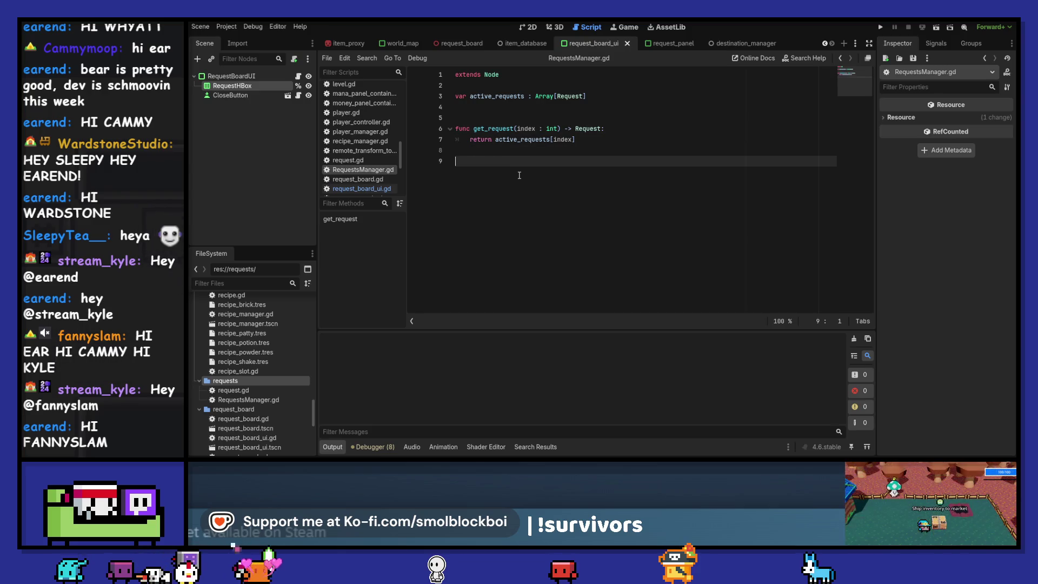
{"action": "type", "text": "d_request(req"}
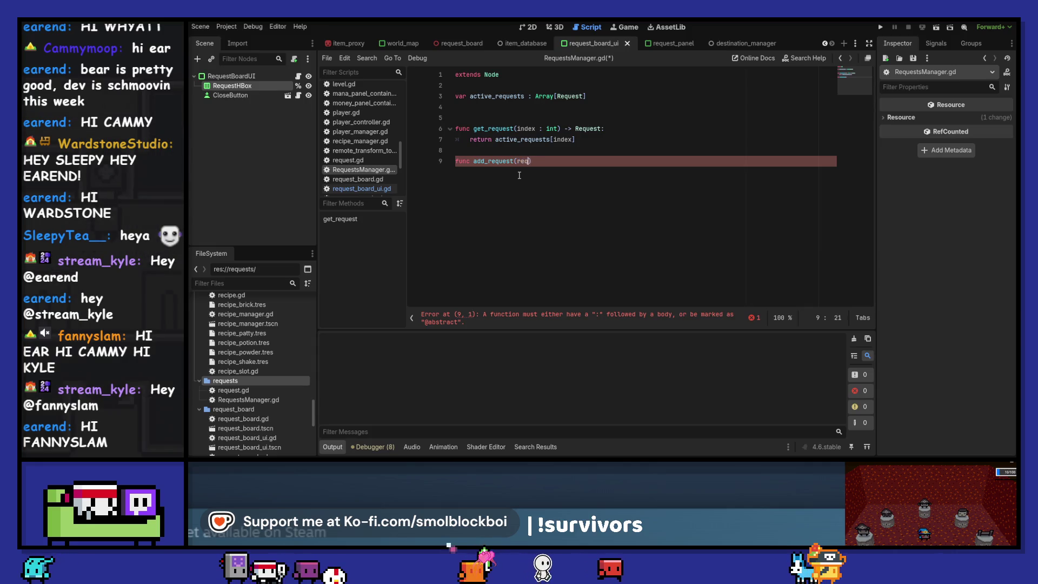
{"action": "type", "text": "quest)"}
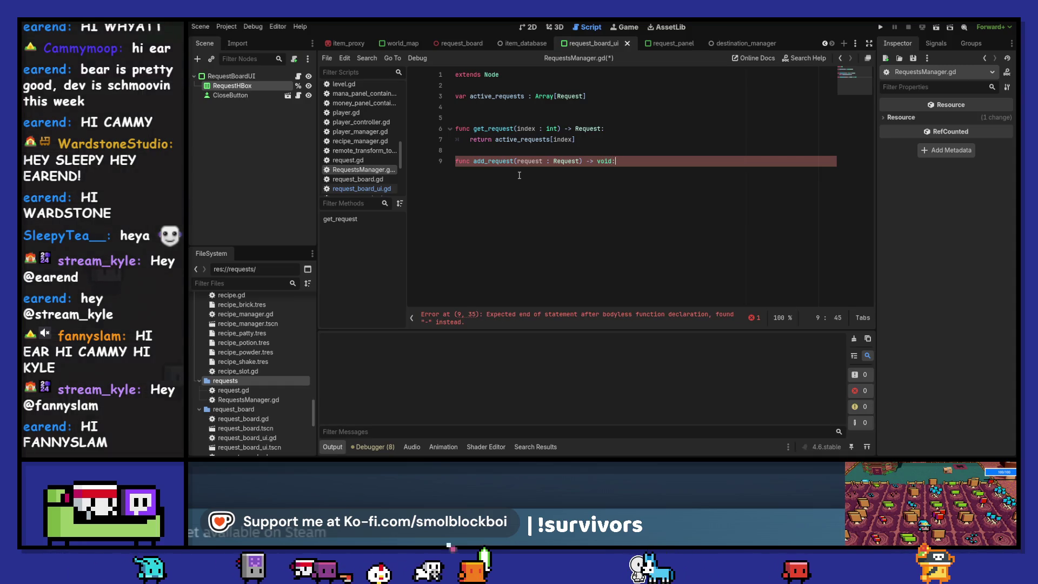
{"action": "key", "text": "Return"}
{"action": "type", "text": "pas"}
{"action": "key", "text": "BackSpace"}
{"action": "key", "text": "BackSpace"}
{"action": "key", "text": "BackSpace"}
{"action": "type", "text": "active_requests."}
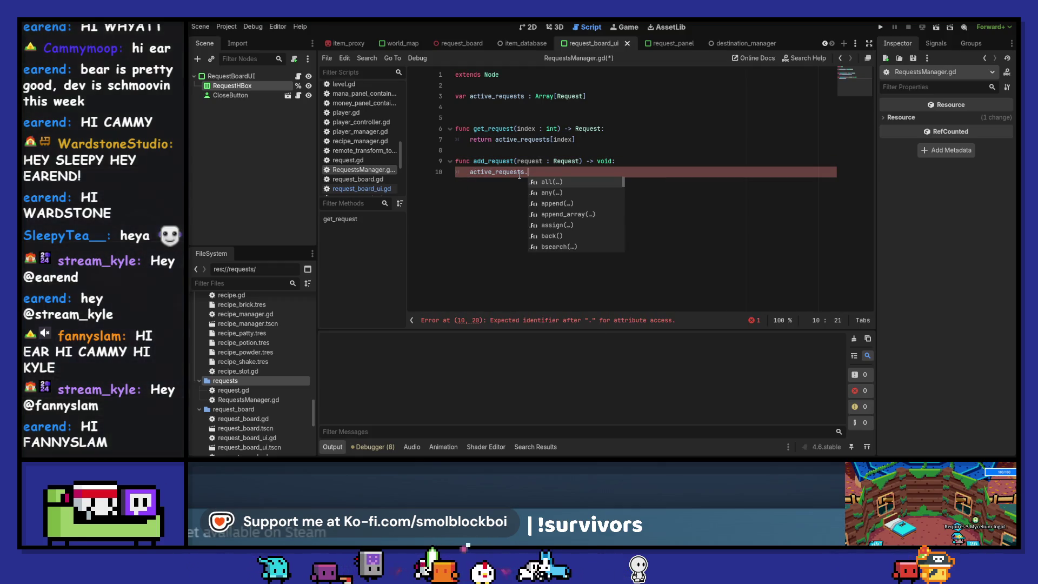
{"action": "type", "text": "append(requ"}
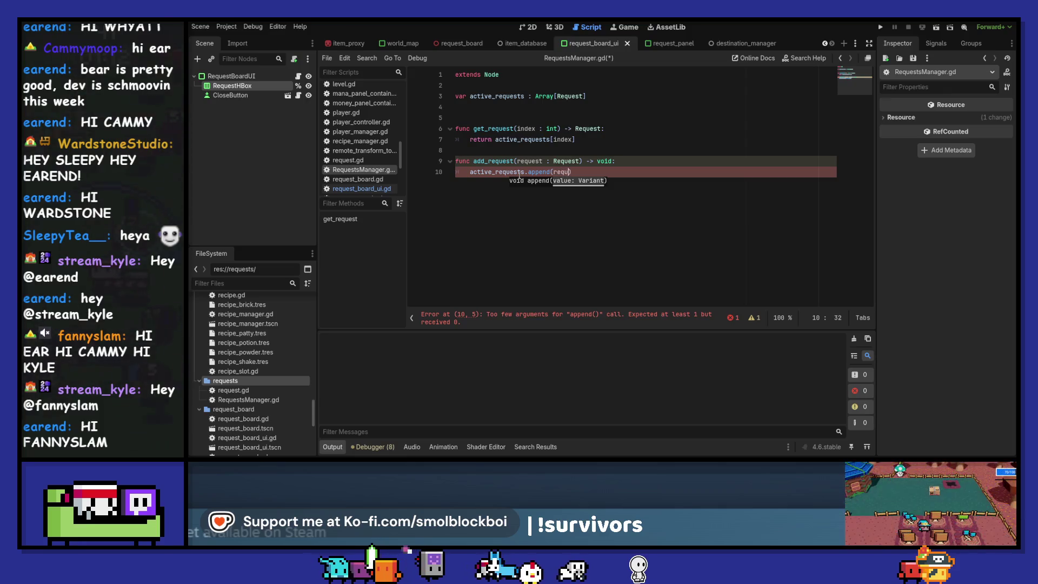
{"action": "key", "text": "Return"}
{"action": "key", "text": "ctrl+s"}
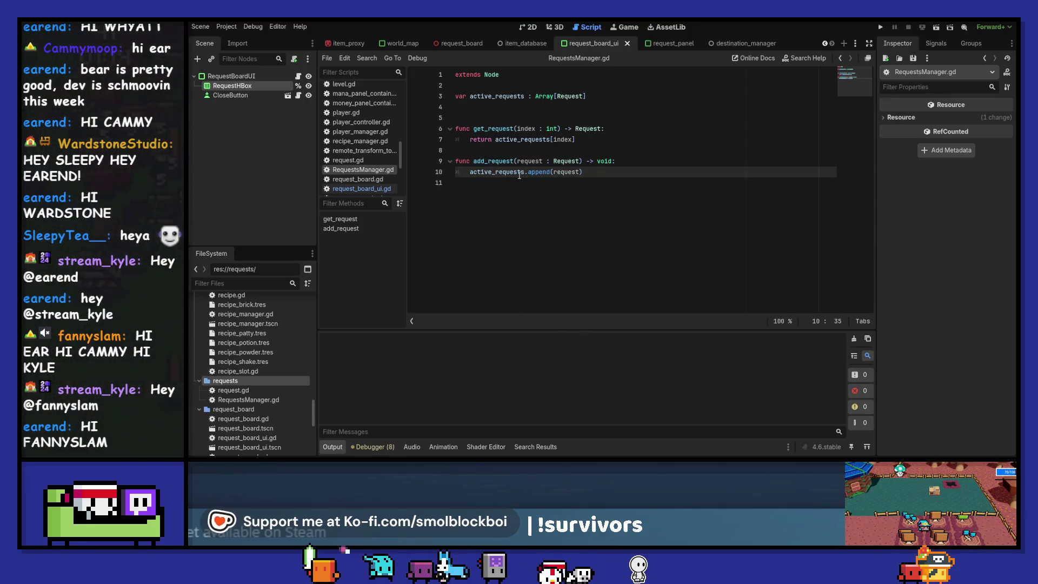
- Insert a blank line between get_request and add_request and save again
{"action": "left_click", "coordinate": [510, 149]}
{"action": "key", "text": "Return"}
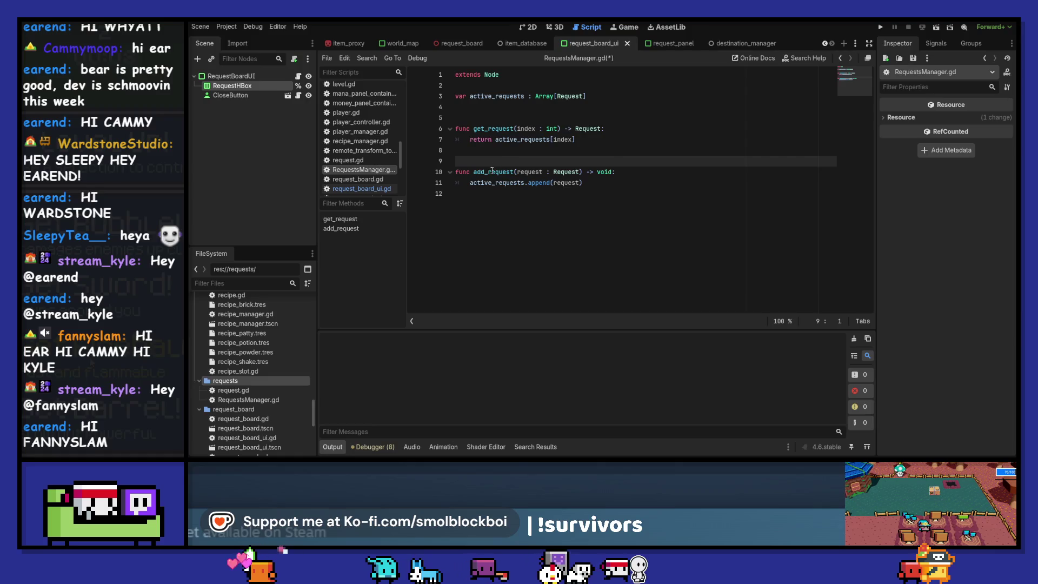
{"action": "double_click", "coordinate": [492, 172]}
{"action": "key", "text": "ctrl+s"}
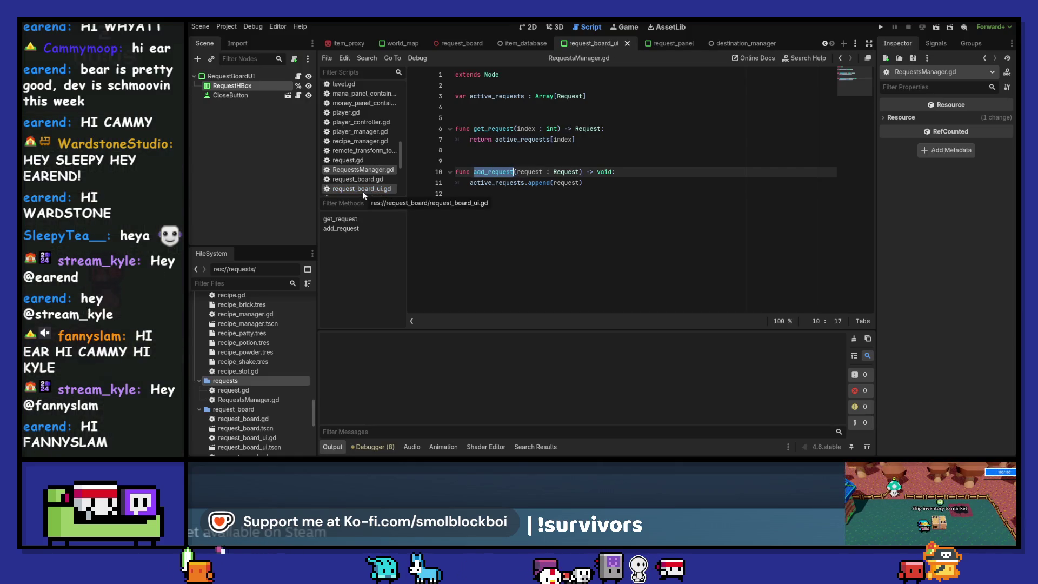
{"action": "left_click", "coordinate": [281, 398]}
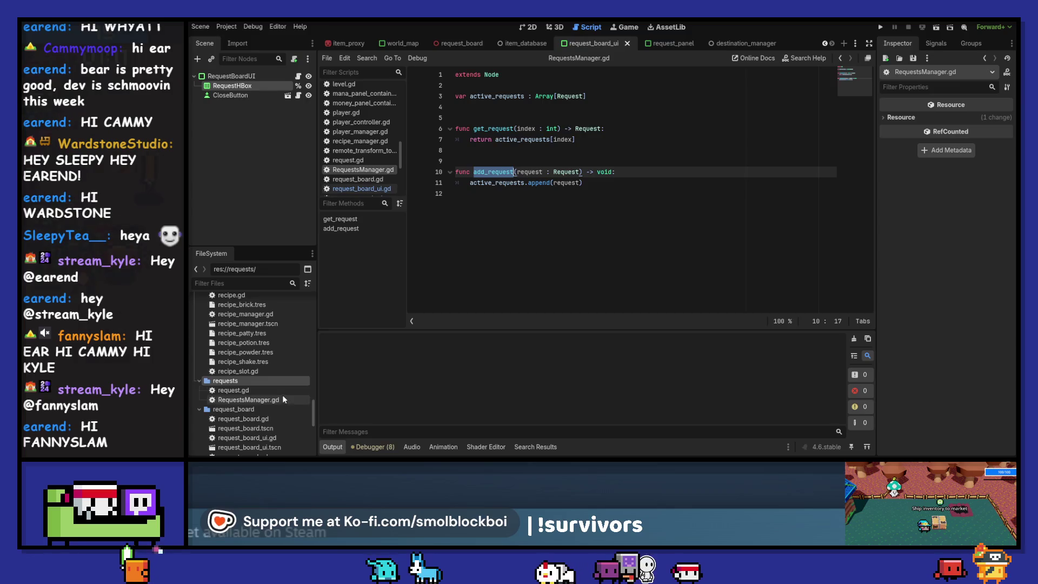
- Rename RequestsManager.gd to requests_manager.gd in the FileSystem dock
{"action": "key", "text": "F2"}
{"action": "type", "text": "requests_mana"}
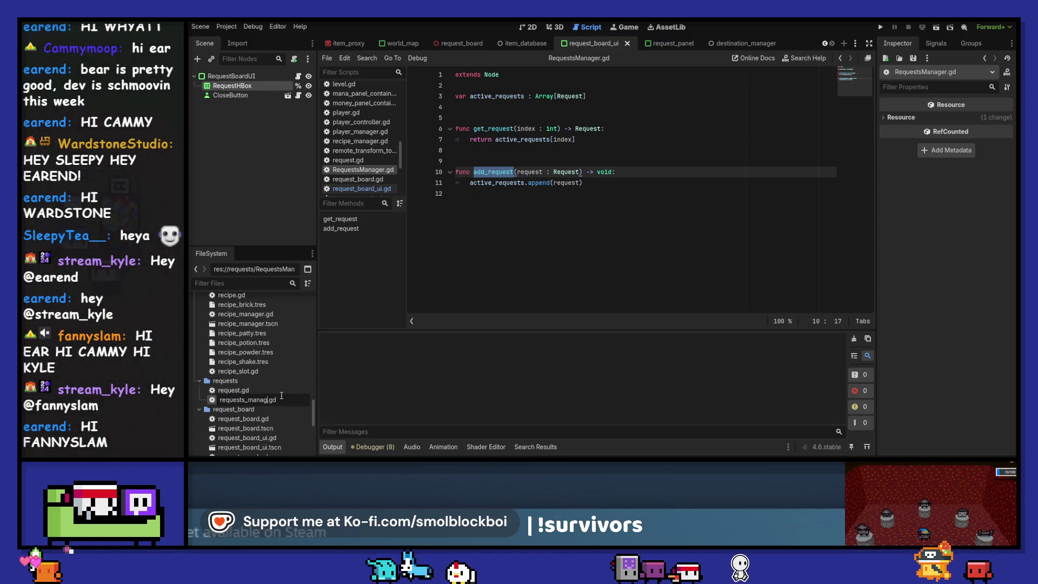
{"action": "type", "text": "ger"}
{"action": "key", "text": "Return"}
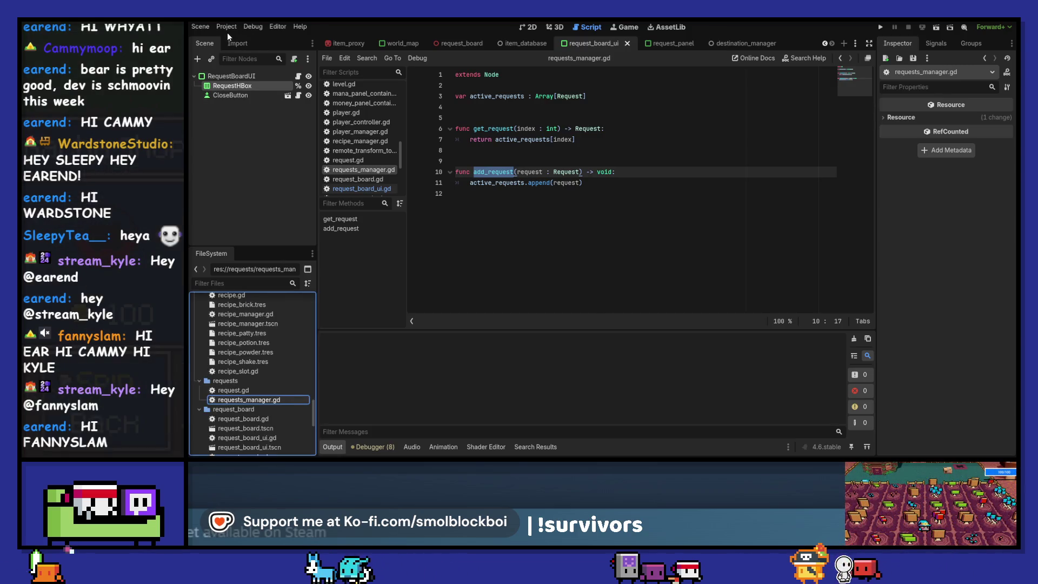
- Check the RequestsManager autoload in Project Settings, then return to request_board_ui.gd
{"action": "left_click", "coordinate": [229, 31]}
{"action": "left_click", "coordinate": [234, 44]}
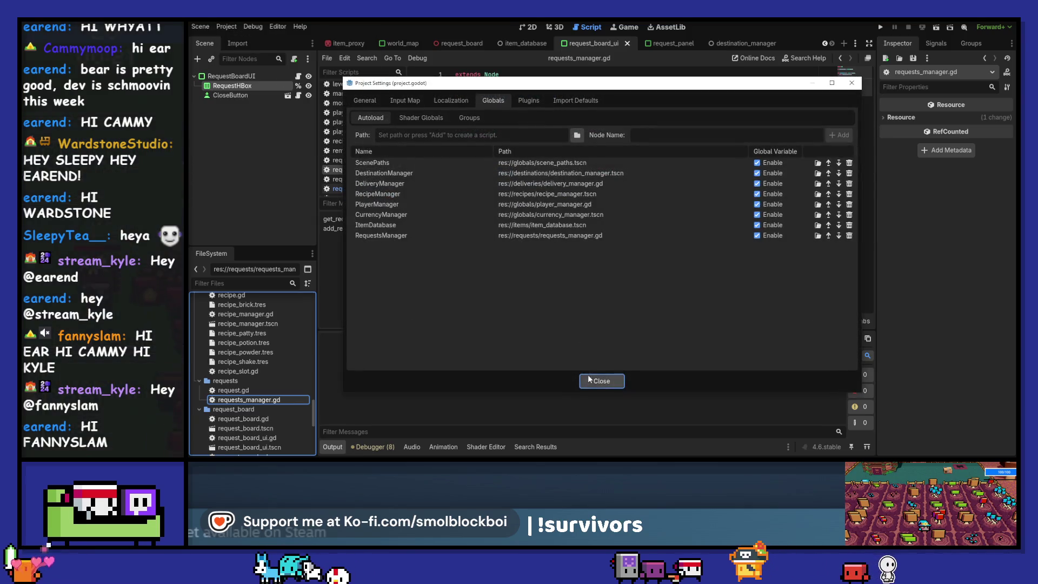
{"action": "key", "text": "Escape"}
{"action": "left_click", "coordinate": [370, 183]}
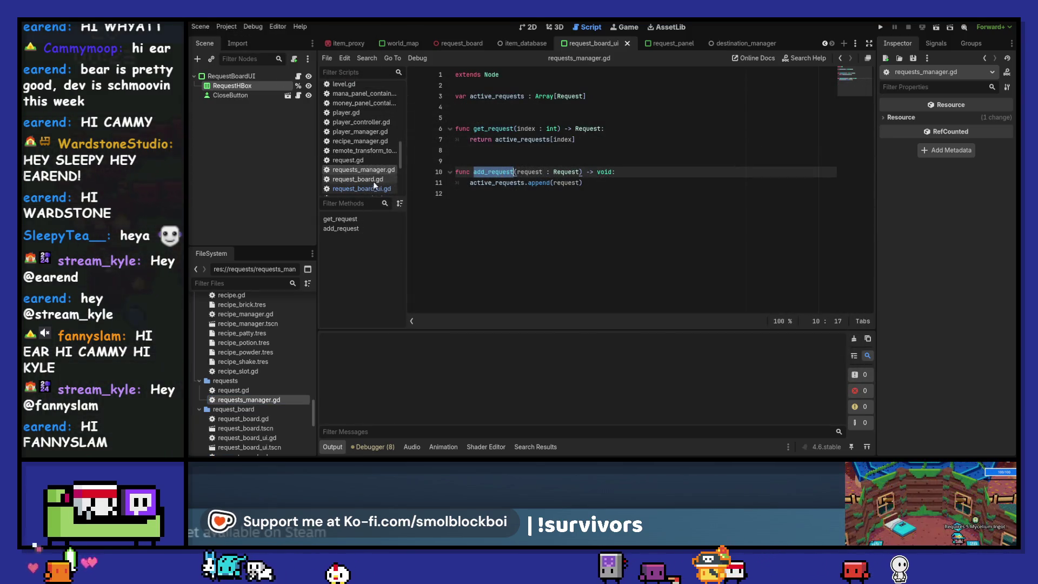
{"action": "left_click", "coordinate": [370, 189]}
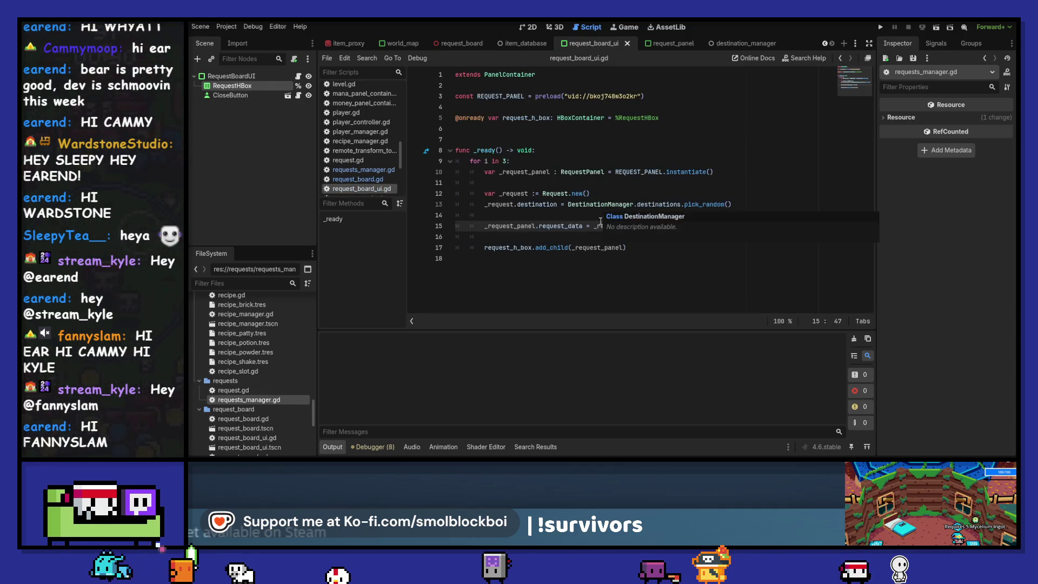
- Add 'RequestsManager.add_request(_request)' below the request_data line and save the script
{"action": "left_click", "coordinate": [597, 240]}
{"action": "key", "text": "Return"}
{"action": "key", "text": "Return"}
{"action": "key", "text": "Up"}
{"action": "type", "text": "add_request"}
{"action": "type", "text": "Re"}
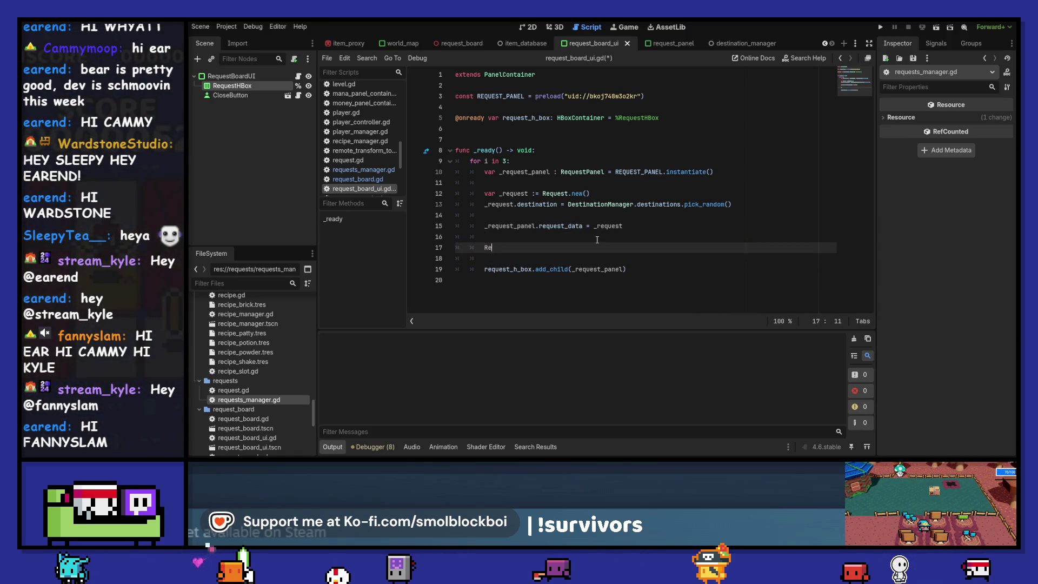
{"action": "key", "text": "Down"}
{"action": "key", "text": "Down"}
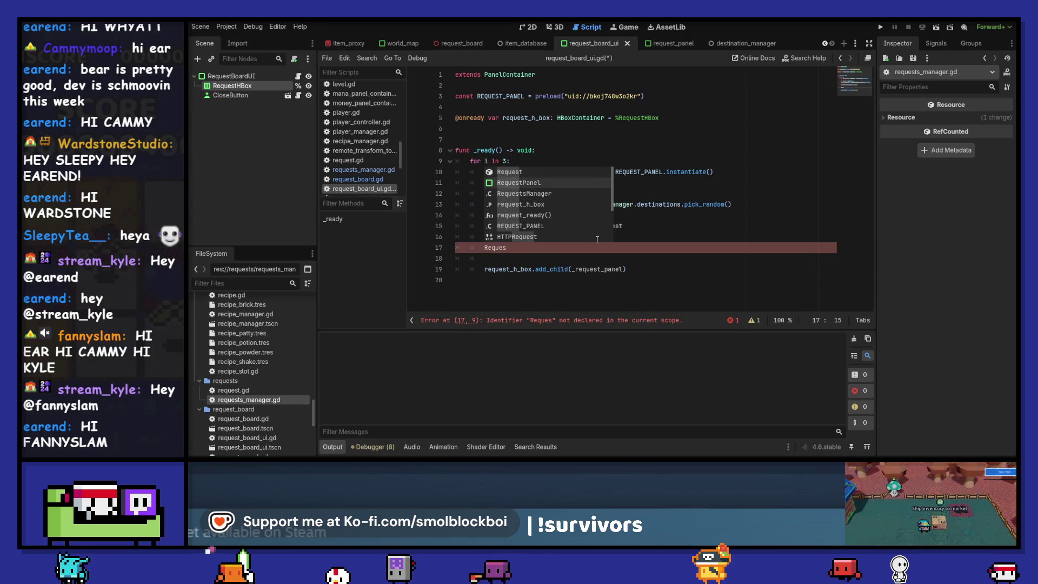
{"action": "key", "text": "Return"}
{"action": "type", "text": ".add"}
{"action": "key", "text": "Return"}
{"action": "type", "text": "_request(_request"}
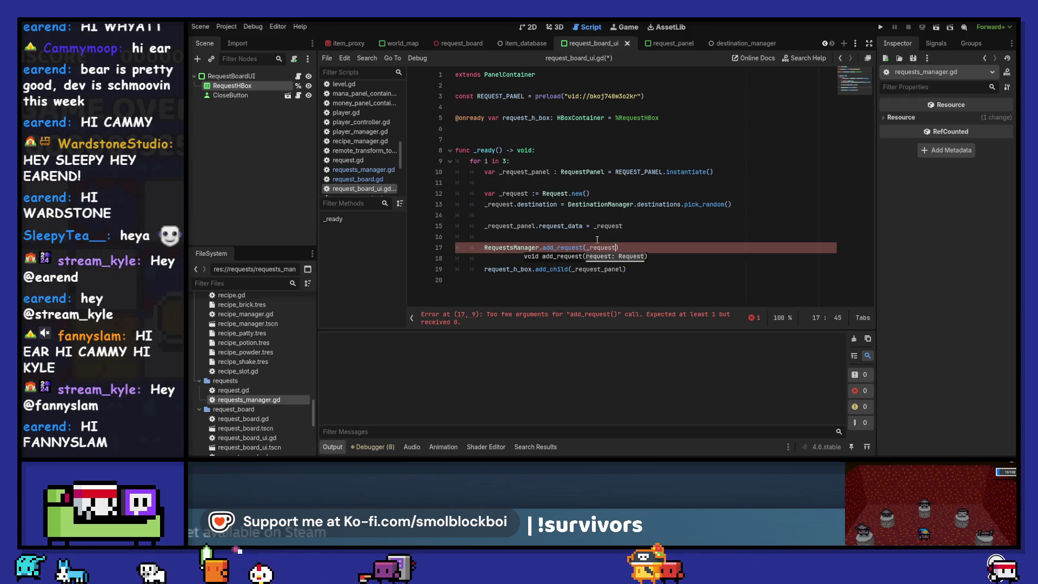
{"action": "key", "text": "ctrl+s"}
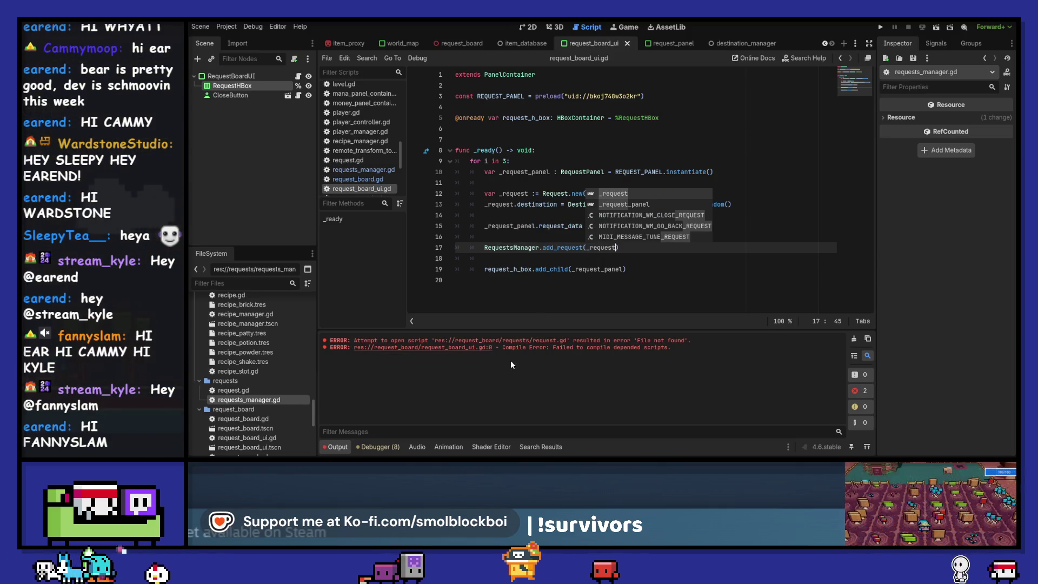
- Fix the missing closing parenthesis on the add_request call, then open request.gd
{"action": "left_click", "coordinate": [475, 350]}
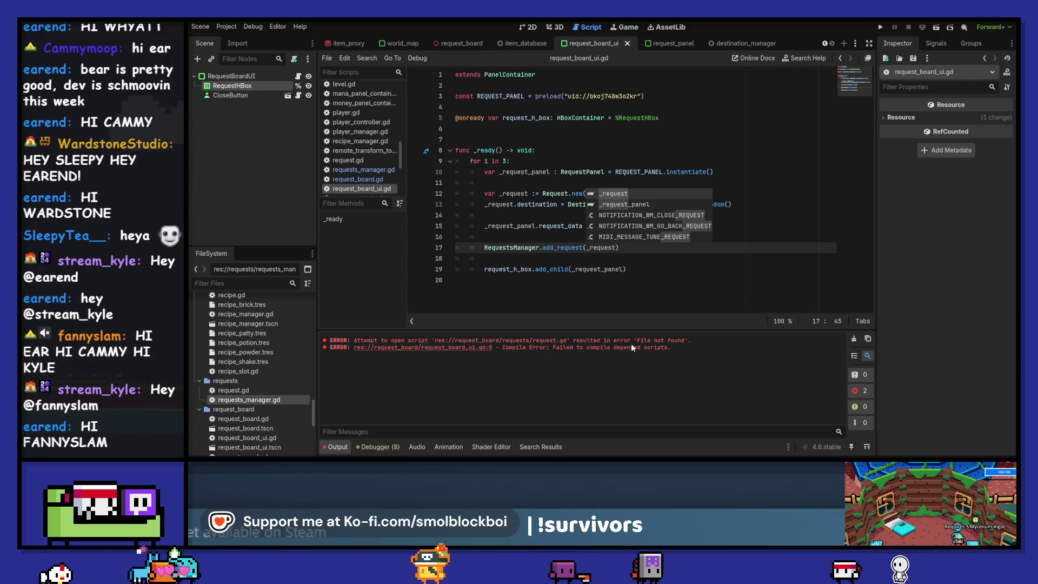
{"action": "type", "text": ")"}
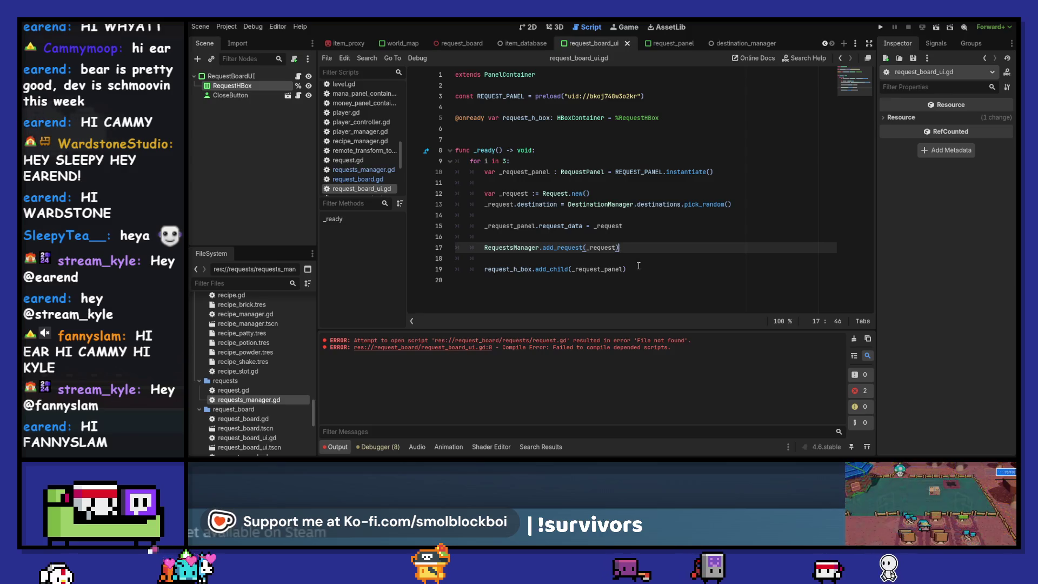
{"action": "double_click", "coordinate": [233, 390]}
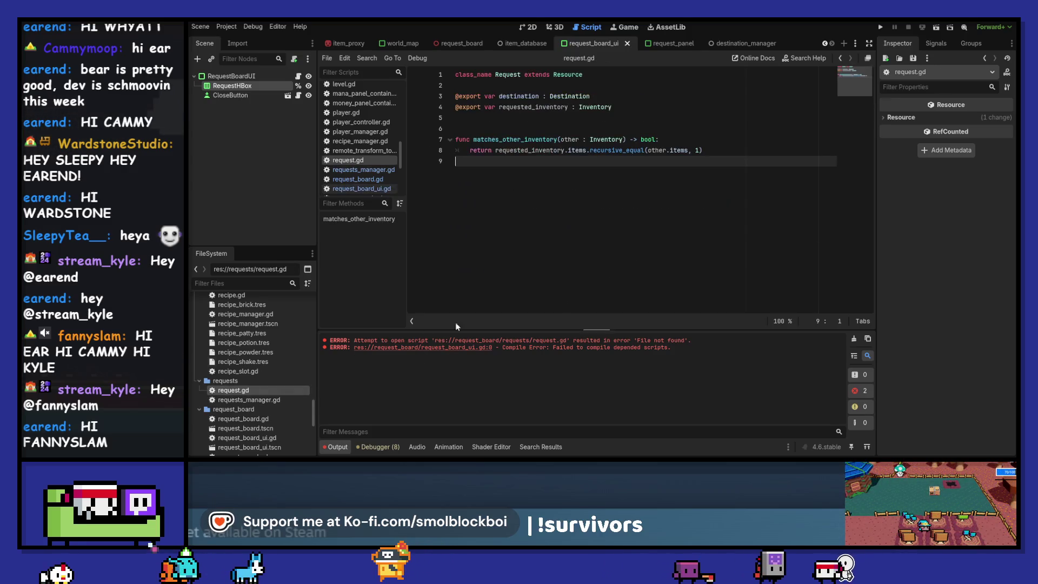
- Open requests_manager.gd, then reload the current project to clear the compile errors
{"action": "double_click", "coordinate": [248, 399]}
{"action": "left_click", "coordinate": [226, 27]}
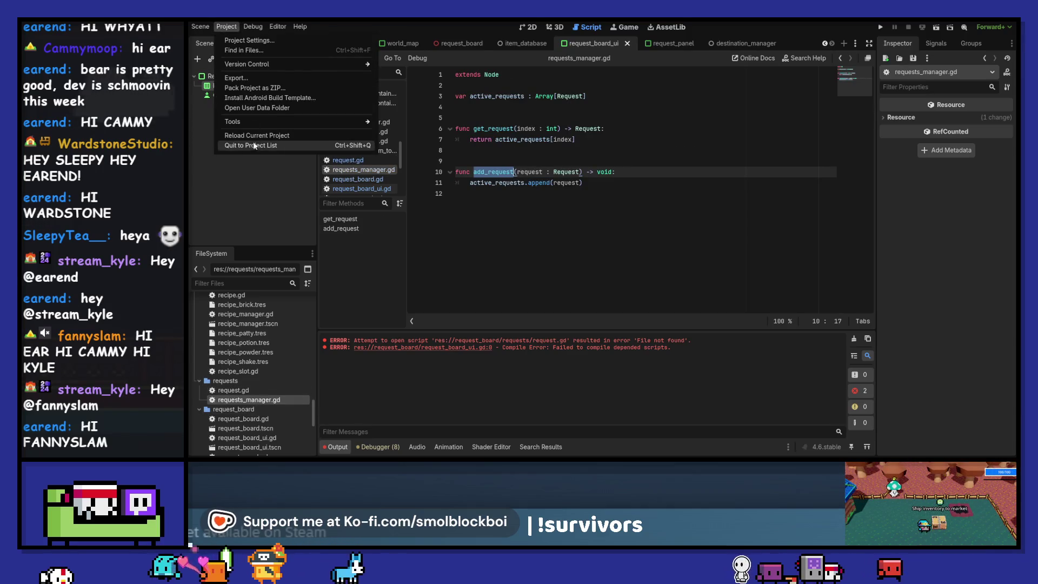
{"action": "left_click", "coordinate": [259, 135]}
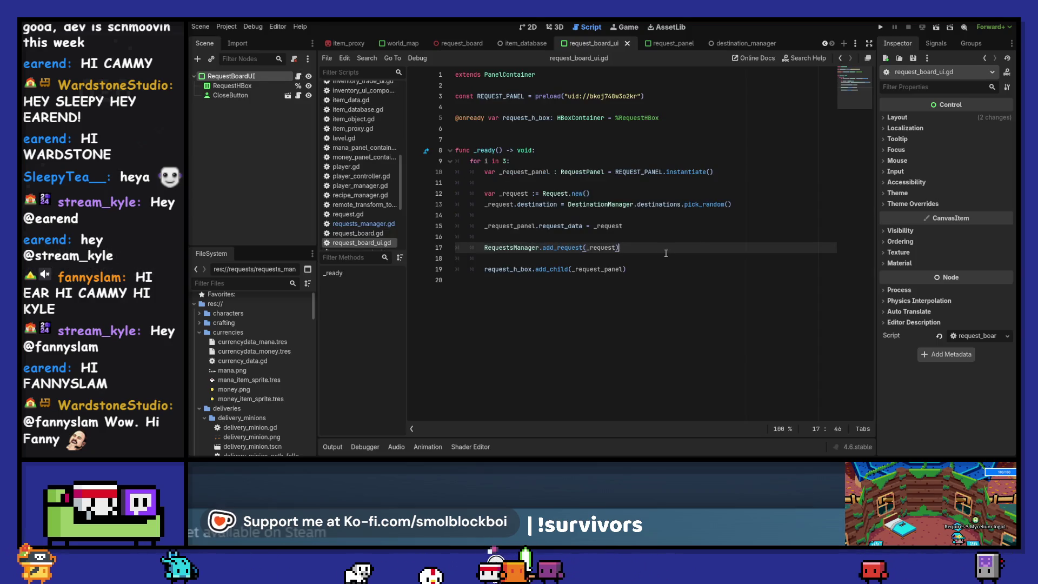
{"action": "left_click", "coordinate": [579, 150]}
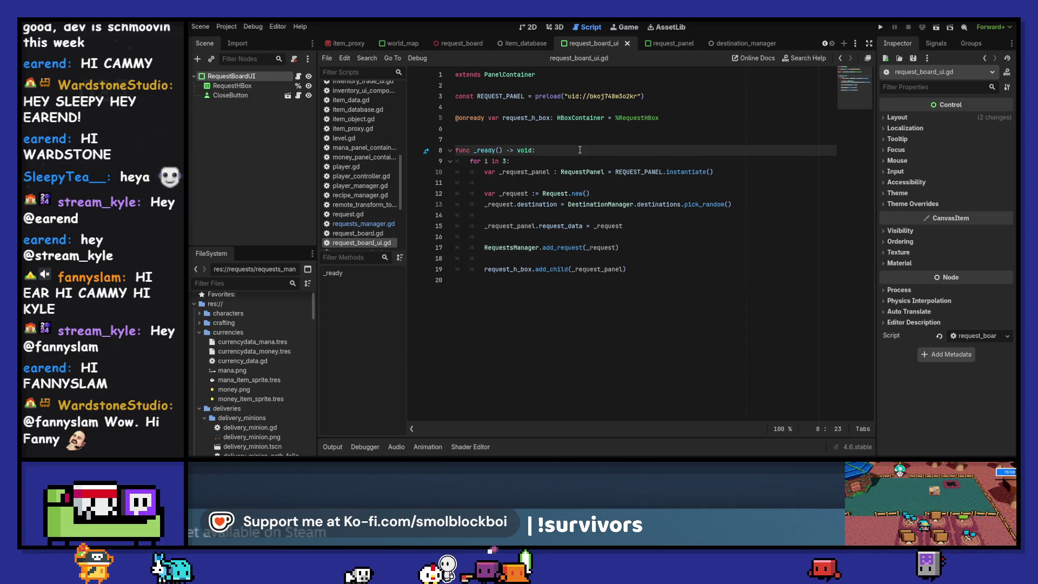
- Wrap the three-request loop in 'if RequestsManager.active_requests.size() == 0:' and save
{"action": "key", "text": "Return"}
{"action": "type", "text": "q"}
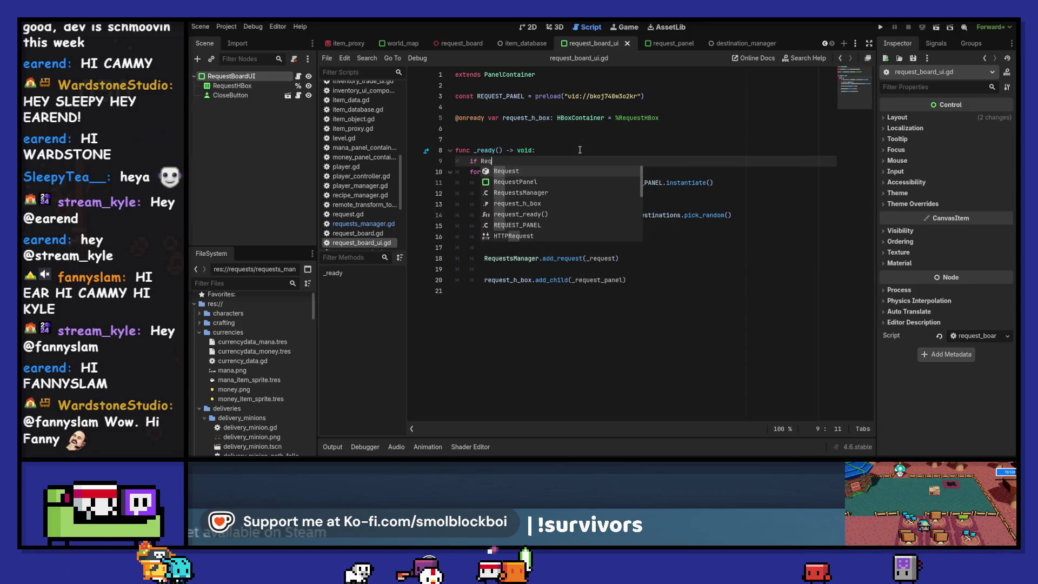
{"action": "type", "text": "uestsManager.active_requests"}
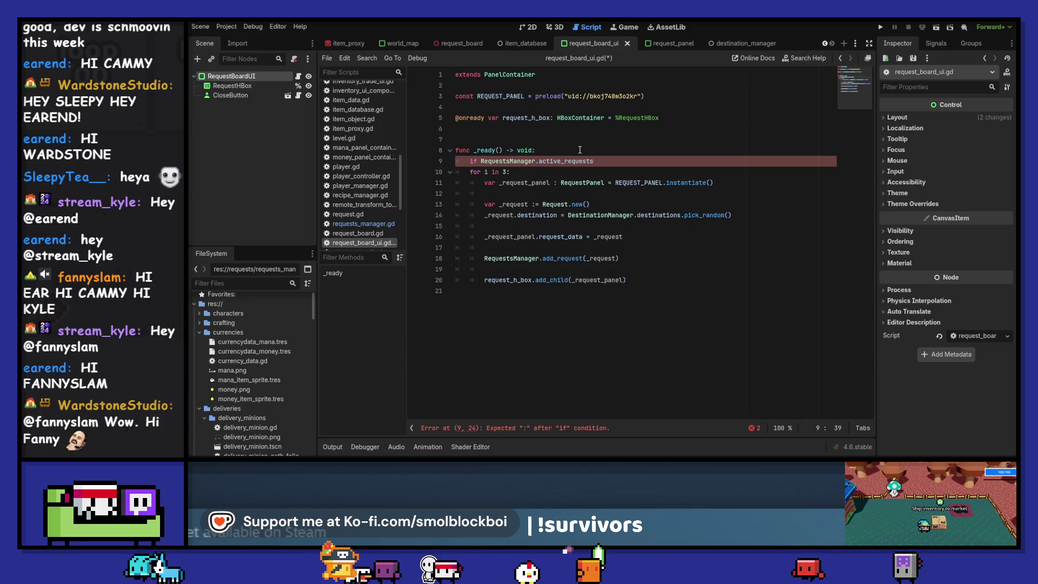
{"action": "type", "text": " == 0:"}
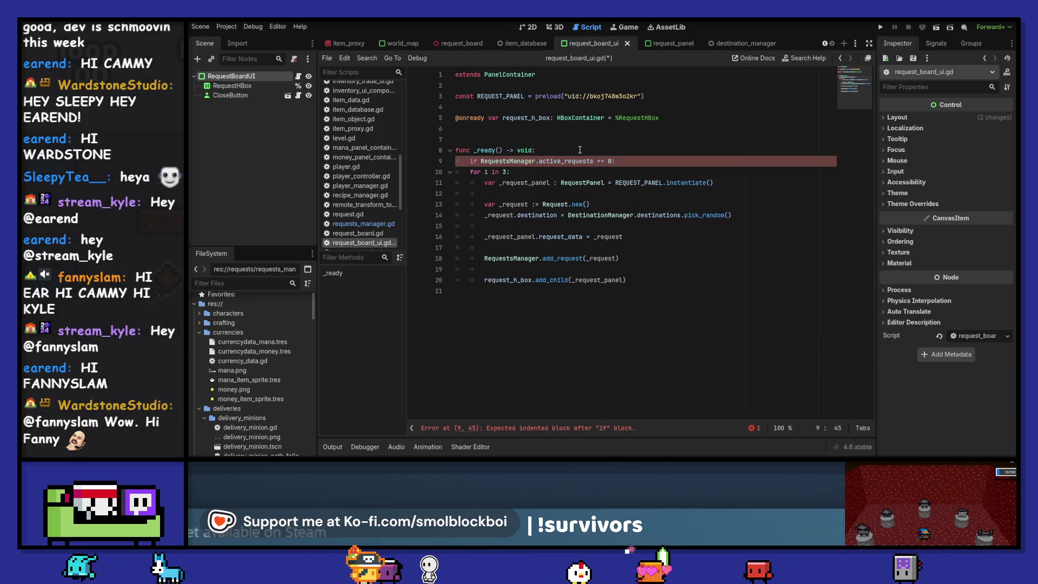
{"action": "key", "text": "Down"}
{"action": "key", "text": "shift+Down"}
{"action": "key", "text": "shift+Down"}
{"action": "key", "text": "shift+Down"}
{"action": "key", "text": "shift+Down"}
{"action": "key", "text": "Tab"}
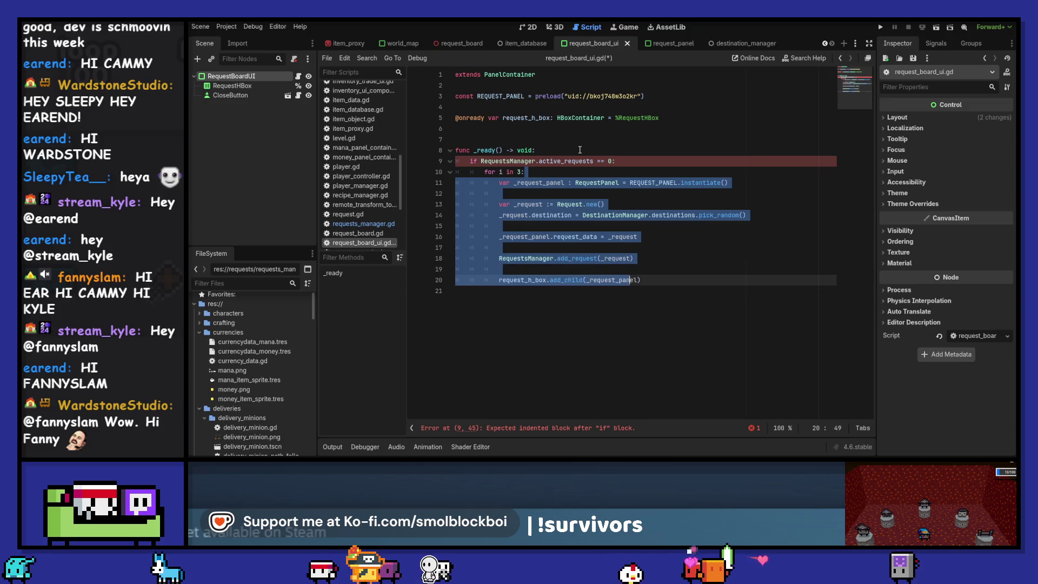
{"action": "key", "text": "Down"}
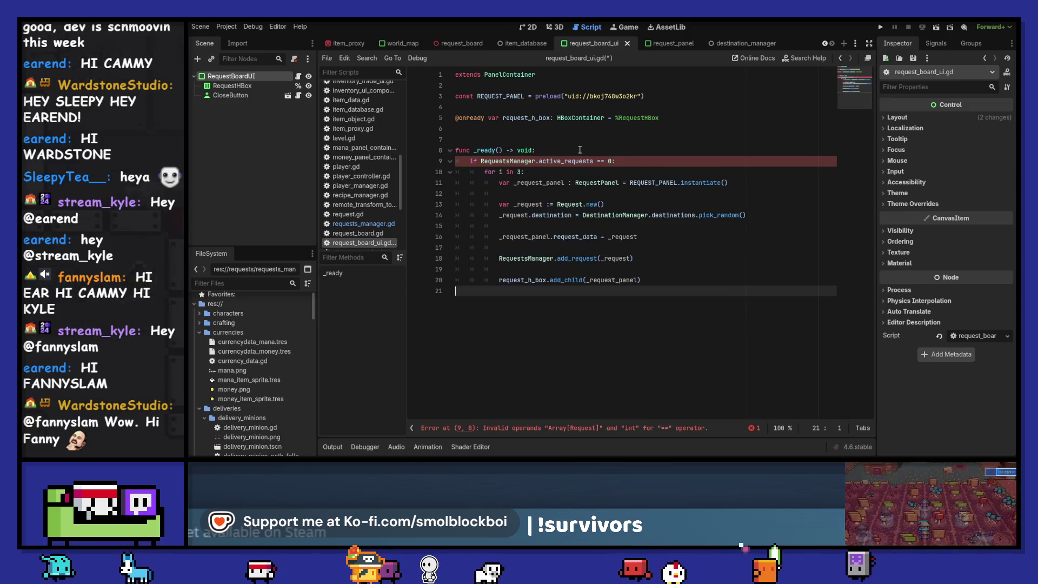
{"action": "key", "text": "Up"}
{"action": "key", "text": "Up"}
{"action": "key", "text": "Up"}
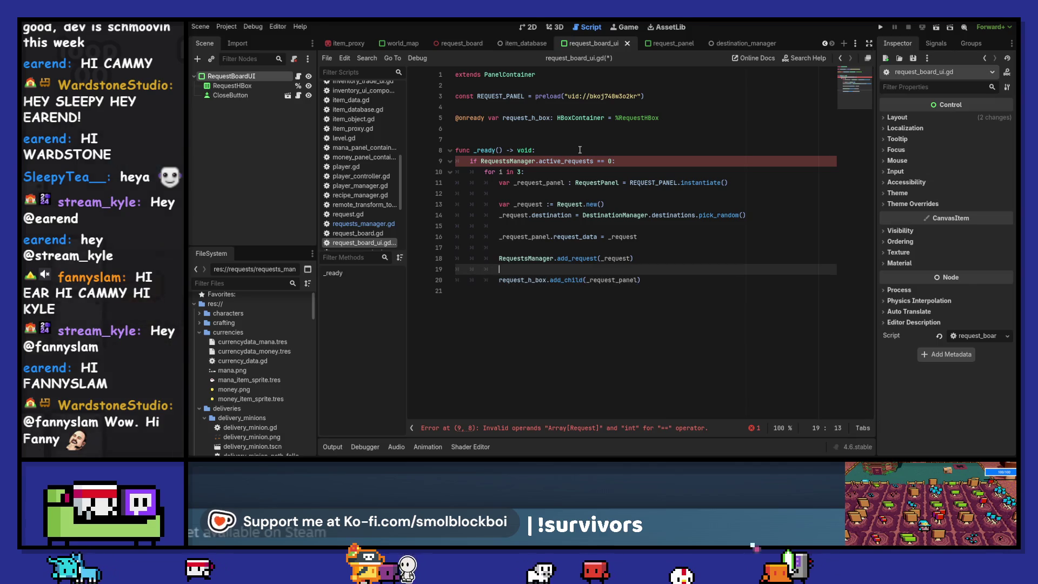
{"action": "key", "text": "Down"}
{"action": "key", "text": "End"}
{"action": "key", "text": "Left"}
{"action": "key", "text": "Left"}
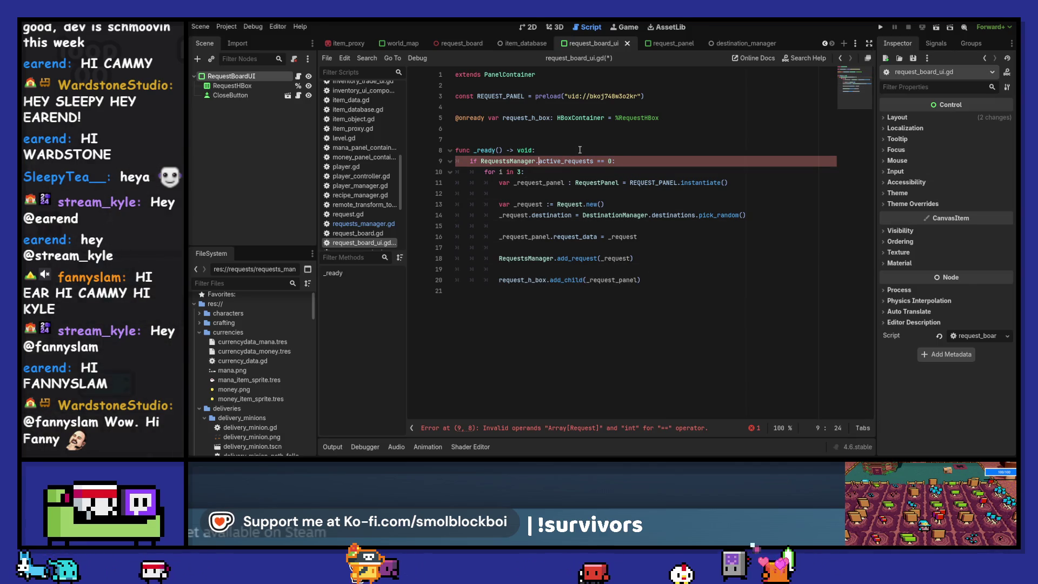
{"action": "type", "text": ".size()"}
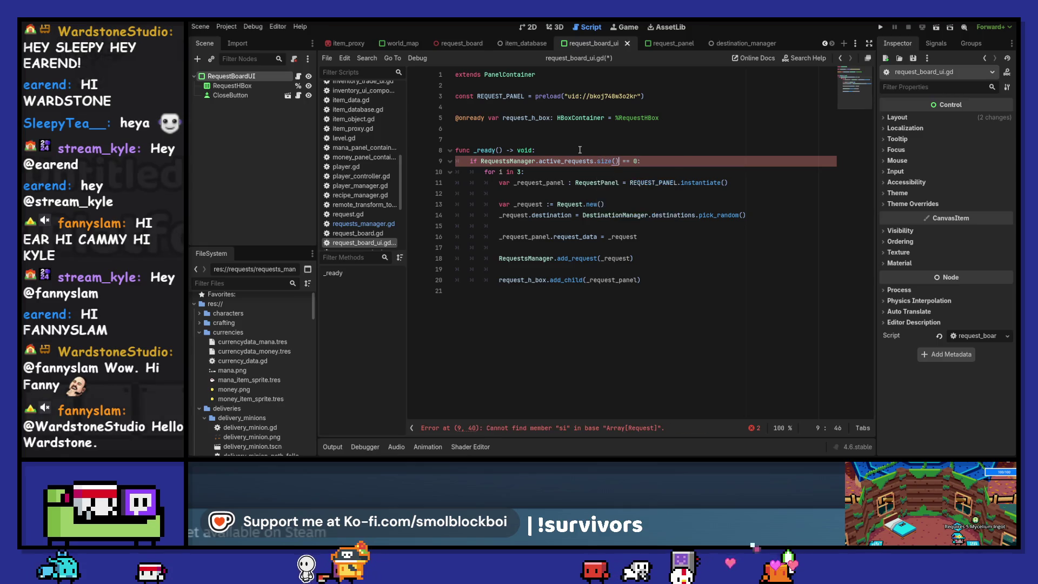
{"action": "key", "text": "ctrl+s"}
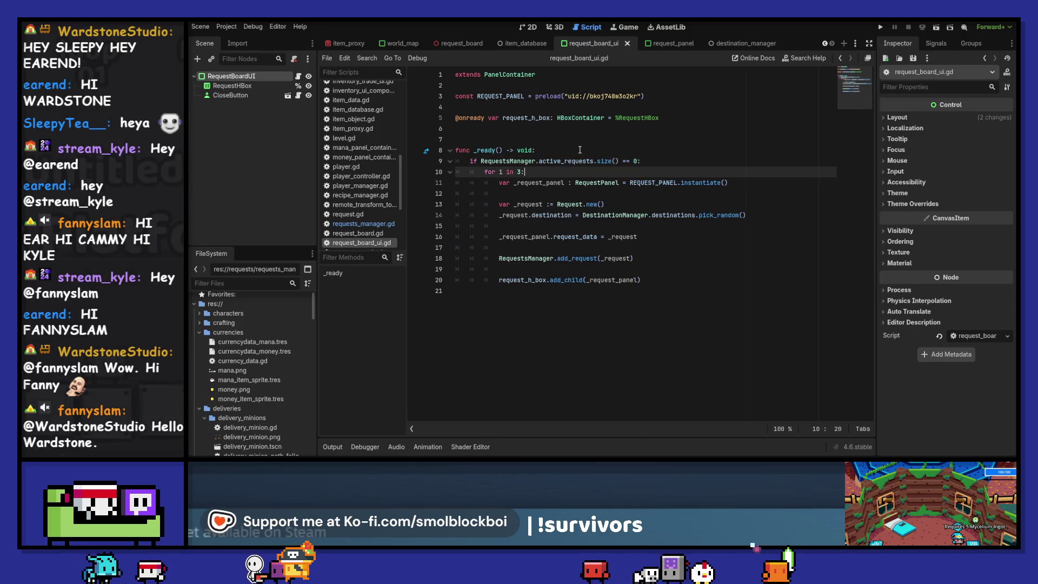
- Add an else branch whose body starts with a copied 'for i in 3:' header
{"action": "key", "text": "Down"}
{"action": "key", "text": "Down"}
{"action": "key", "text": "Down"}
{"action": "key", "text": "Tab"}
{"action": "type", "text": "else:"}
{"action": "key", "text": "Return"}
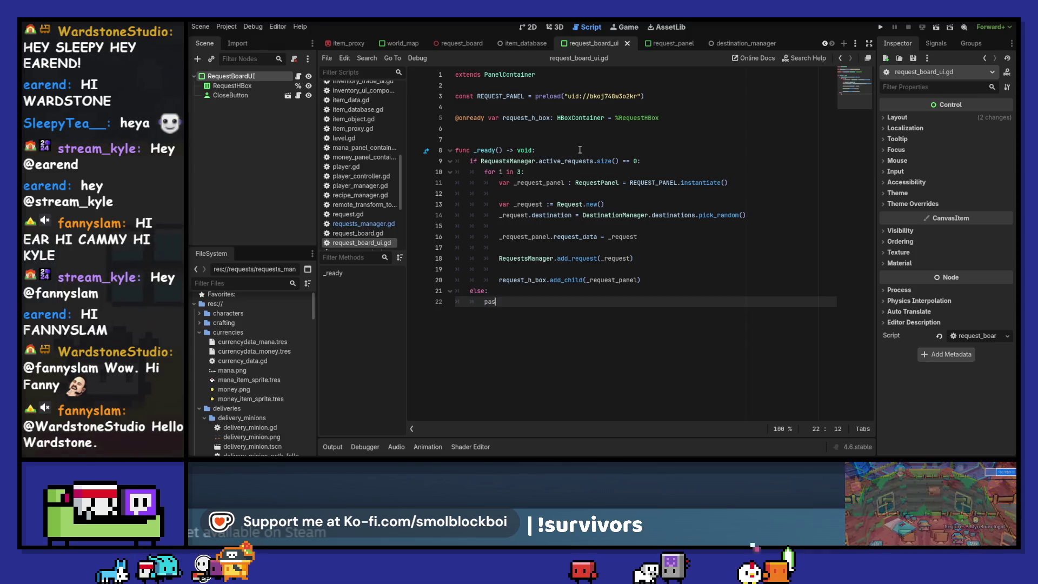
{"action": "type", "text": "pass"}
{"action": "key", "text": "Up"}
{"action": "key", "text": "Up"}
{"action": "key", "text": "Up"}
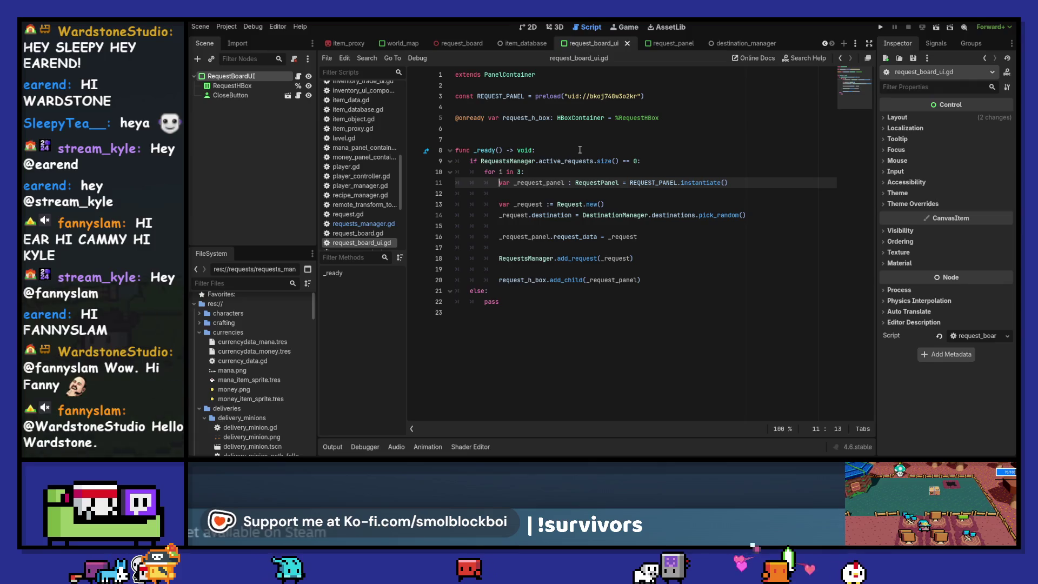
{"action": "key", "text": "Up"}
{"action": "key", "text": "Home"}
{"action": "key", "text": "shift+ctrl+Right"}
{"action": "key", "text": "shift+ctrl+Right"}
{"action": "key", "text": "shift+ctrl+Right"}
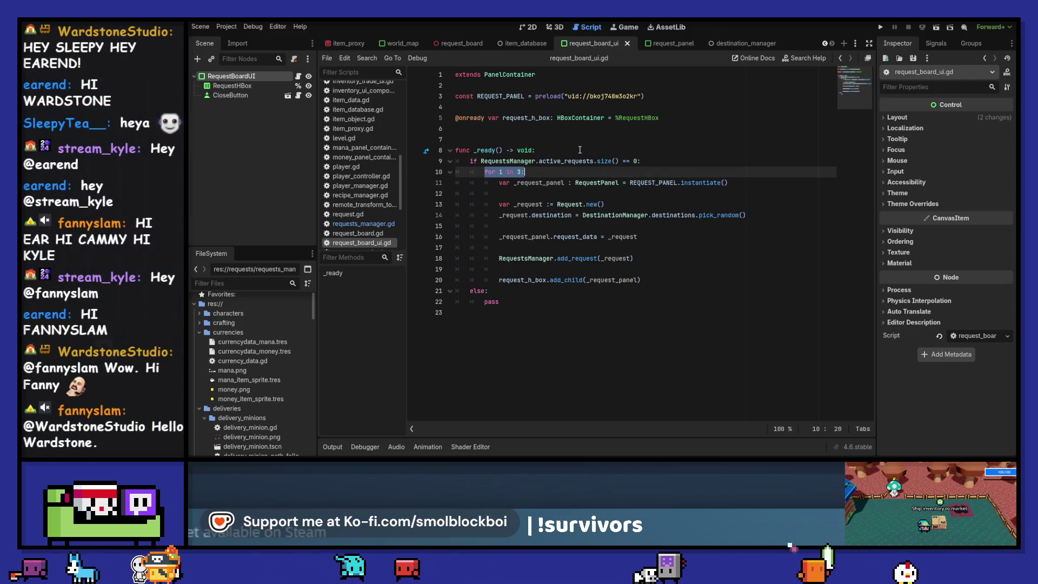
{"action": "key", "text": "Down"}
{"action": "key", "text": "Down"}
{"action": "key", "text": "Down"}
{"action": "key", "text": "shift+ctrl+Left"}
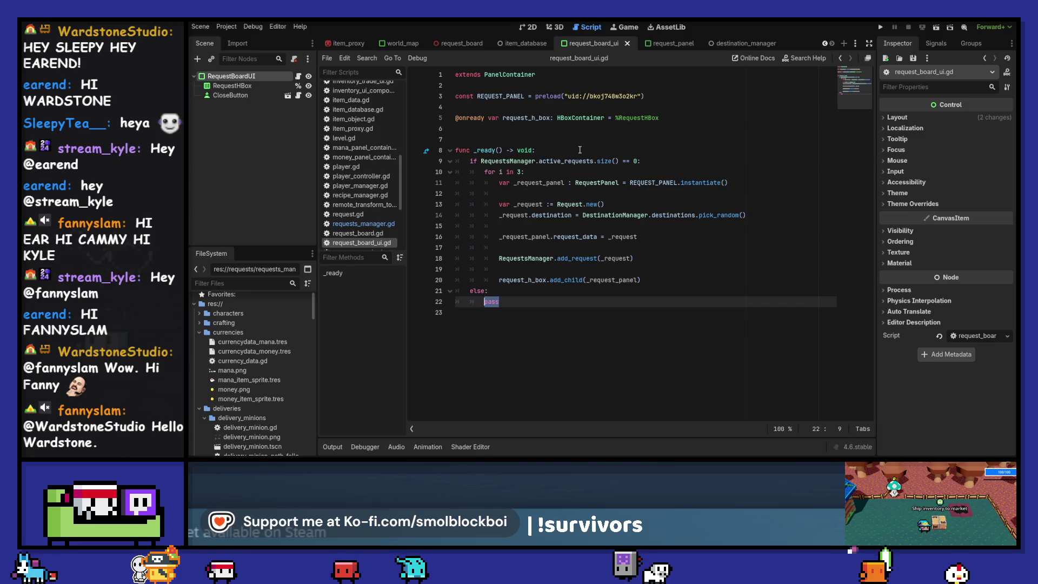
{"action": "key", "text": "ctrl+v"}
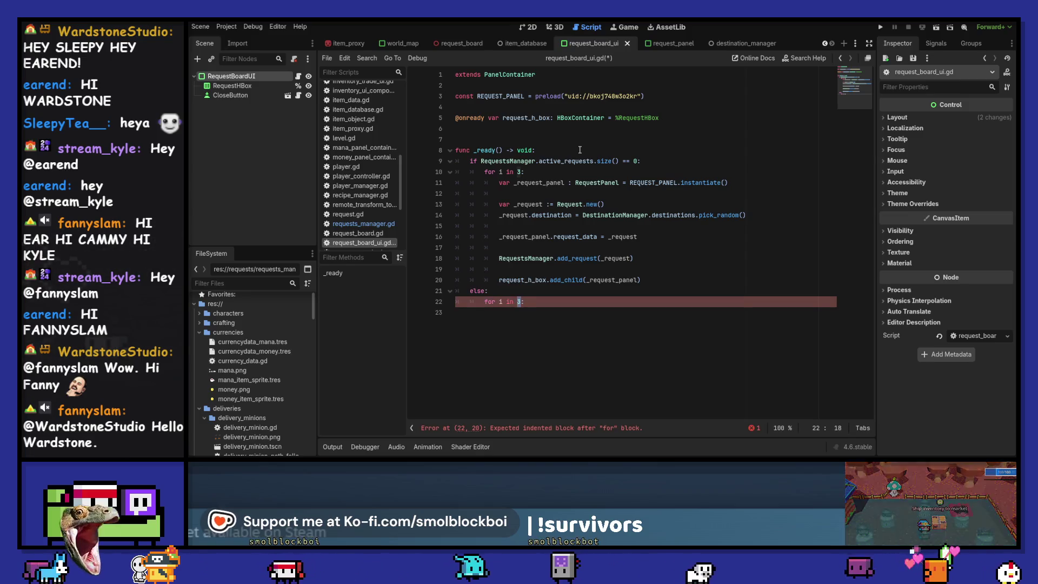
- Change the else loop to 'for i in RequestsManager.active_requests.size():' with a pass body
{"action": "type", "text": "Requ"}
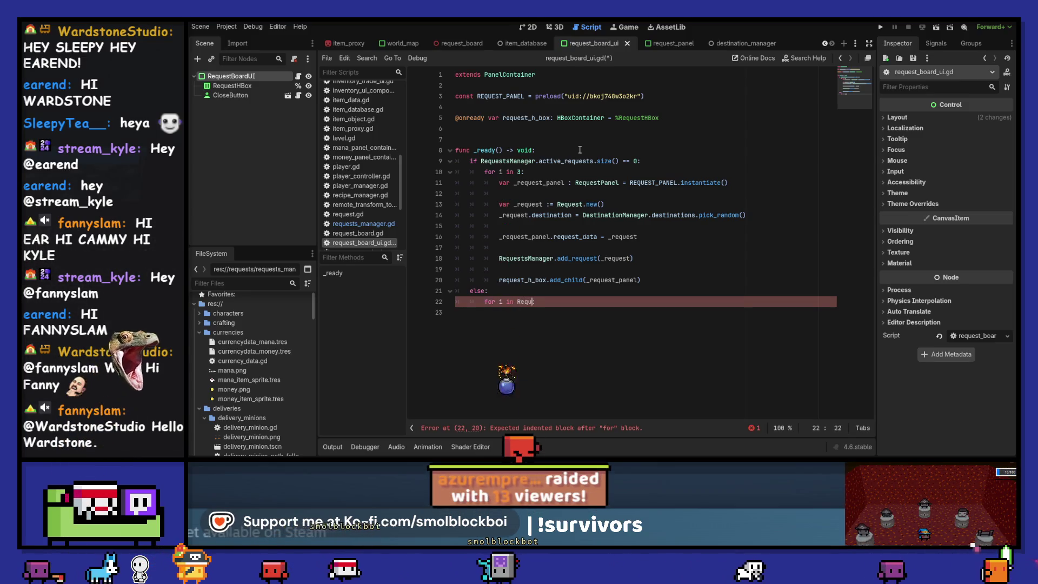
{"action": "type", "text": "est"}
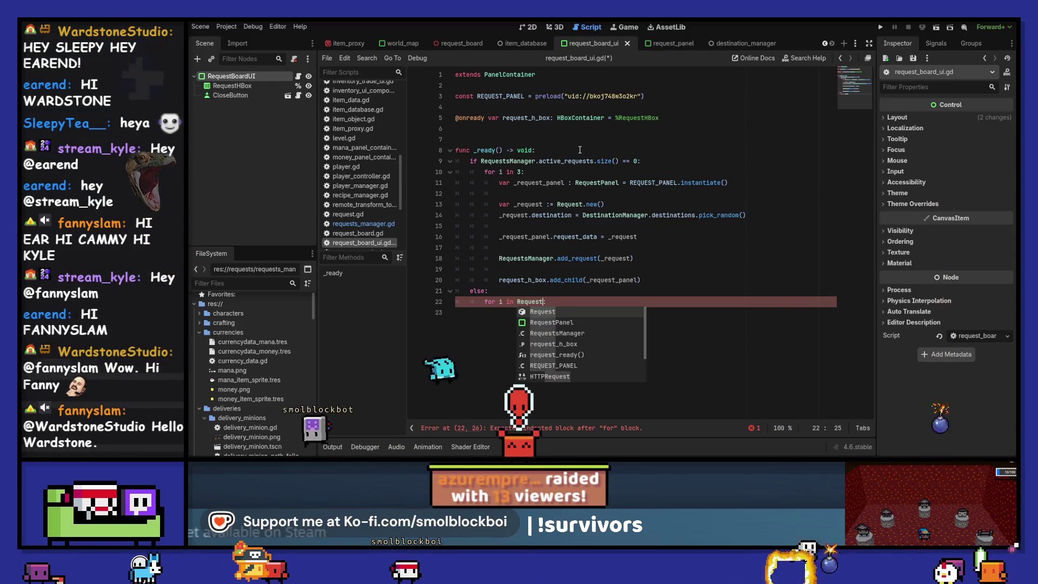
{"action": "type", "text": "sManager"}
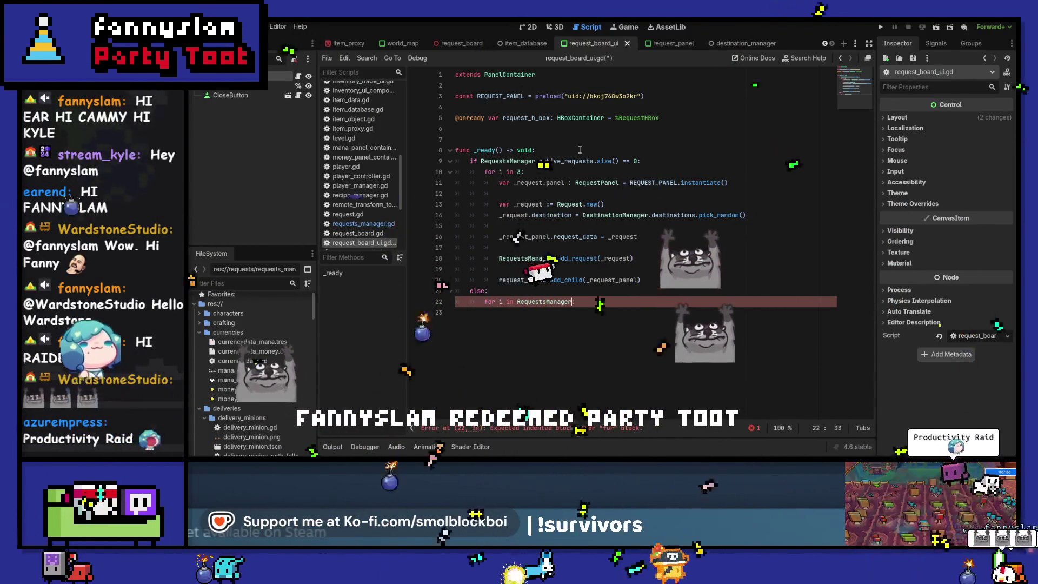
{"action": "type", "text": ".:"}
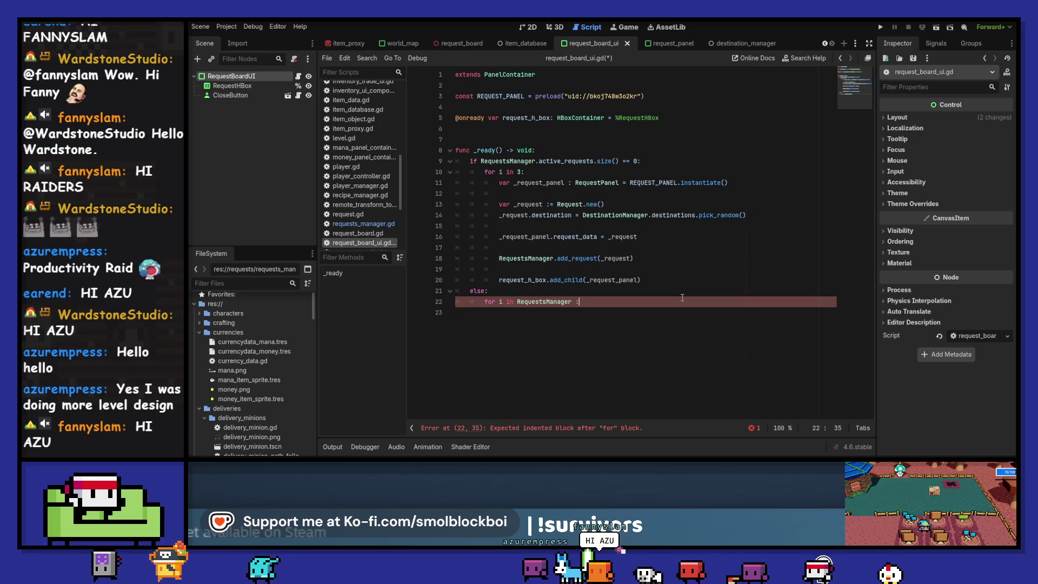
{"action": "key", "text": "BackSpace"}
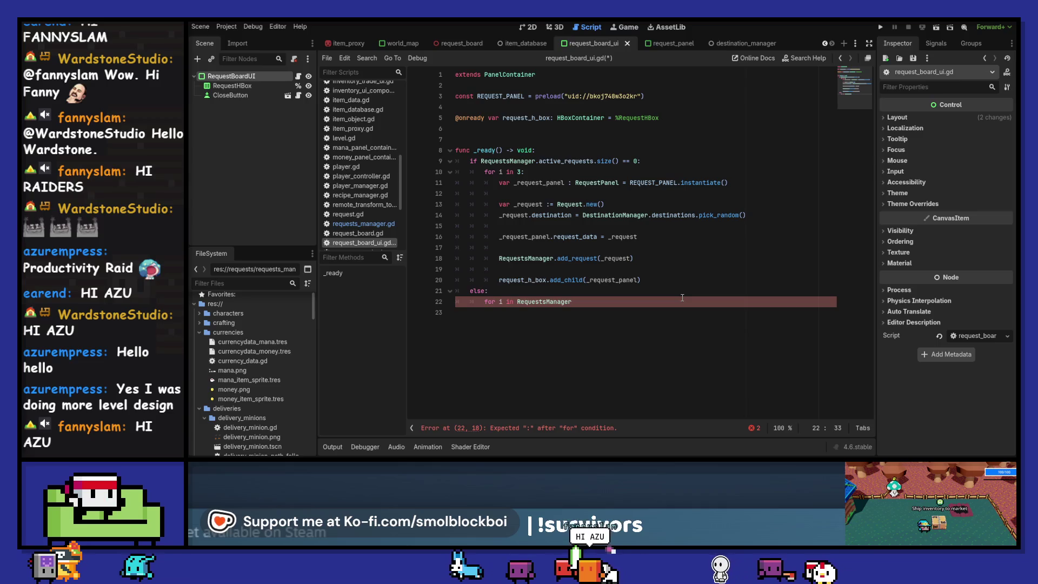
{"action": "type", "text": ".ac"}
{"action": "key", "text": "Return"}
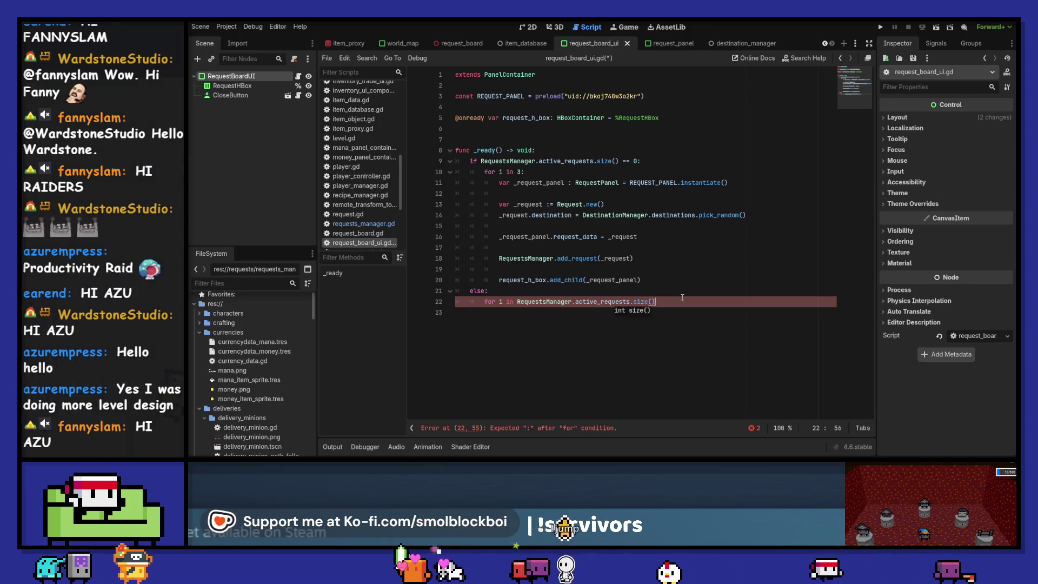
{"action": "type", "text": ":"}
{"action": "key", "text": "Return"}
{"action": "type", "text": "pass"}
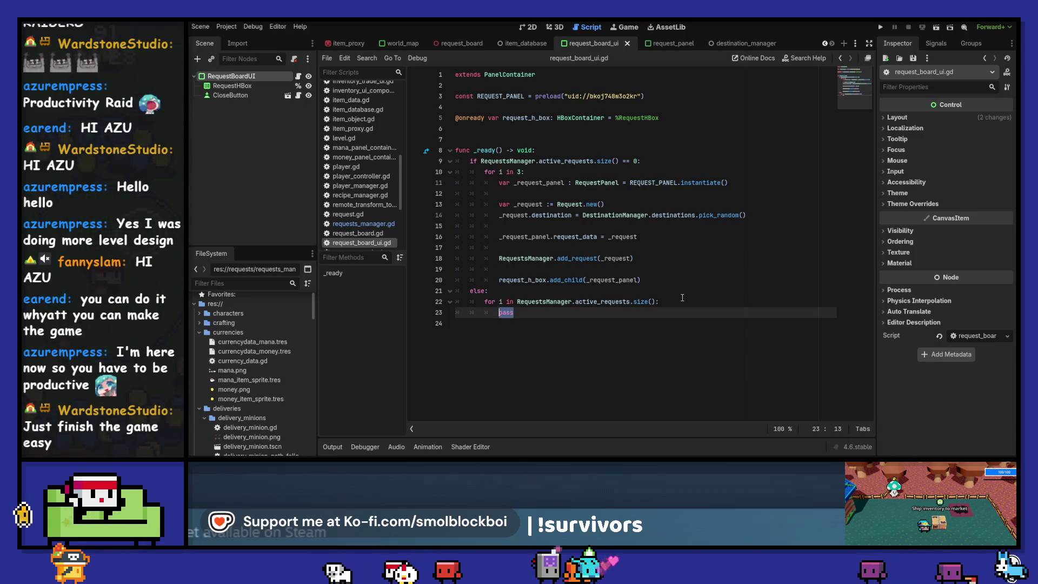
{"action": "key", "text": "End"}
{"action": "key", "text": "shift+Home"}
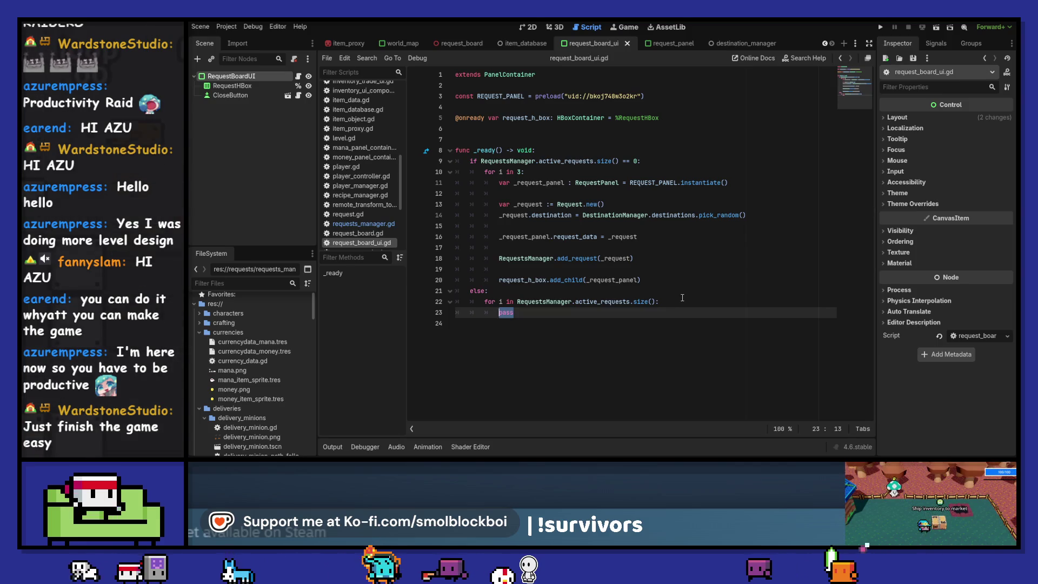
- Declare 'var _request_panel : RequestPanel = REQUEST_PANEL.instantiate()' inside the else loop
{"action": "type", "text": "var _request_panel : RequestPanel = RQ"}
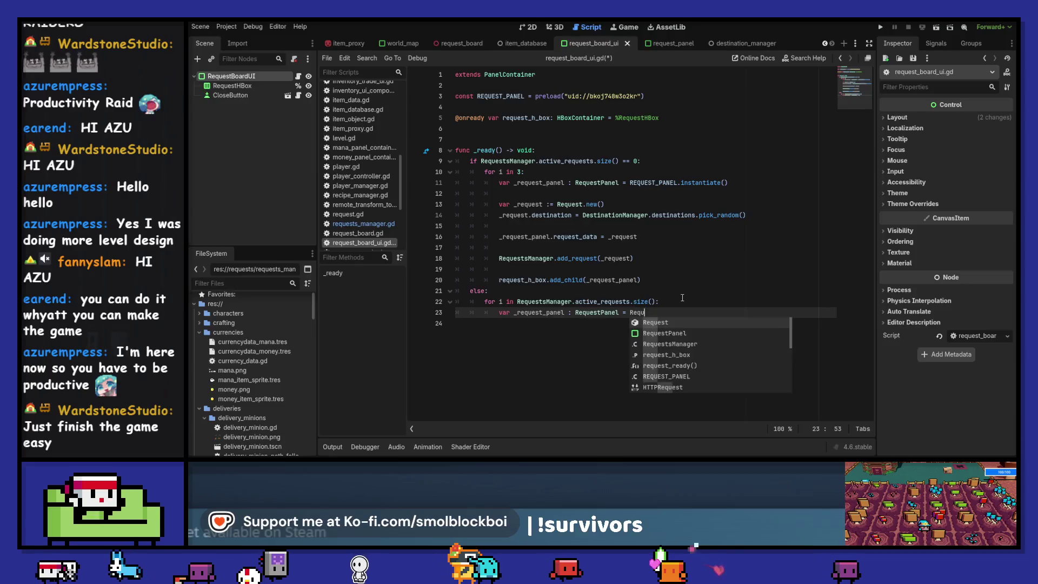
{"action": "key", "text": "BackSpace"}
{"action": "type", "text": "EQU"}
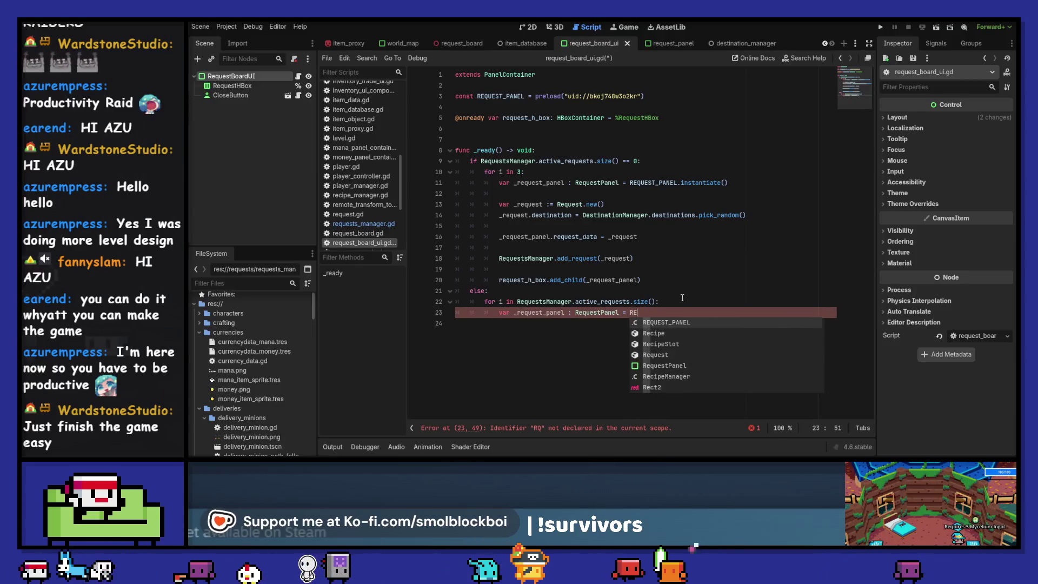
{"action": "key", "text": "Return"}
{"action": "type", "text": ".instantiate("}
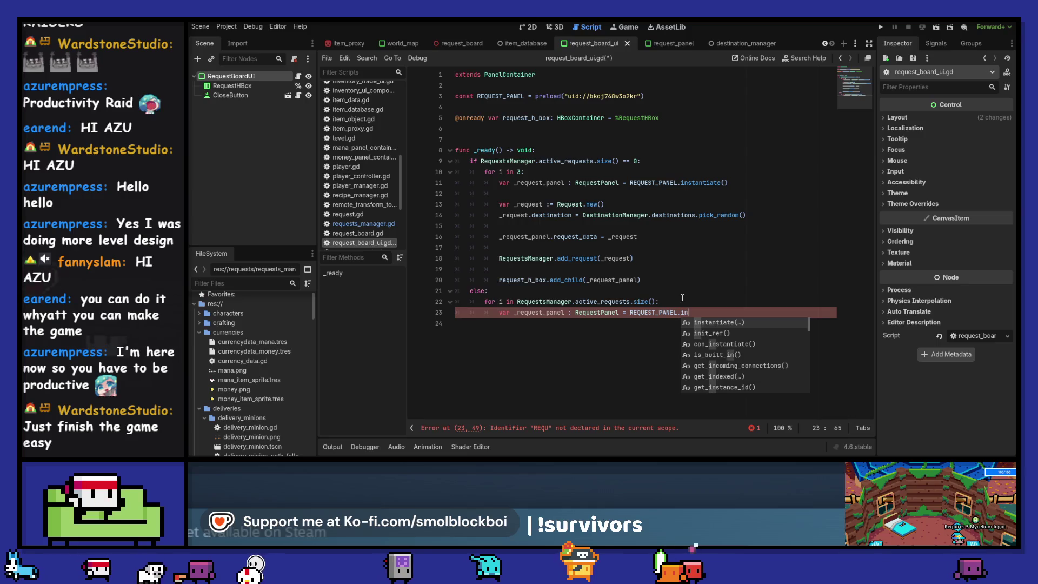
{"action": "key", "text": "Return"}
{"action": "type", "text": ")"}
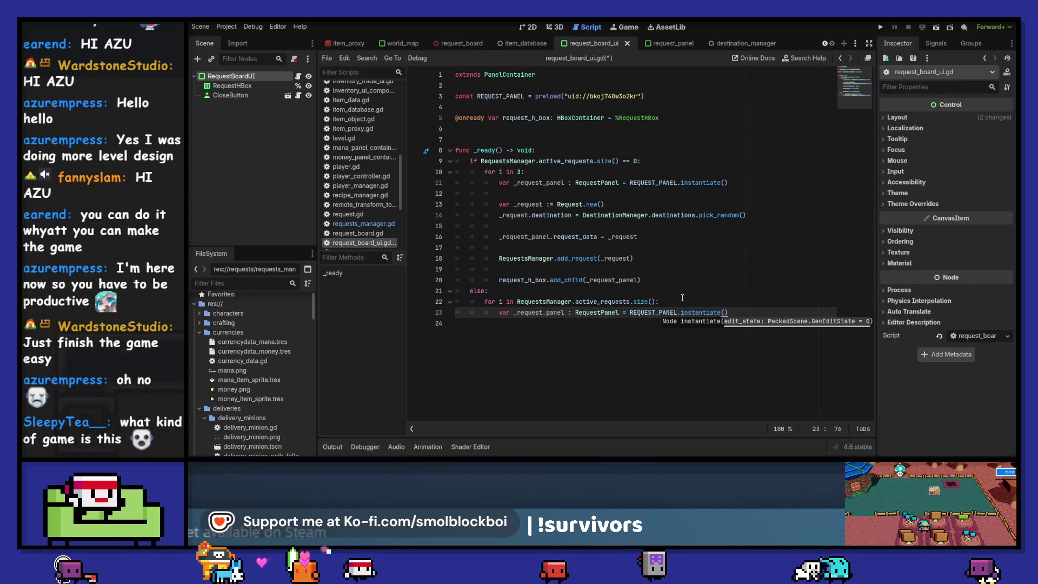
- Add 'var _request : Request' below it, then run the game with F5
{"action": "key", "text": "Return"}
{"action": "key", "text": "Return"}
{"action": "type", "text": "var"}
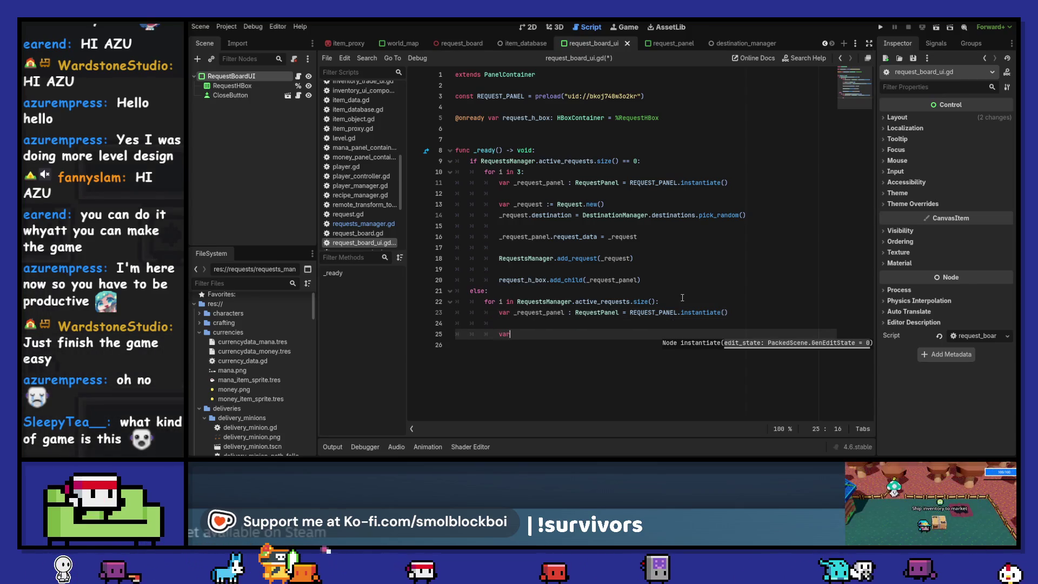
{"action": "type", "text": " _request : RE"}
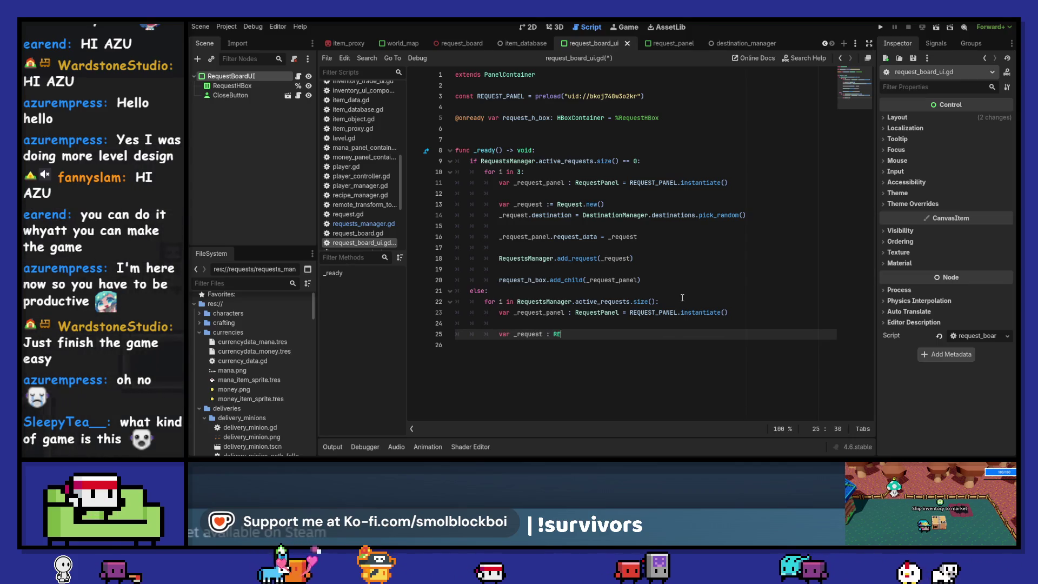
{"action": "type", "text": "que"}
{"action": "key", "text": "Return"}
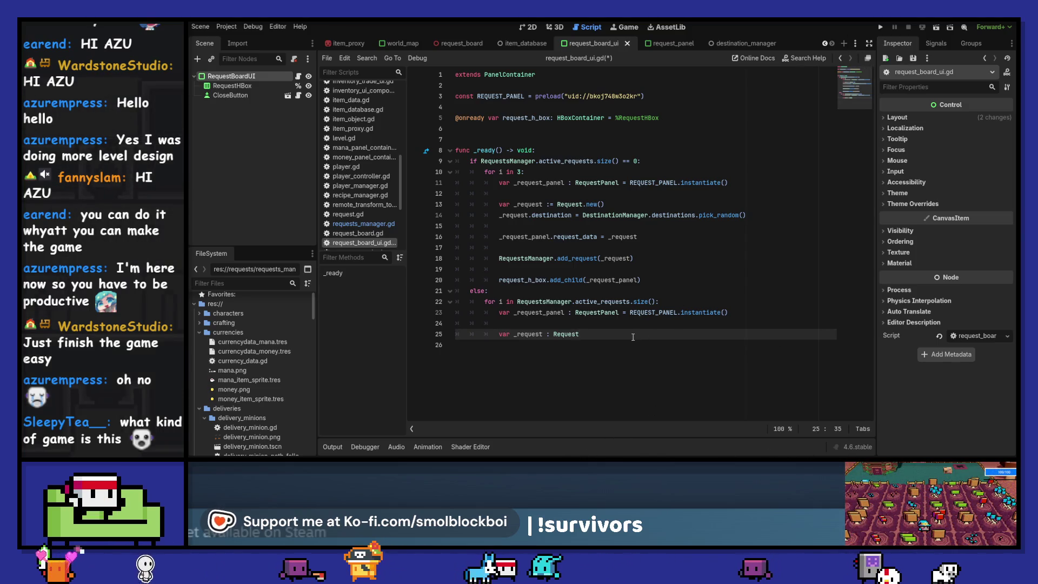
{"action": "left_click_drag", "start_coordinate": [584, 334], "coordinate": [510, 152]}
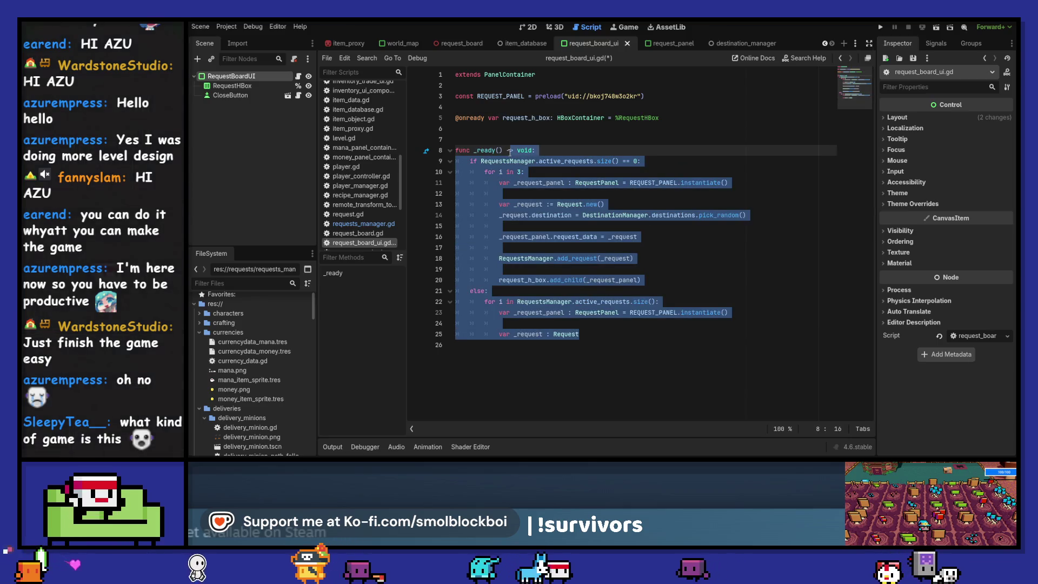
{"action": "key", "text": "F5"}
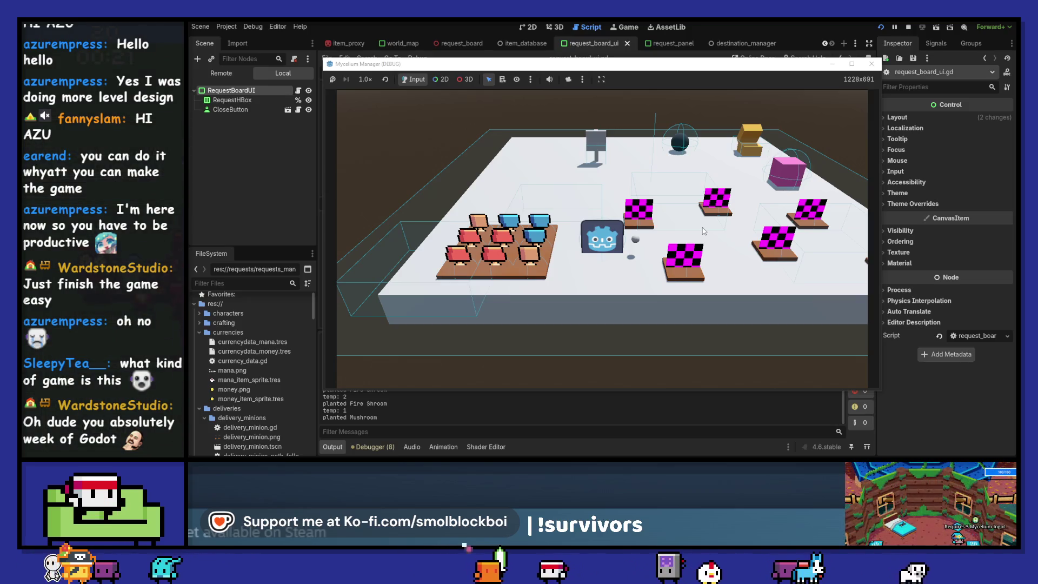
- Open the request board, load an item for Becky's Business, then close and reopen the board
{"action": "key", "text": "w"}
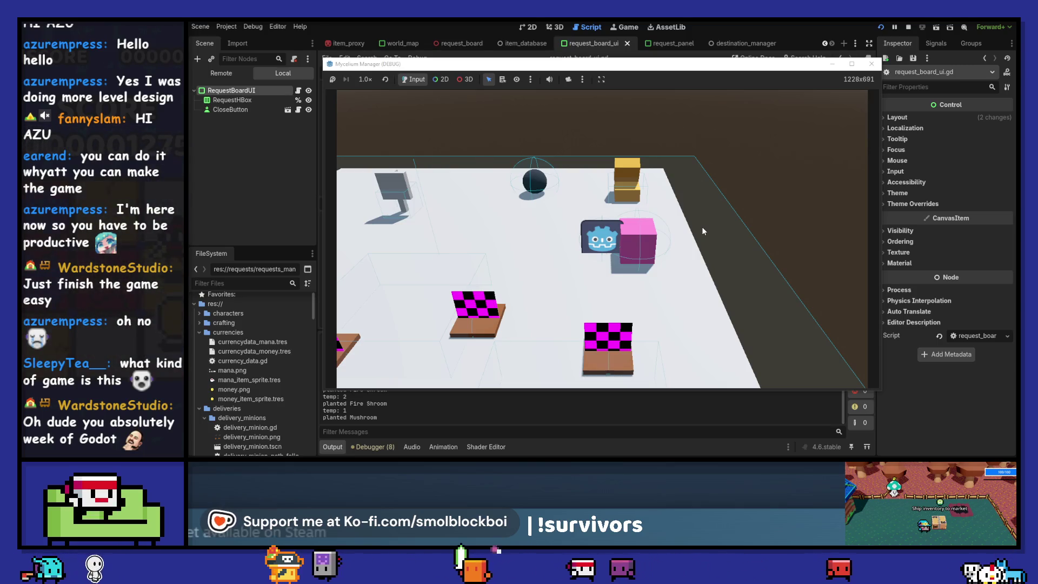
{"action": "key", "text": "e"}
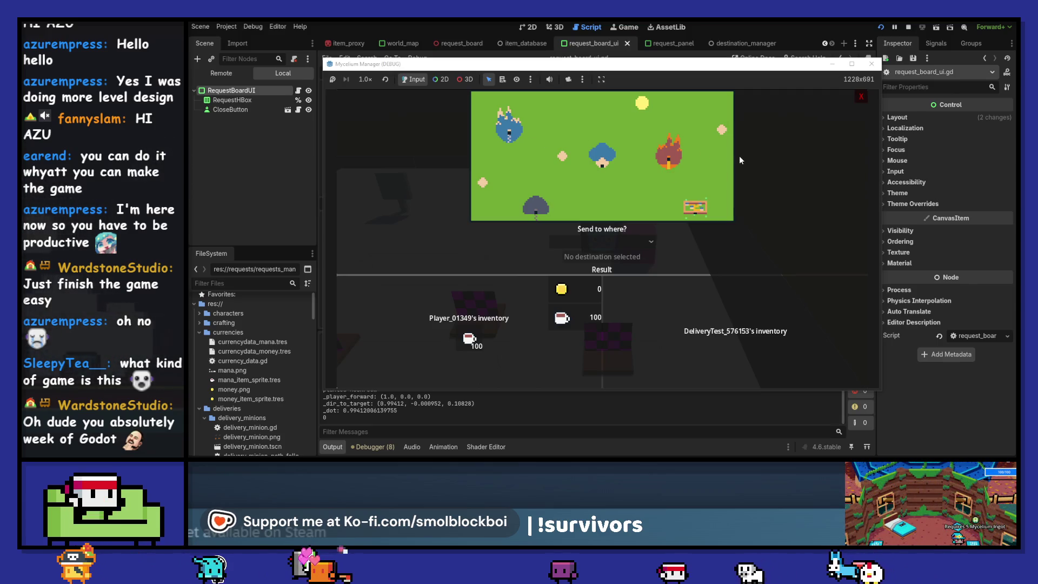
{"action": "left_click", "coordinate": [471, 340]}
{"action": "left_click", "coordinate": [587, 241]}
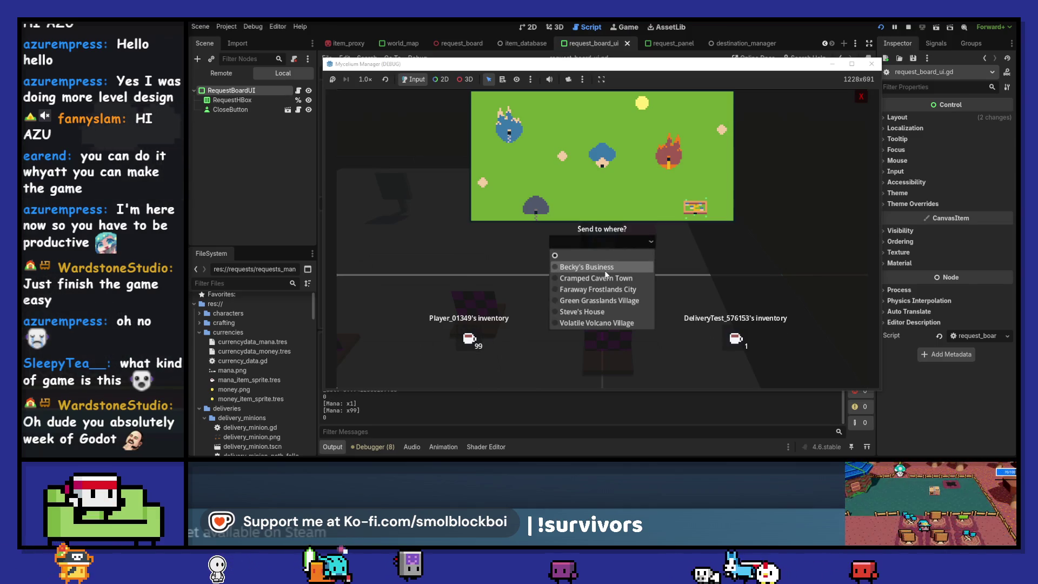
{"action": "left_click", "coordinate": [606, 269]}
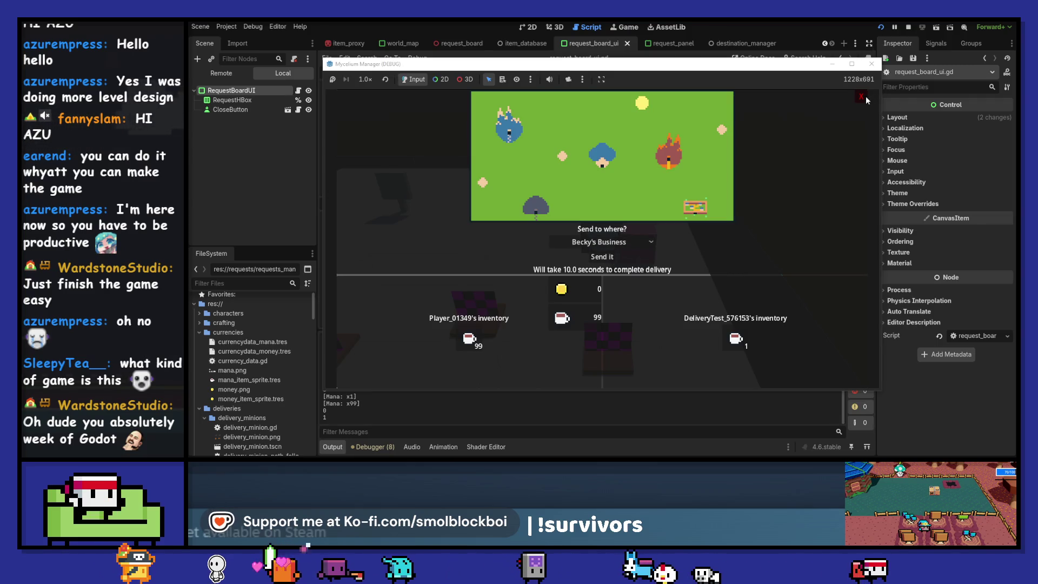
{"action": "key", "text": "Escape"}
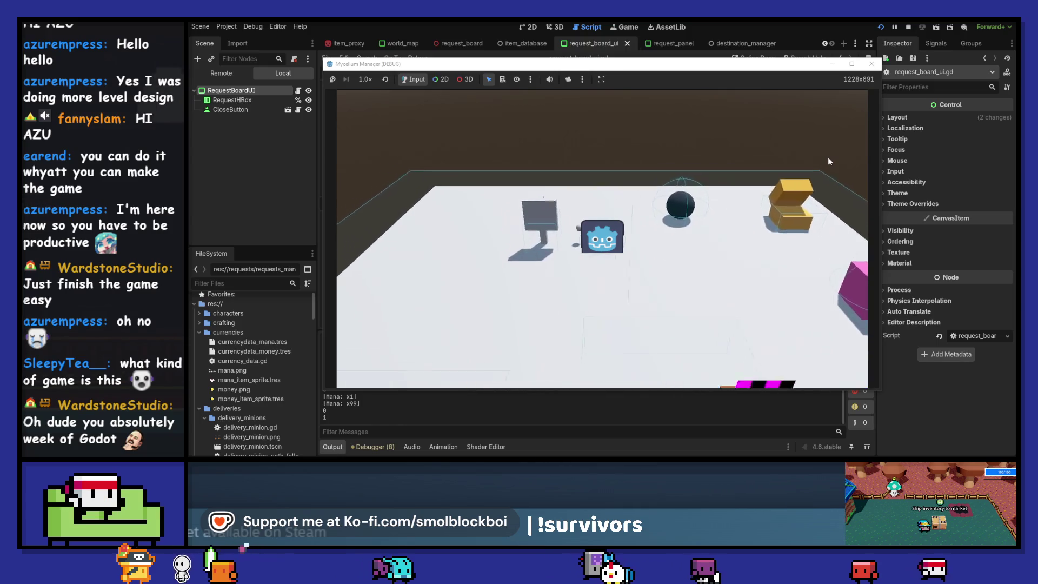
{"action": "key", "text": "e"}
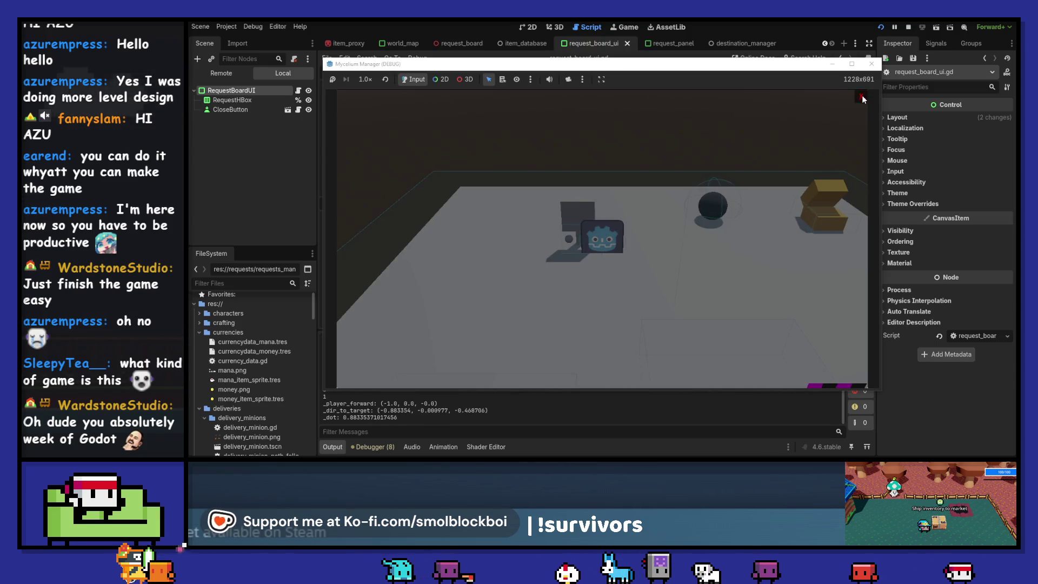
{"action": "left_click", "coordinate": [861, 97]}
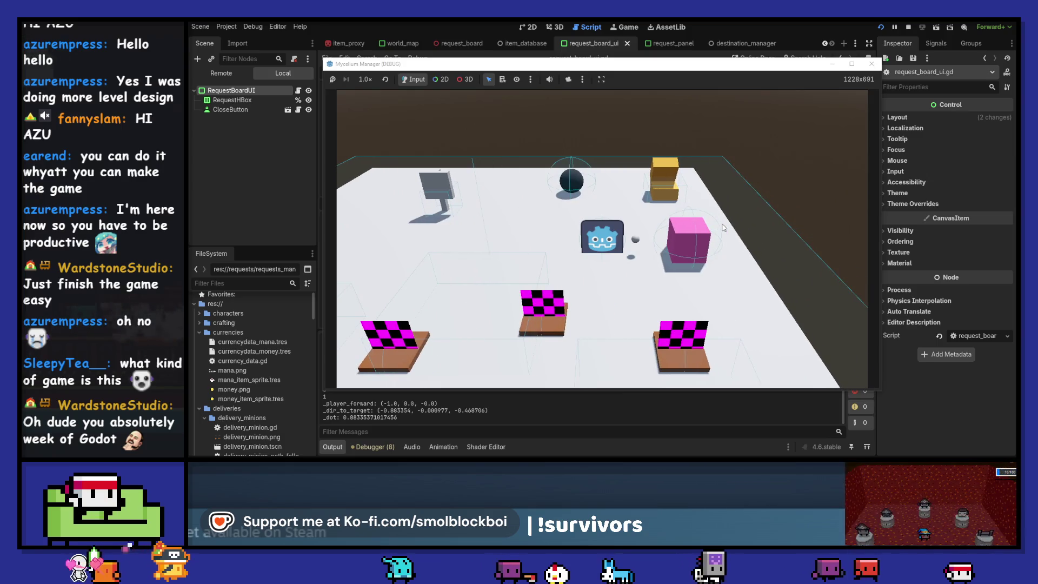
{"action": "key", "text": "d"}
{"action": "key", "text": "e"}
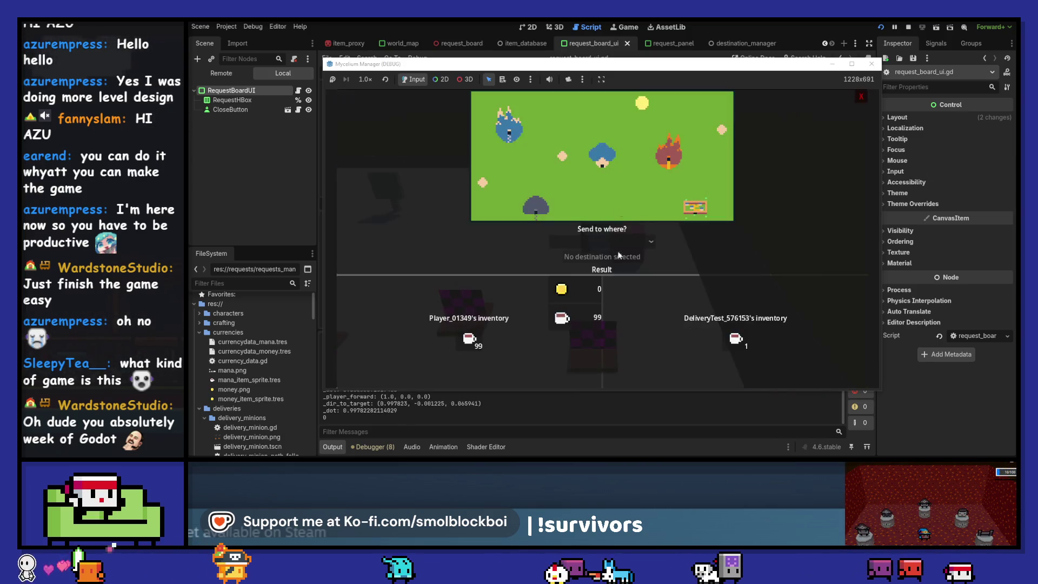
- Send Mana x4 to Cramped Cavern Town and to Steve's House, then close the board
{"action": "left_click", "coordinate": [619, 240]}
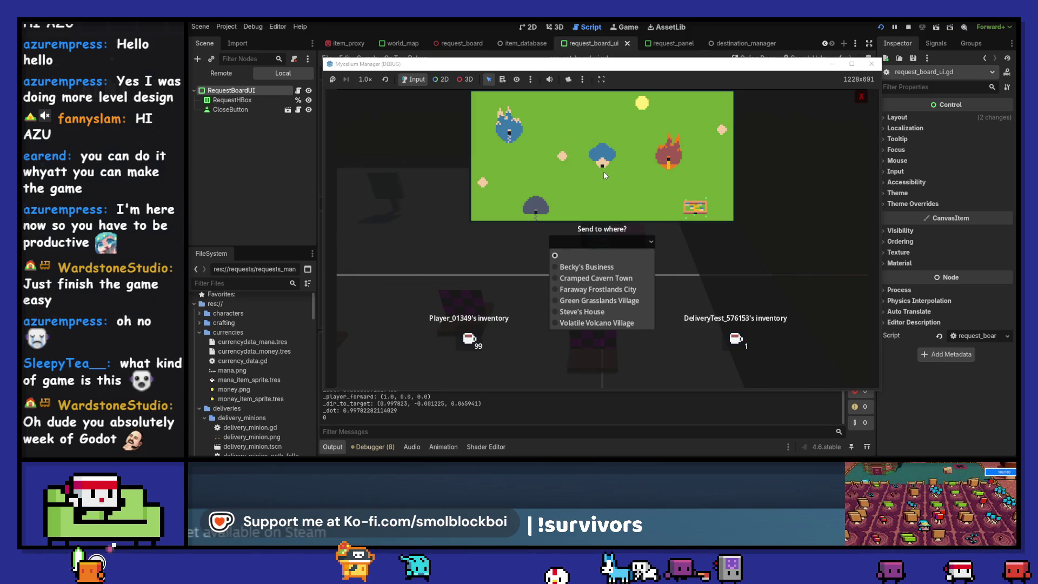
{"action": "left_click", "coordinate": [594, 278]}
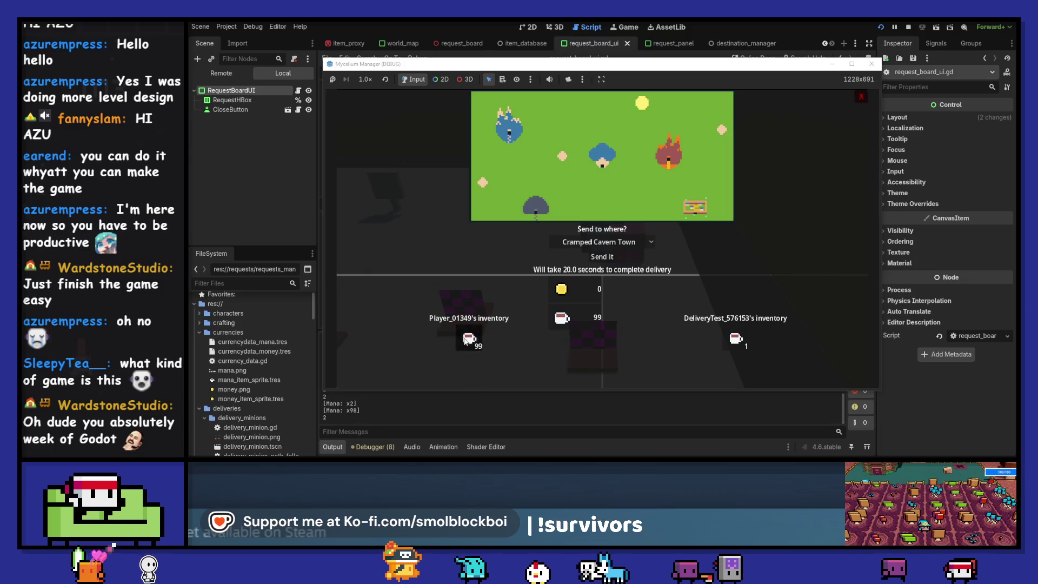
{"action": "left_click", "coordinate": [600, 257]}
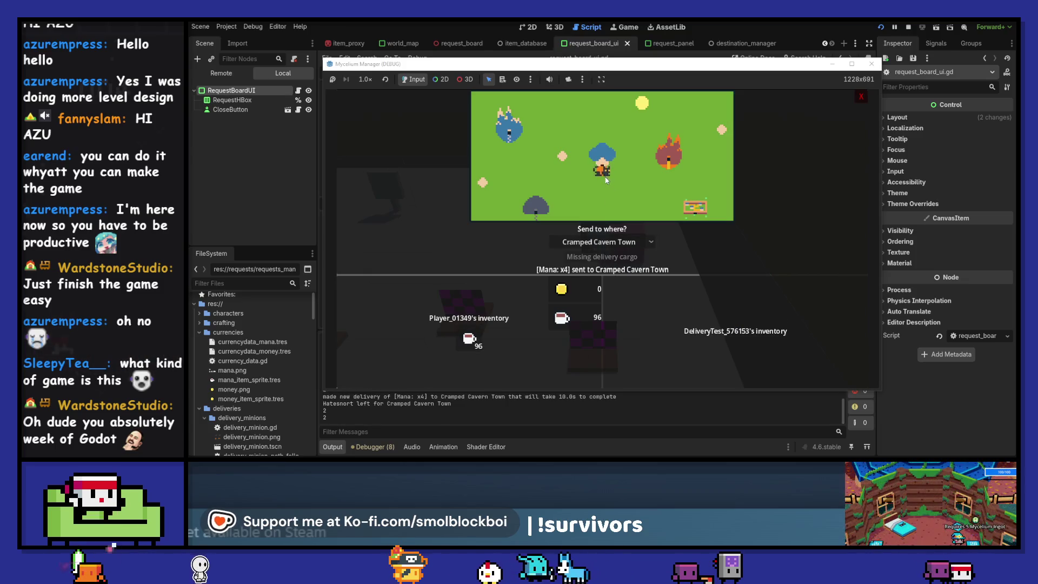
{"action": "left_click", "coordinate": [616, 242]}
{"action": "left_click", "coordinate": [595, 323]}
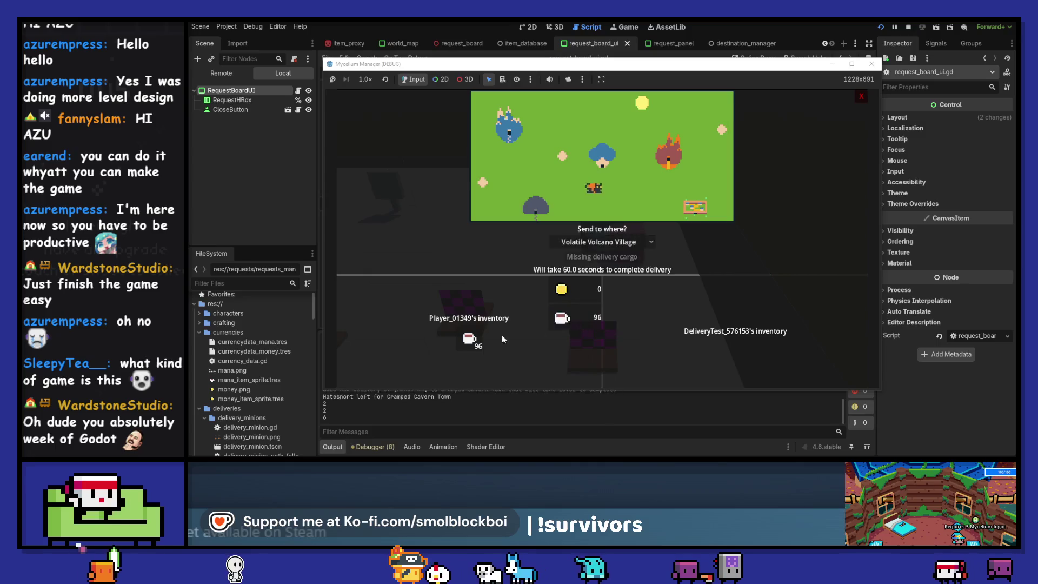
{"action": "left_click", "coordinate": [474, 341]}
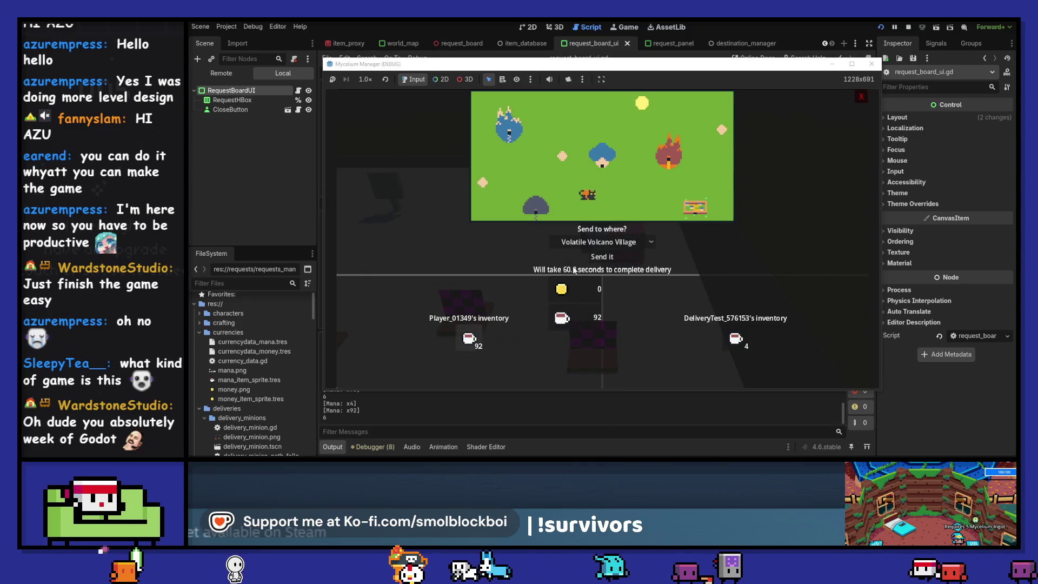
{"action": "left_click", "coordinate": [612, 244]}
{"action": "left_click", "coordinate": [602, 315]}
{"action": "left_click", "coordinate": [602, 257]}
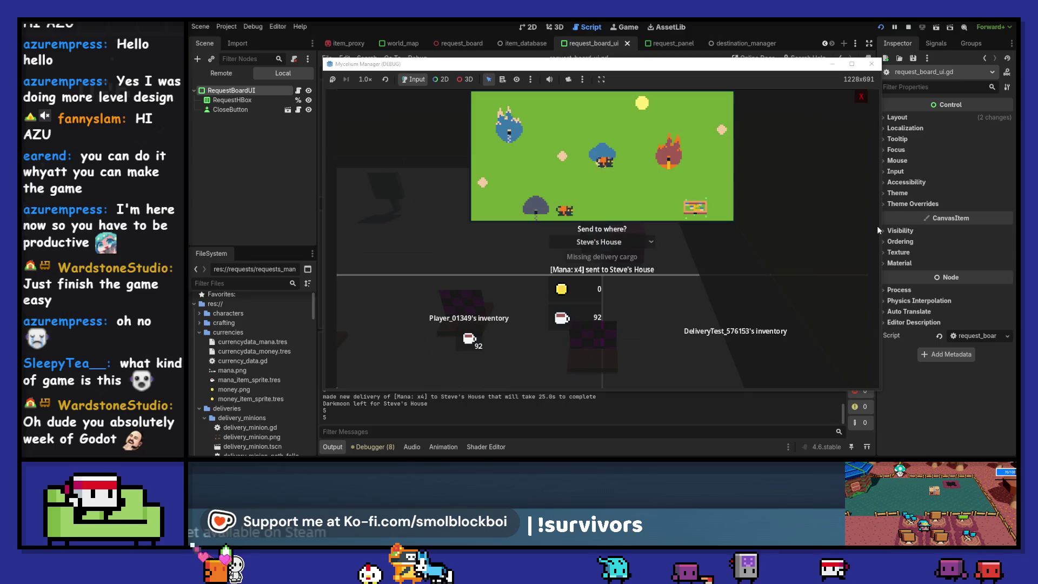
{"action": "left_click", "coordinate": [861, 98]}
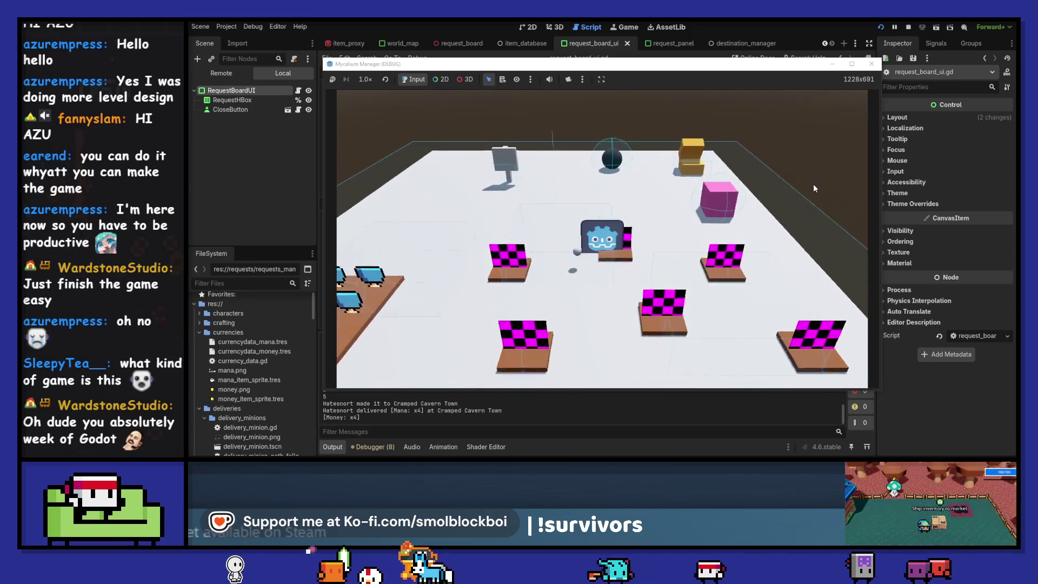
- Harvest a Fire Shroom and a Mushroom, and plant mushrooms in the empty plots
{"action": "key", "text": "a"}
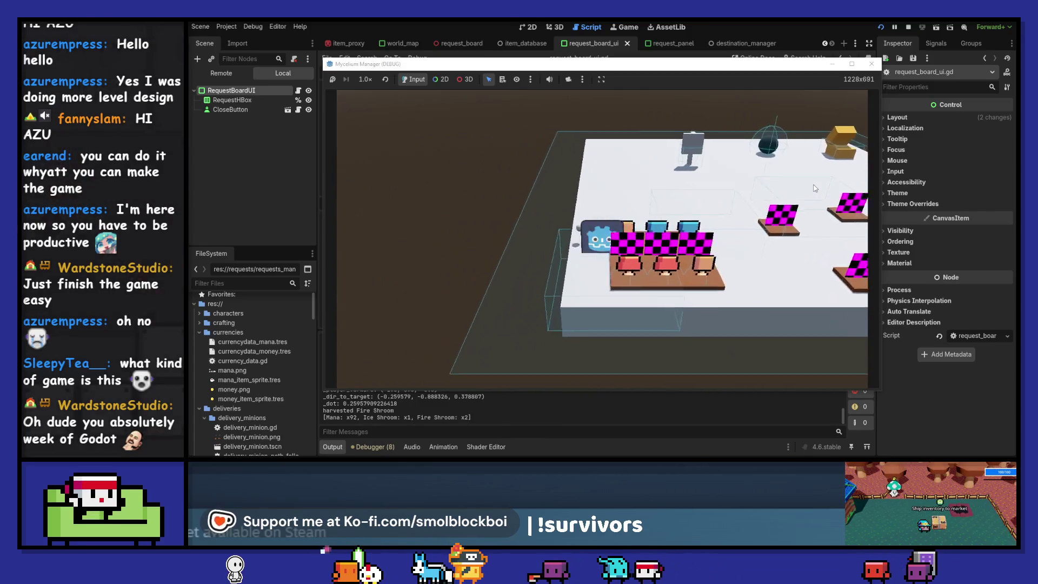
{"action": "key", "text": "a"}
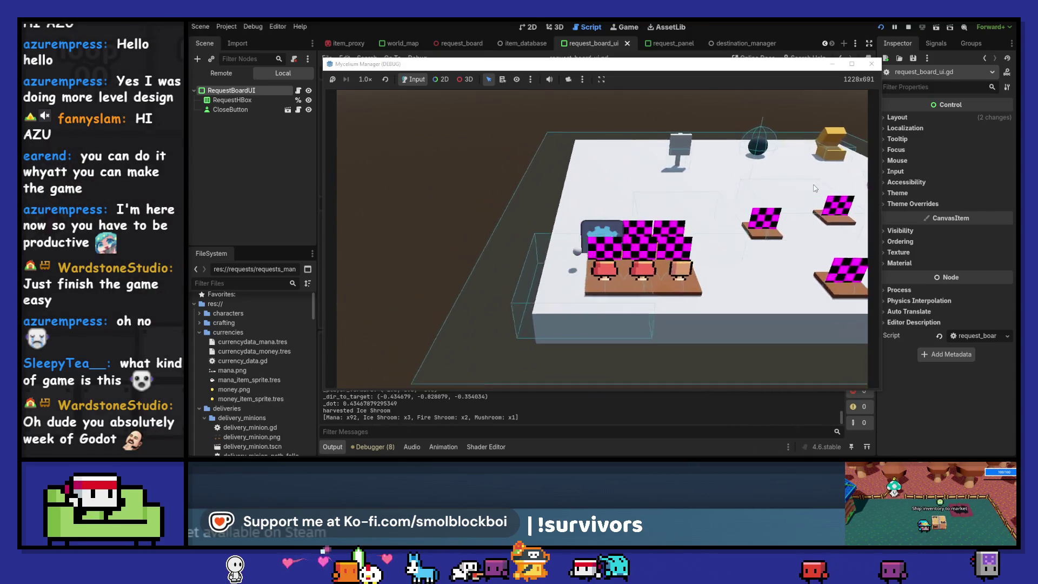
{"action": "key", "text": "e"}
{"action": "key", "text": "d"}
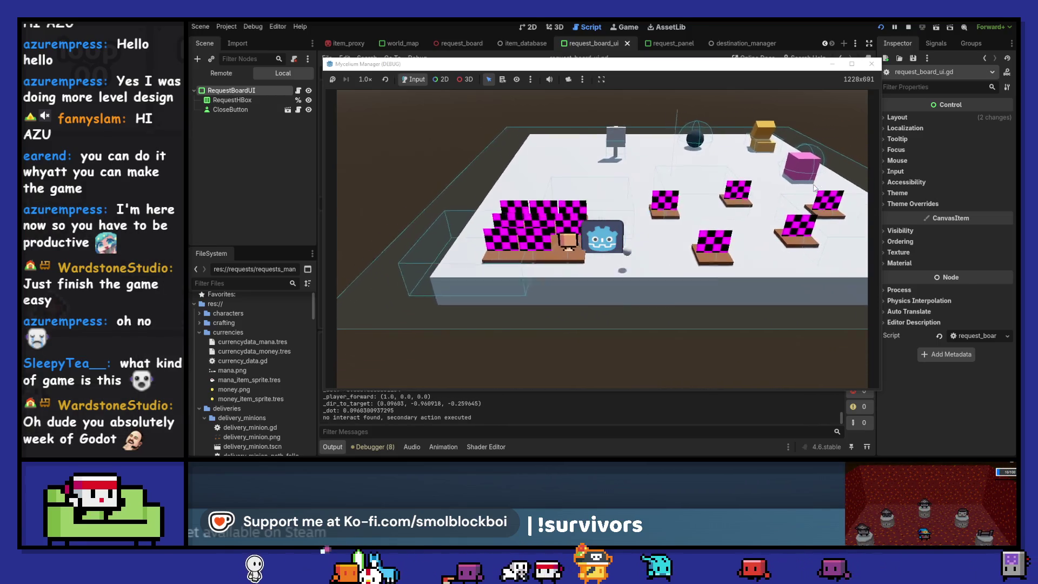
{"action": "key", "text": "e"}
{"action": "key", "text": "a"}
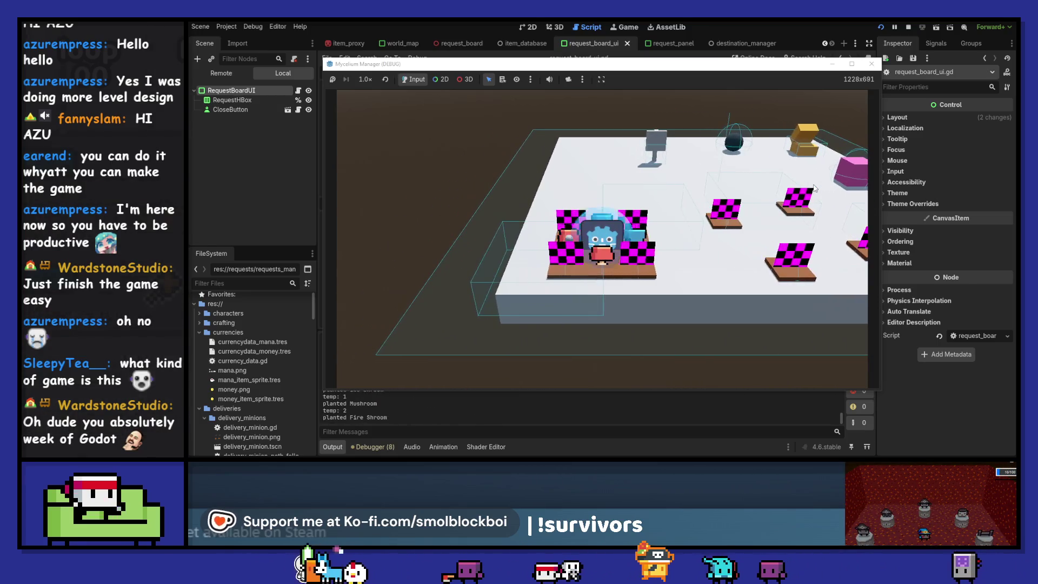
{"action": "key", "text": "e"}
{"action": "key", "text": "d"}
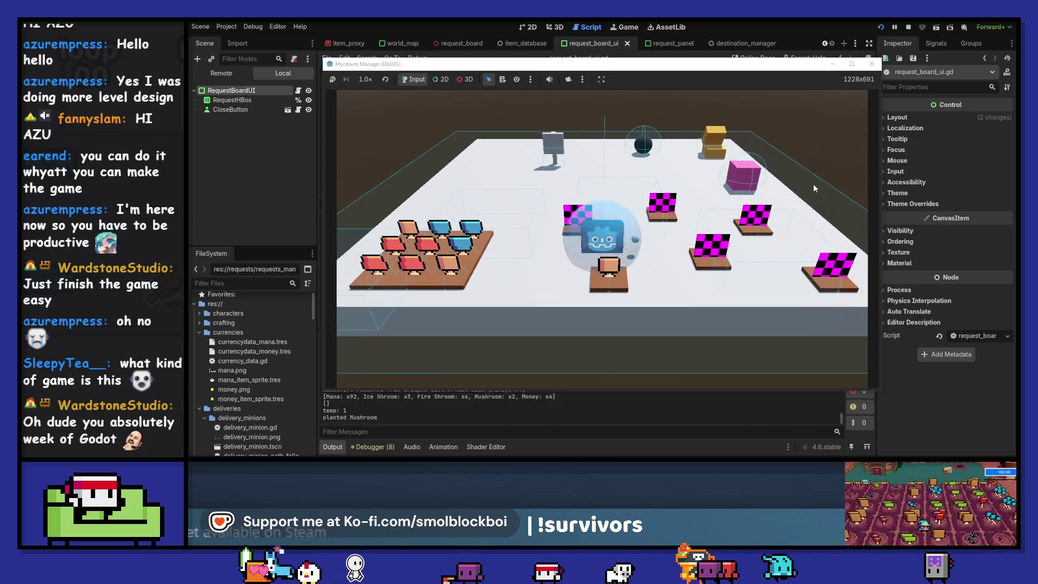
{"action": "key", "text": "a"}
{"action": "key", "text": "e"}
{"action": "key", "text": "e"}
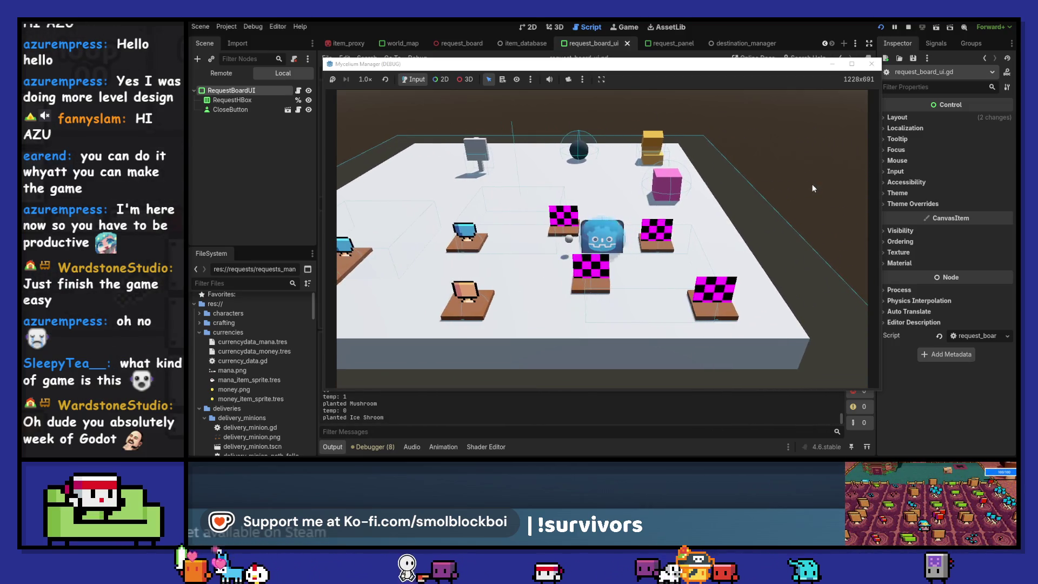
- Harvest an Ice Shroom and open the request board
{"action": "key", "text": "w"}
{"action": "key", "text": "q"}
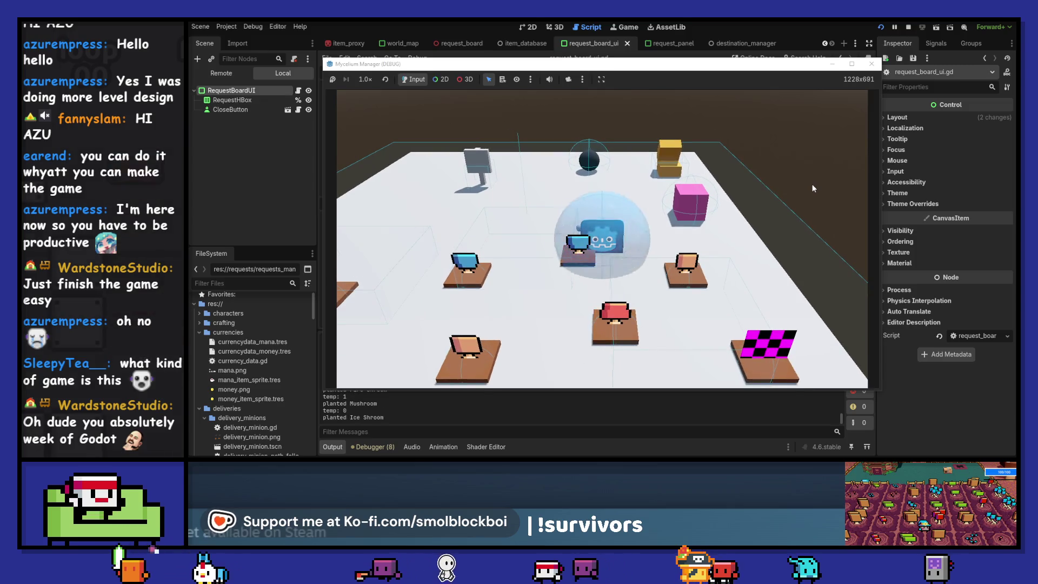
{"action": "key", "text": "w"}
{"action": "key", "text": "e"}
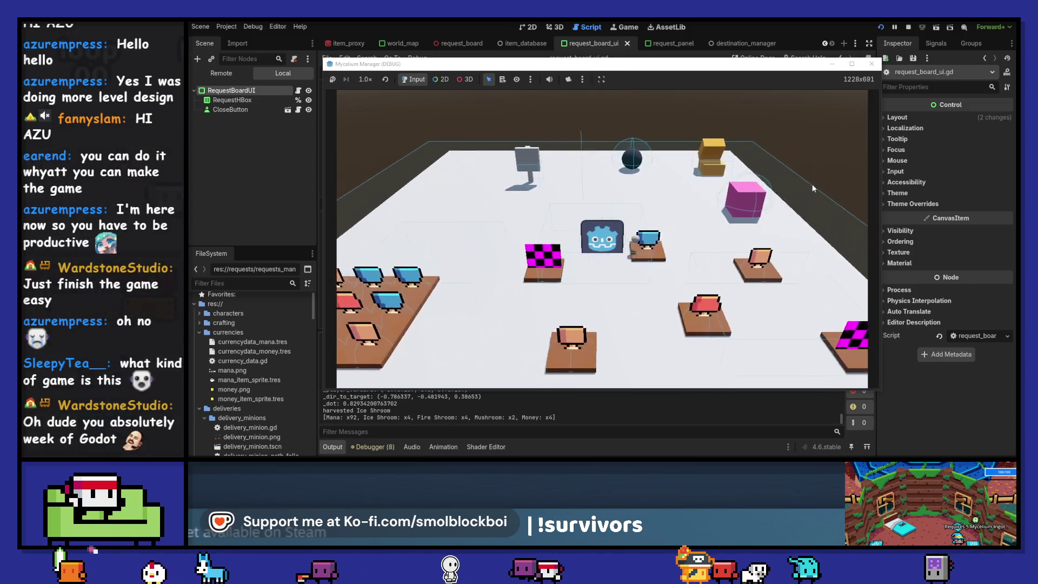
{"action": "key", "text": "e"}
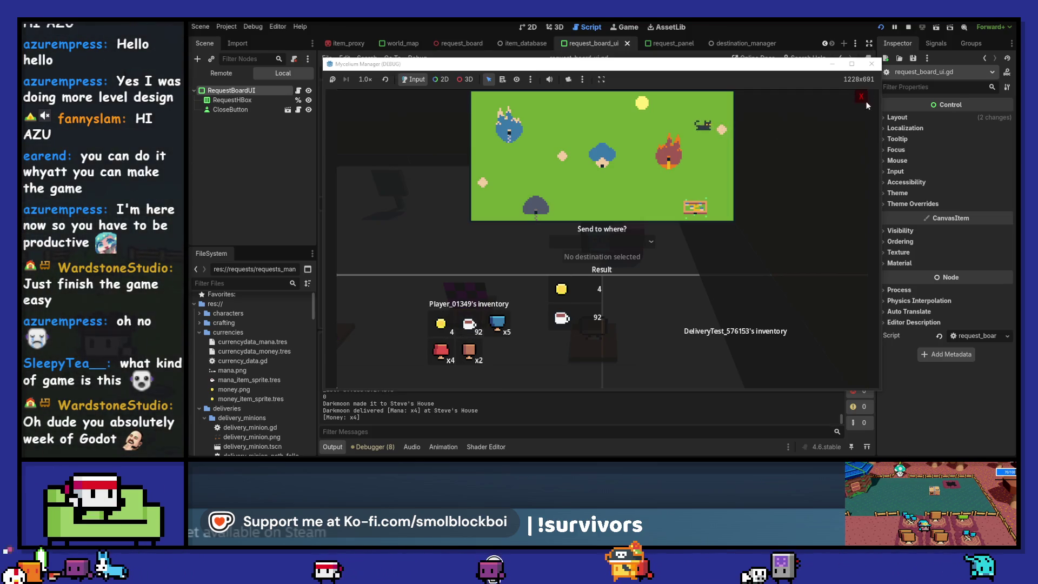
- Close the request board, page through the Book of Crafting recipes, then close the book
{"action": "key", "text": "e"}
{"action": "key", "text": "e"}
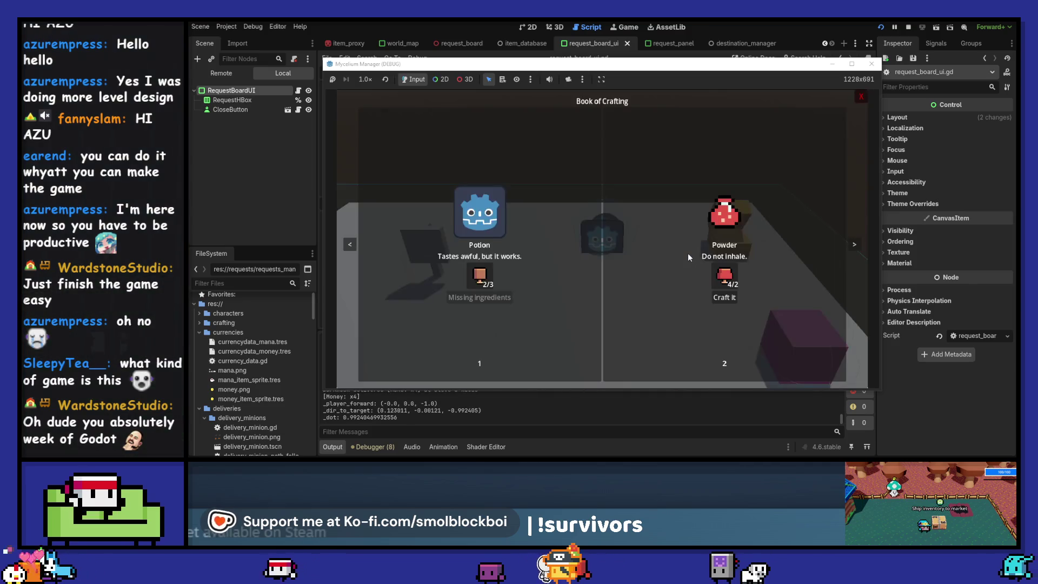
{"action": "left_click", "coordinate": [854, 243]}
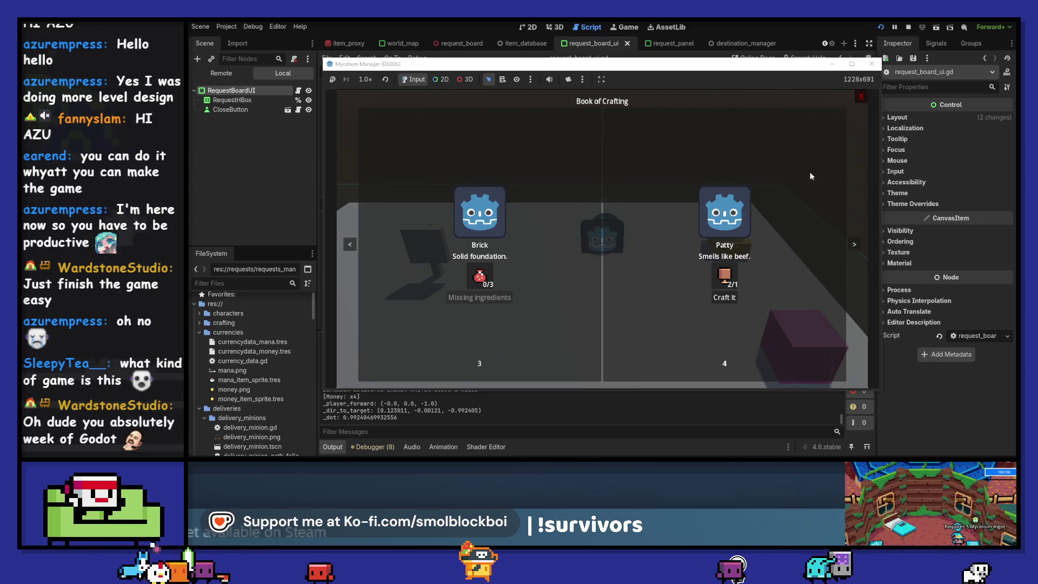
{"action": "left_click", "coordinate": [860, 95]}
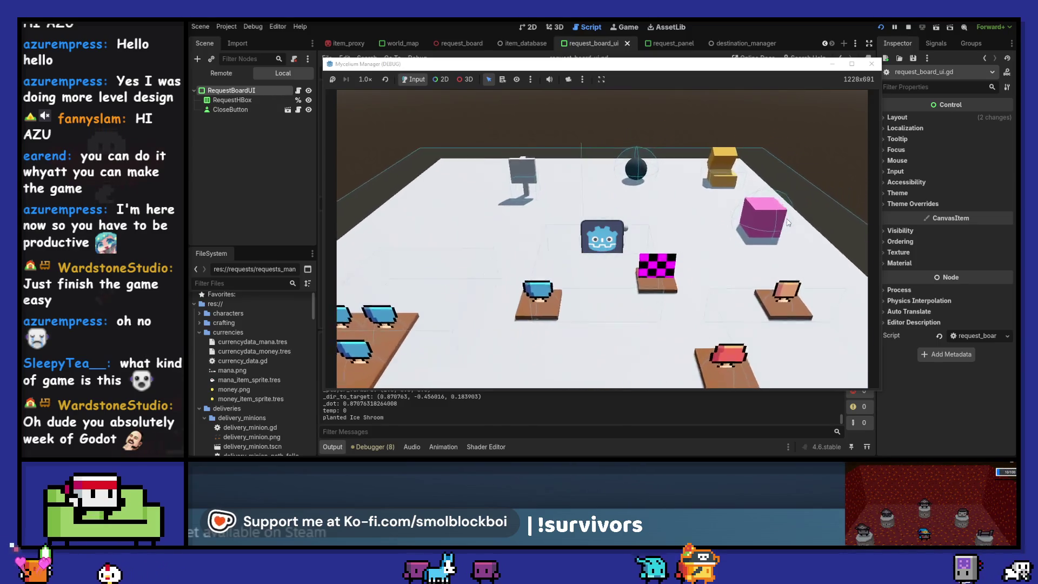
- Walk to the request board and open it, now showing 8 Money
{"action": "key", "text": "e"}
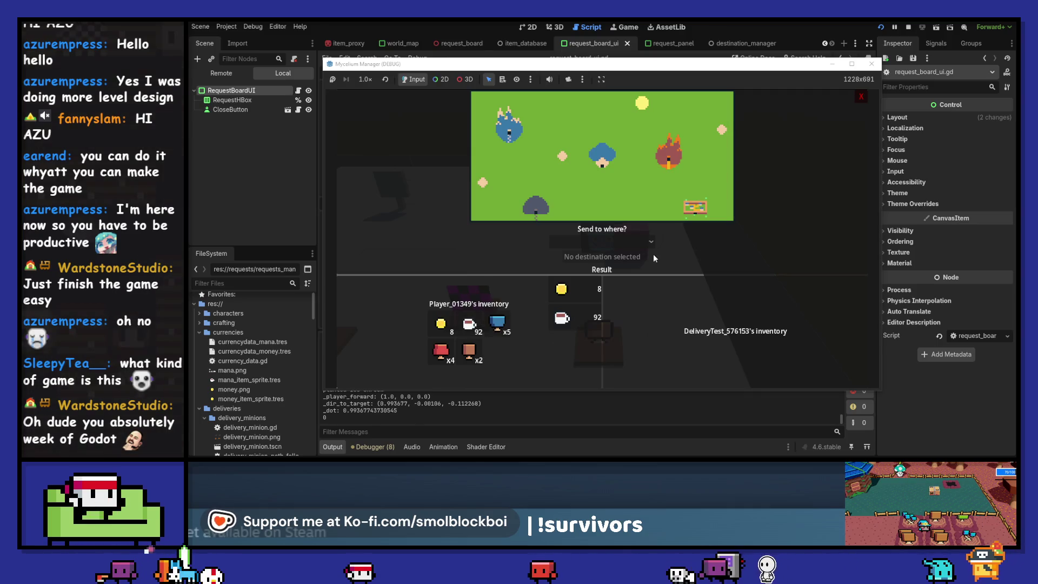
- Send Mushroom x2 to Green Grasslands Village, then close and reopen the board
{"action": "left_click", "coordinate": [611, 242]}
{"action": "left_click", "coordinate": [541, 363]}
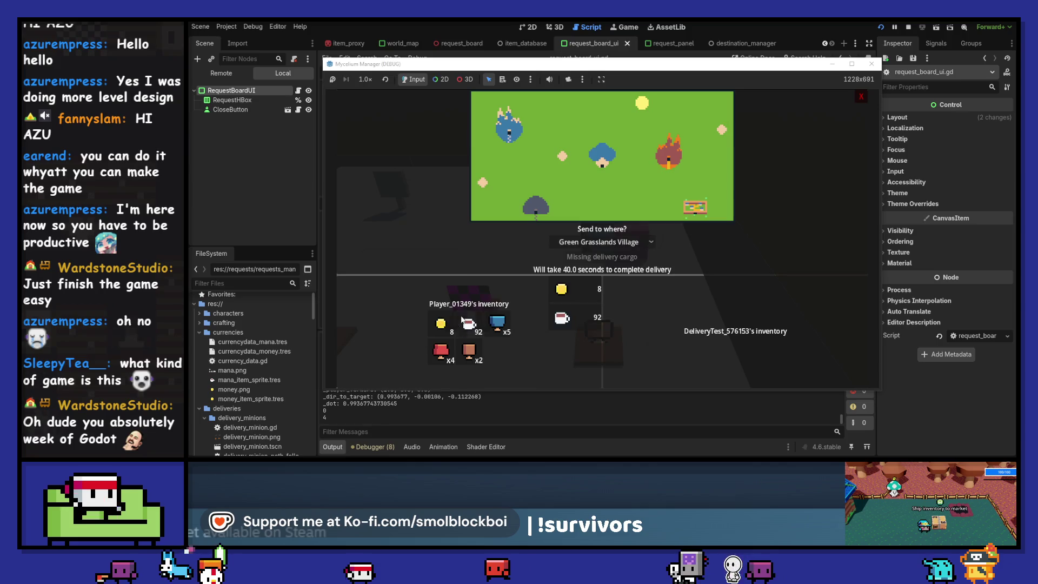
{"action": "left_click", "coordinate": [470, 349]}
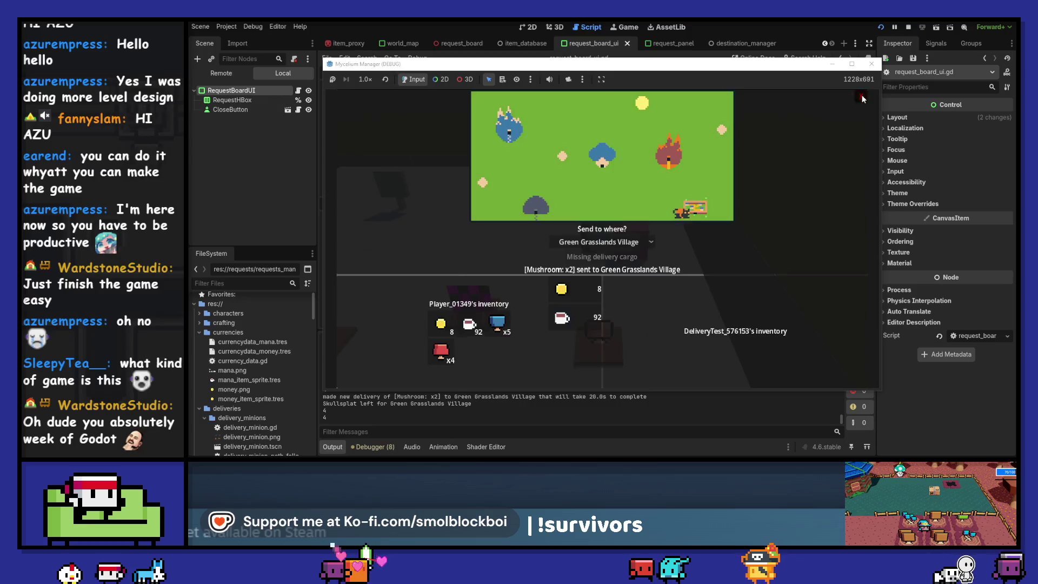
{"action": "left_click", "coordinate": [862, 97]}
{"action": "key", "text": "e"}
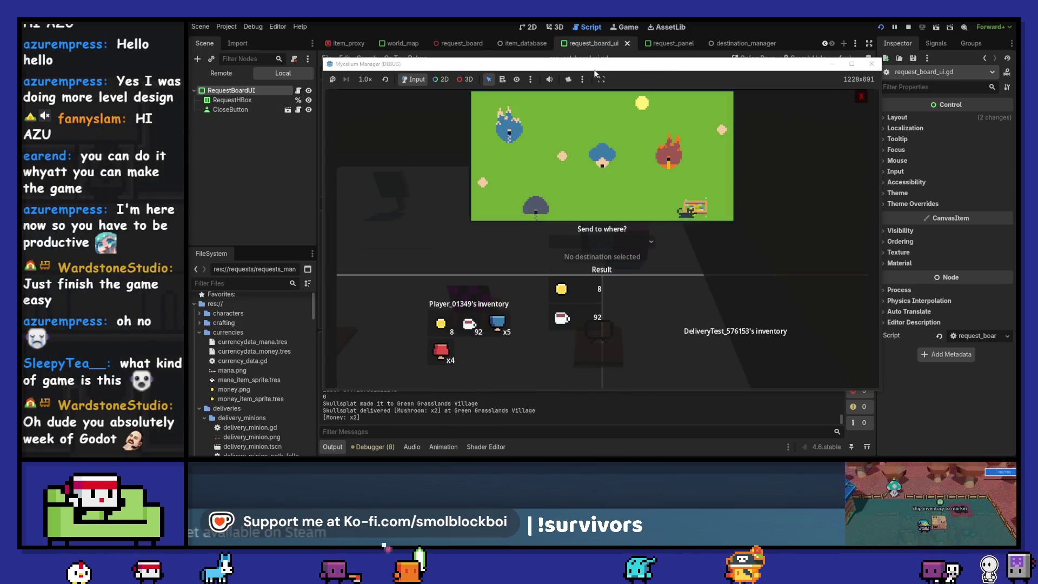
- Toggle the game window size, then stop and relaunch the game
{"action": "double_click", "coordinate": [647, 64]}
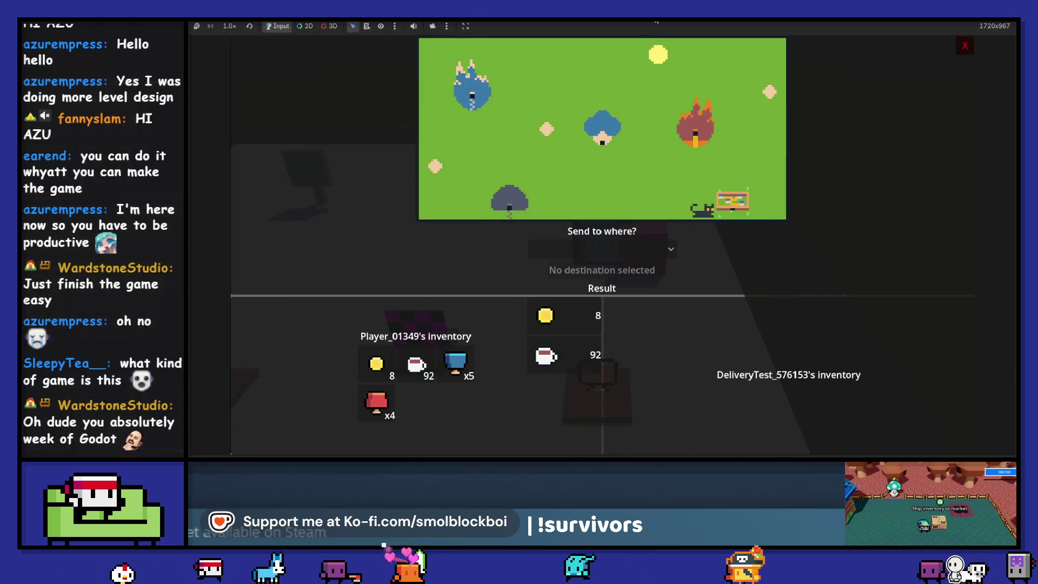
{"action": "key", "text": "super+Down"}
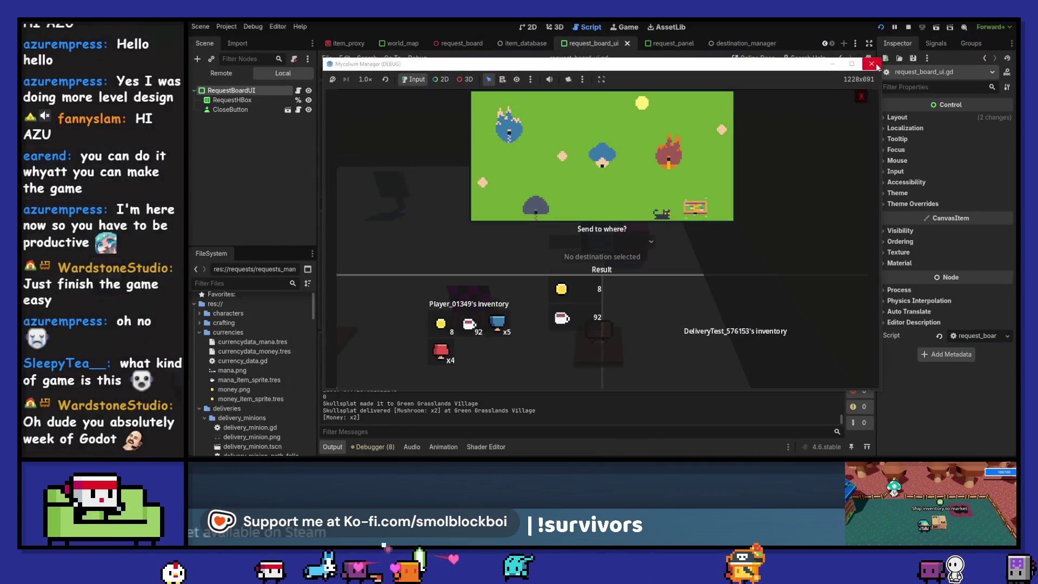
{"action": "left_click", "coordinate": [872, 65]}
{"action": "left_click", "coordinate": [880, 26]}
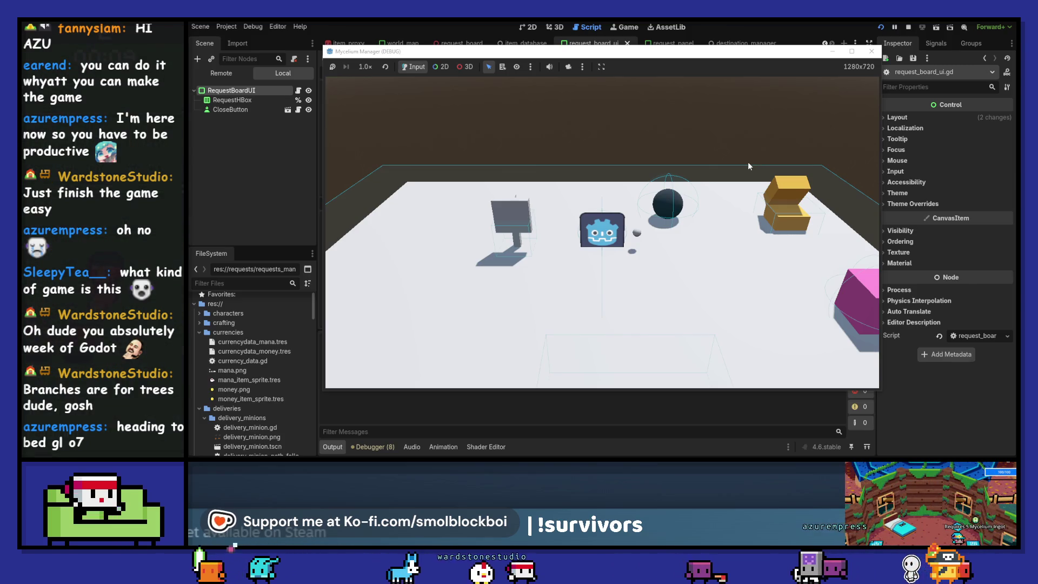
- Walk the player right in the restarted Mycelium Manager game
{"action": "key", "text": "d"}
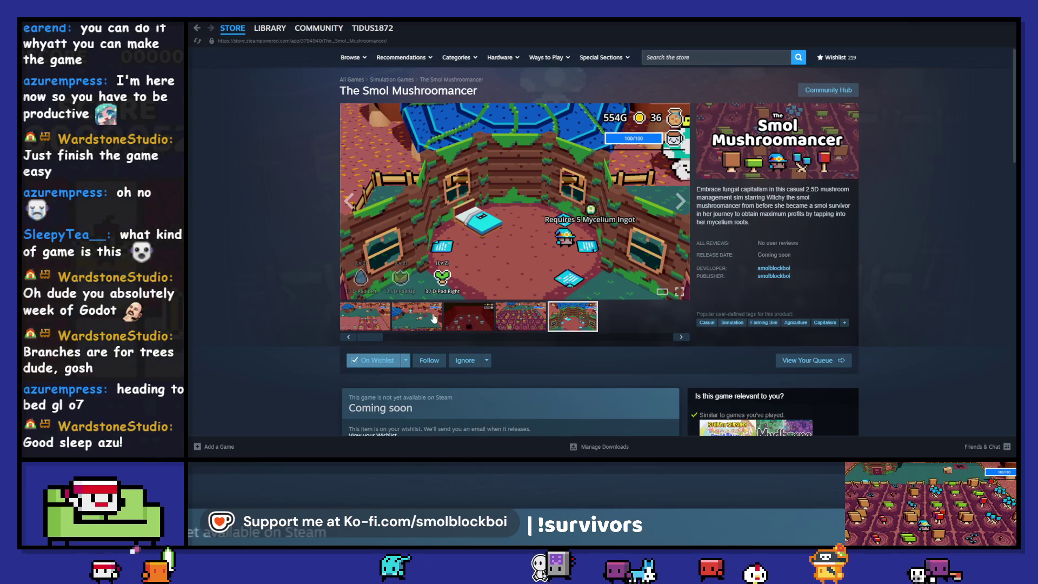
- View the red farm video and first media item, then return to the Mycelium Manager game window
{"action": "left_click", "coordinate": [470, 316]}
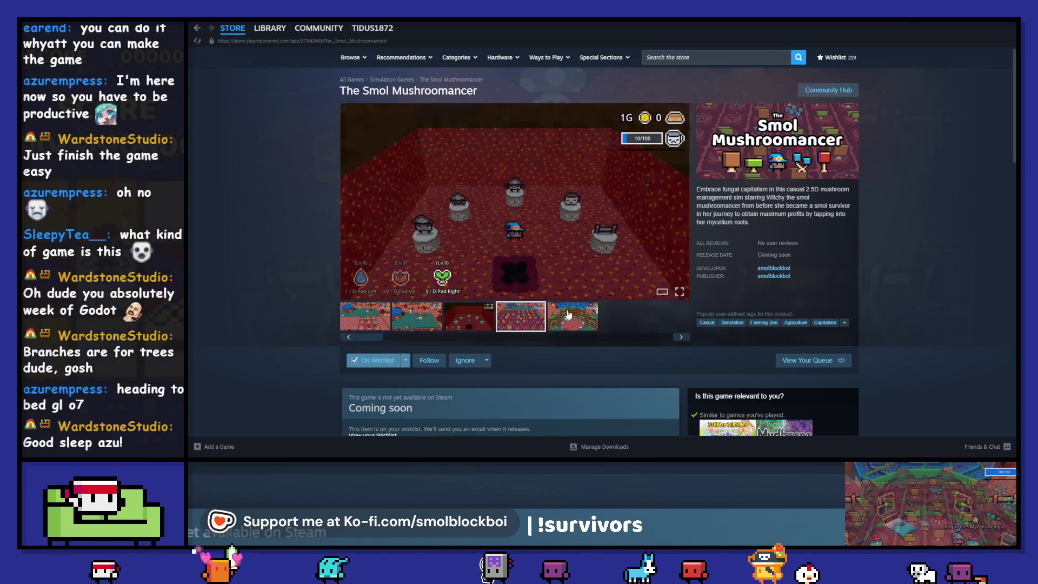
{"action": "left_click", "coordinate": [362, 327]}
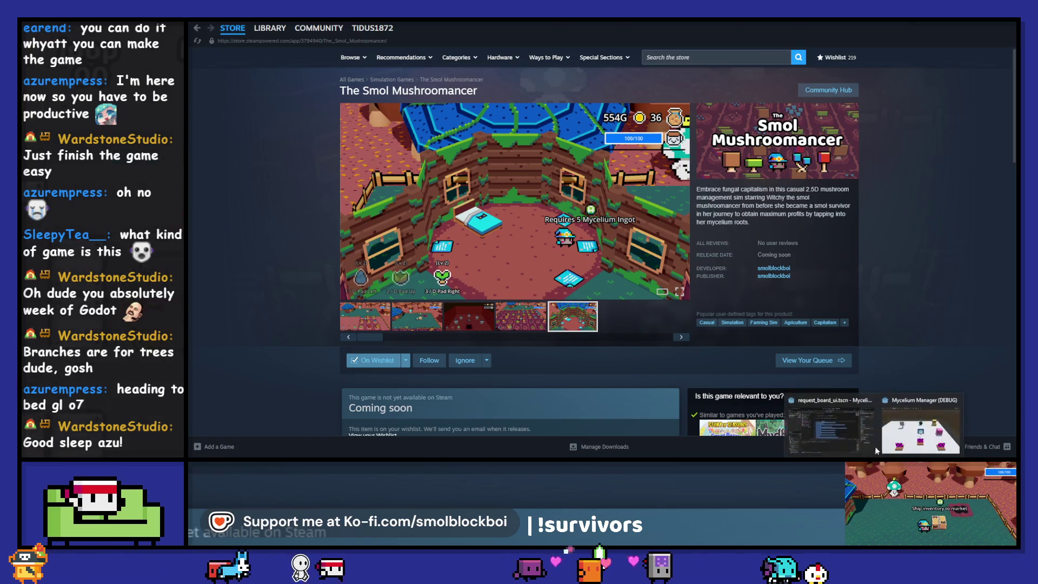
{"action": "left_click", "coordinate": [872, 437]}
{"action": "left_click", "coordinate": [925, 429]}
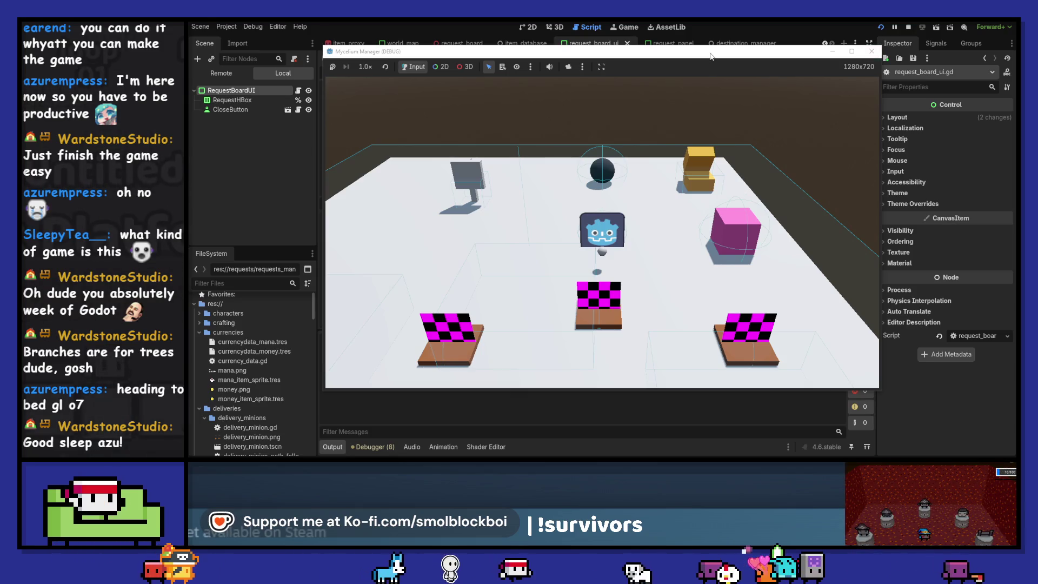
- Open the request board and its delivery destination list, then close both
{"action": "left_click", "coordinate": [694, 164]}
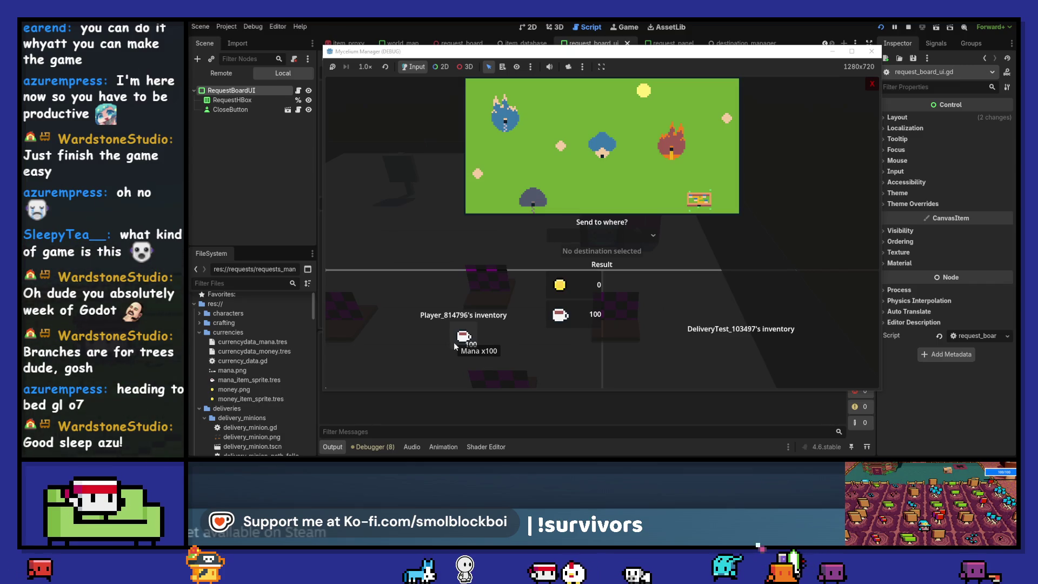
{"action": "left_click", "coordinate": [564, 235]}
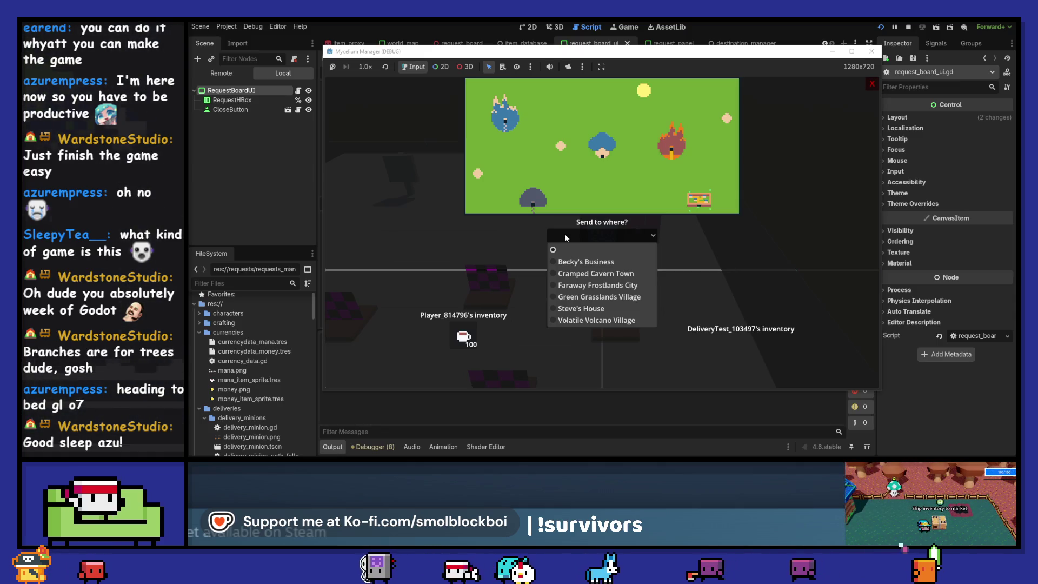
{"action": "left_click", "coordinate": [564, 237]}
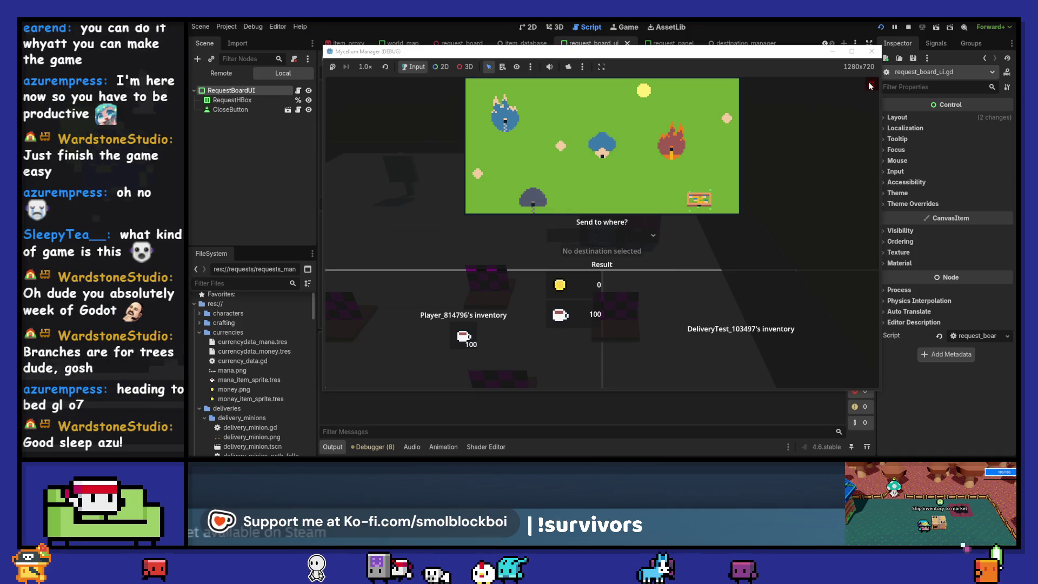
{"action": "left_click", "coordinate": [746, 192]}
- Walk the player left and up to reopen the request board, then stop the game
{"action": "key", "text": "a"}
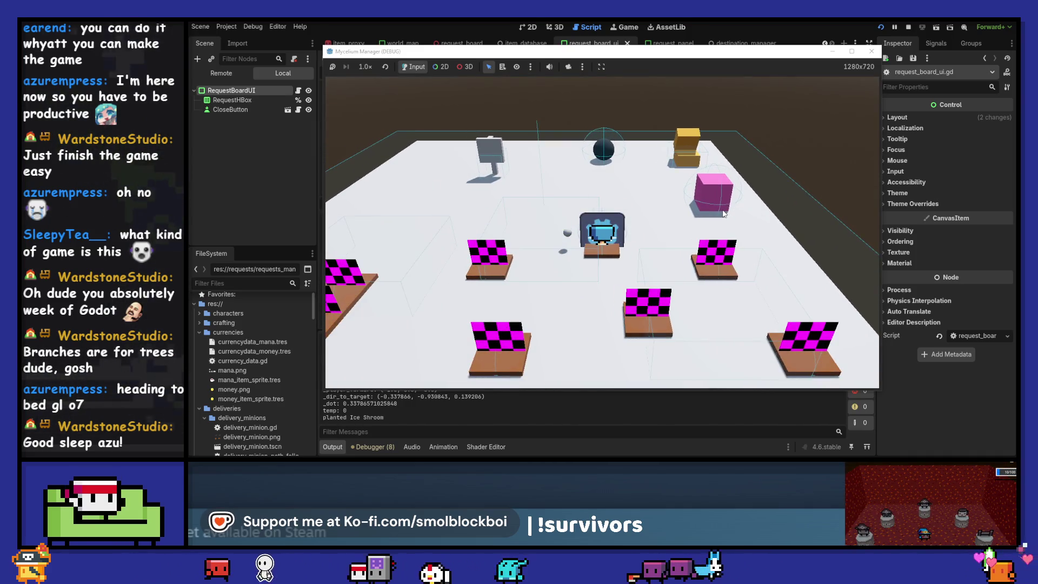
{"action": "key", "text": "a"}
{"action": "key", "text": "w"}
{"action": "key", "text": "e"}
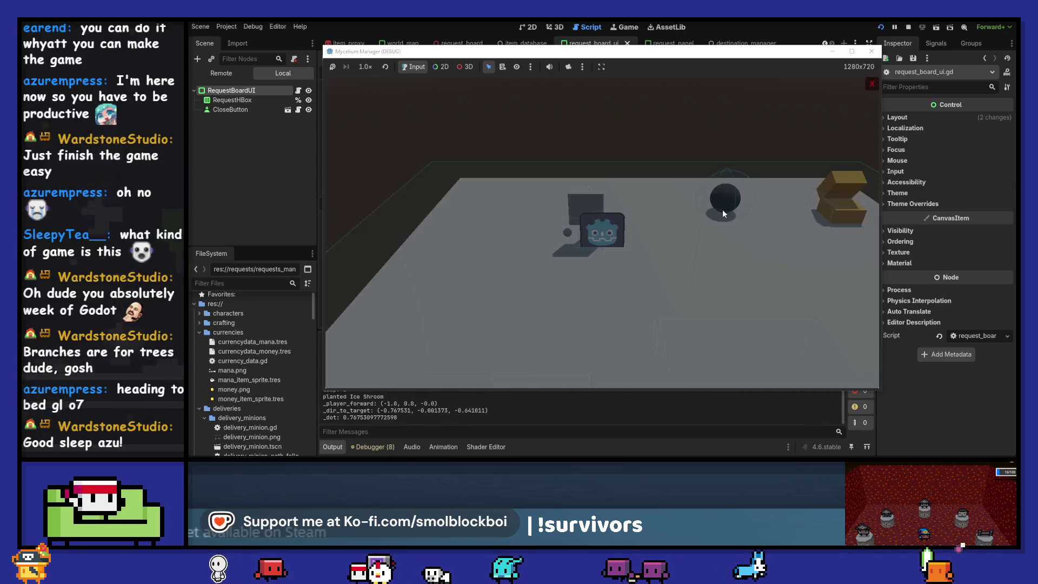
{"action": "left_click", "coordinate": [871, 51]}
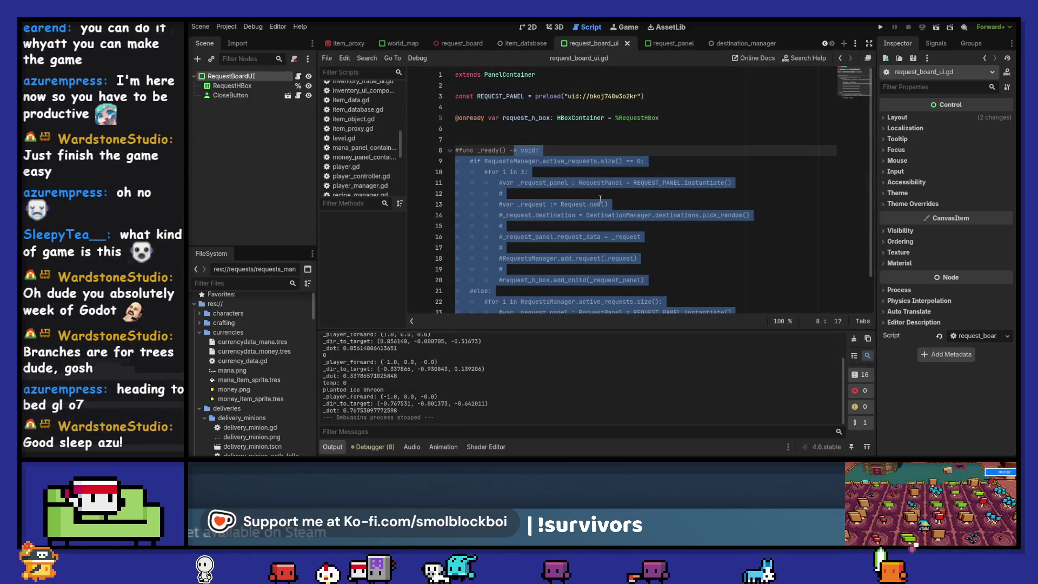
- Uncomment the _ready code on lines 8–22 and copy RequestsManager.active_requests from line 22
{"action": "key", "text": "ctrl+k"}
{"action": "left_click", "coordinate": [600, 190]}
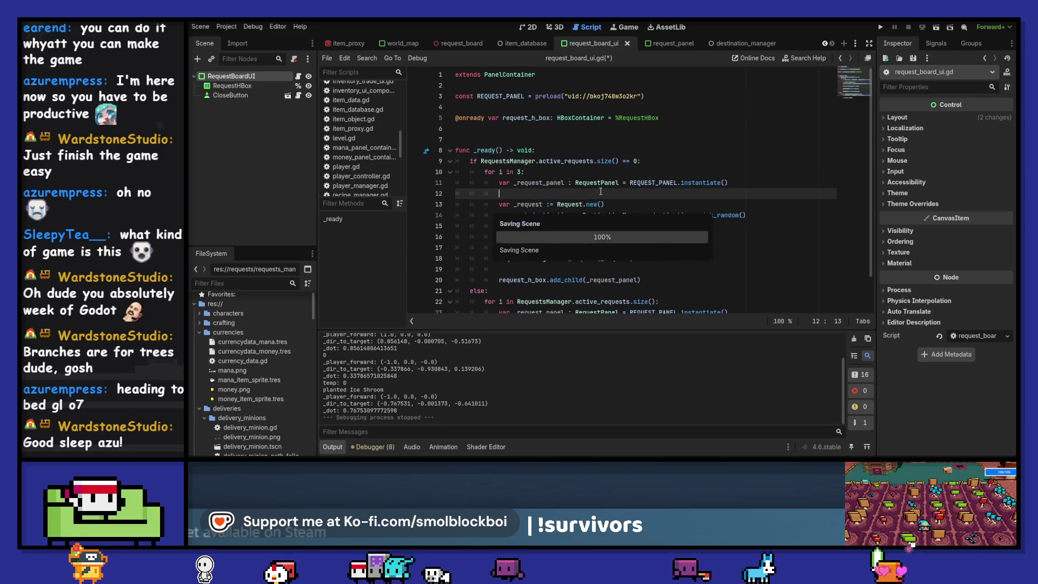
{"action": "scroll", "coordinate": [600, 191], "scroll_direction": "down", "scroll_amount": 1}
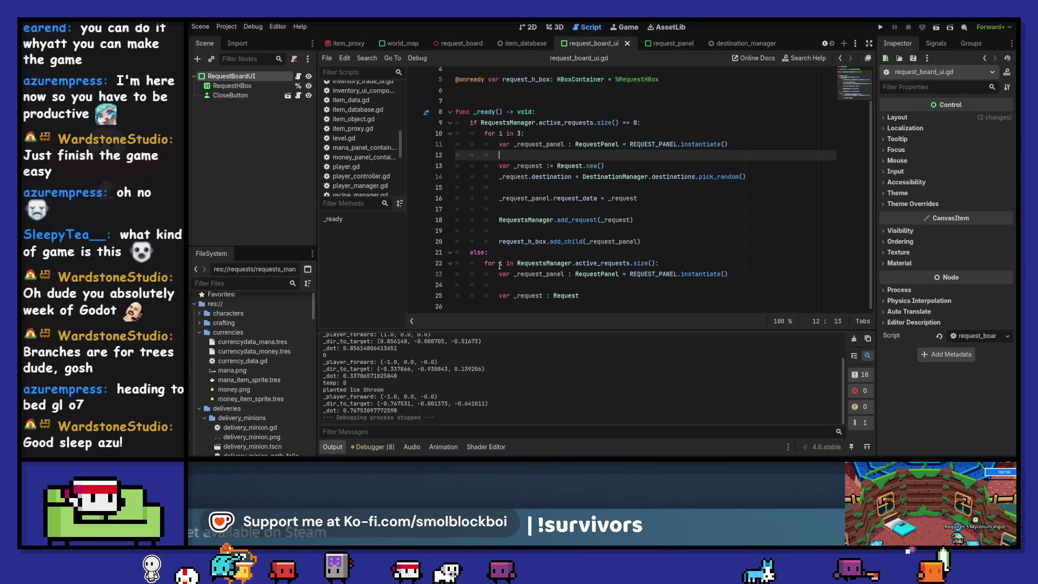
{"action": "double_click", "coordinate": [500, 264]}
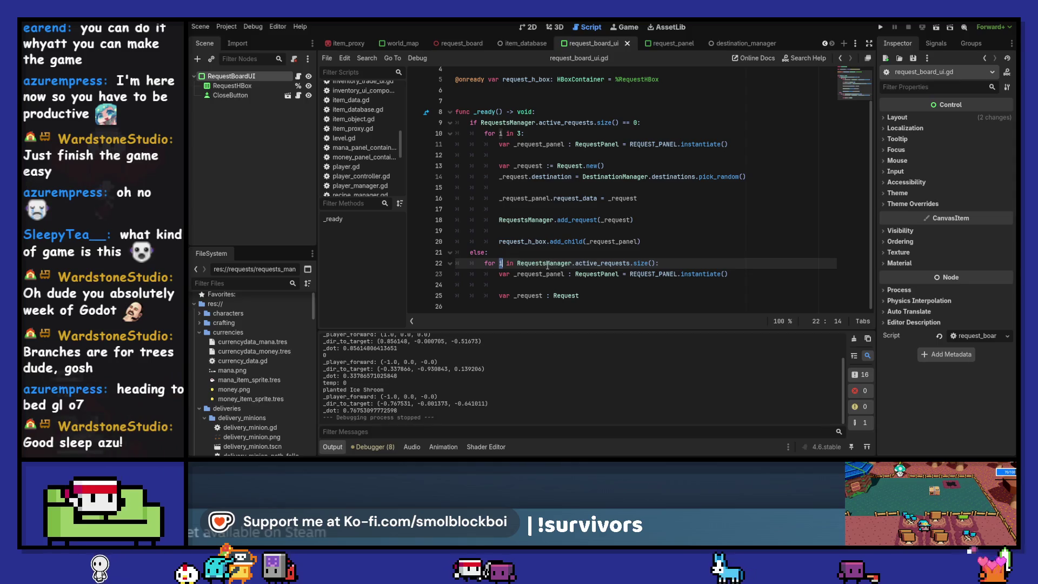
{"action": "left_click_drag", "start_coordinate": [517, 264], "coordinate": [630, 264]}
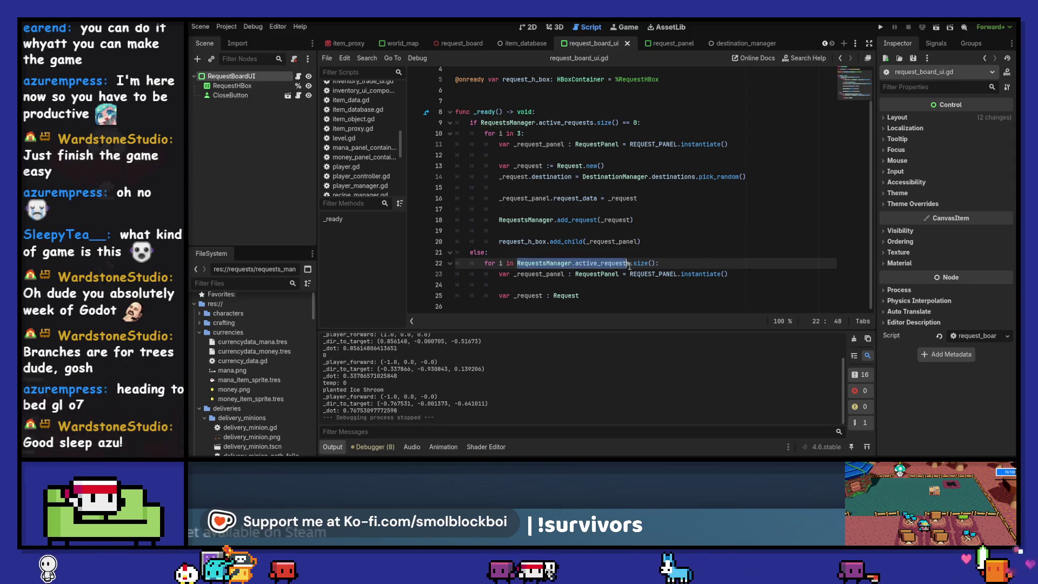
{"action": "key", "text": "ctrl+c"}
{"action": "double_click", "coordinate": [562, 296]}
{"action": "key", "text": "ctrl+v"}
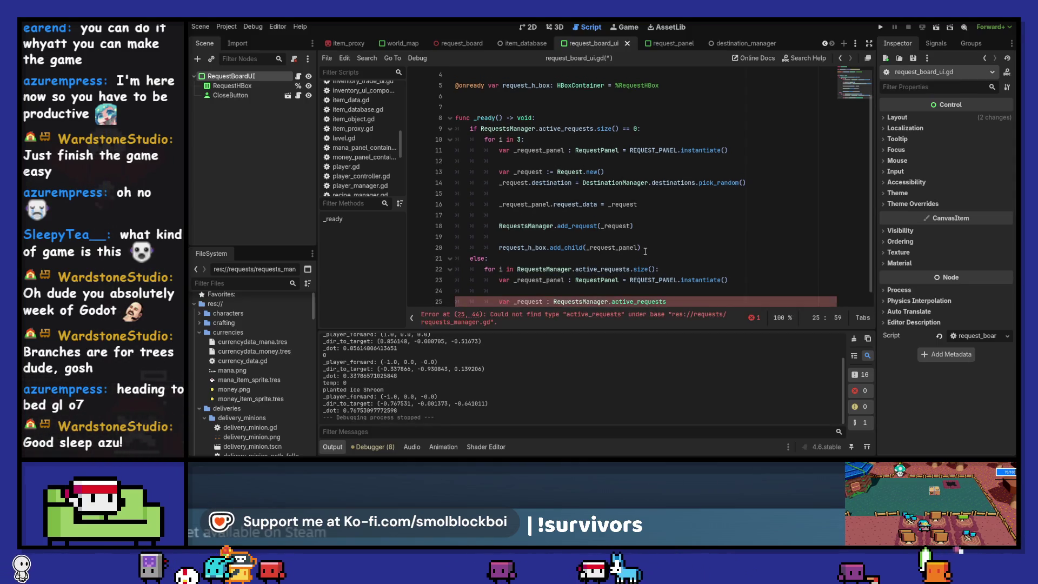
{"action": "key", "text": "ctrl+z"}
- Extend line 25 with '= RequestsManager.active_requests[' and save the script
{"action": "left_click", "coordinate": [599, 300]}
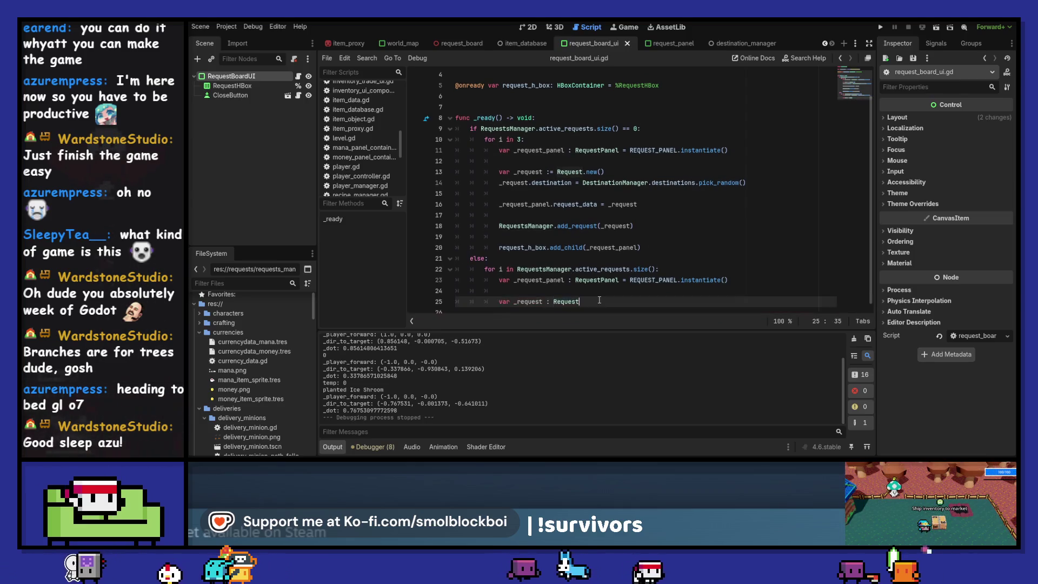
{"action": "type", "text": " = Req"}
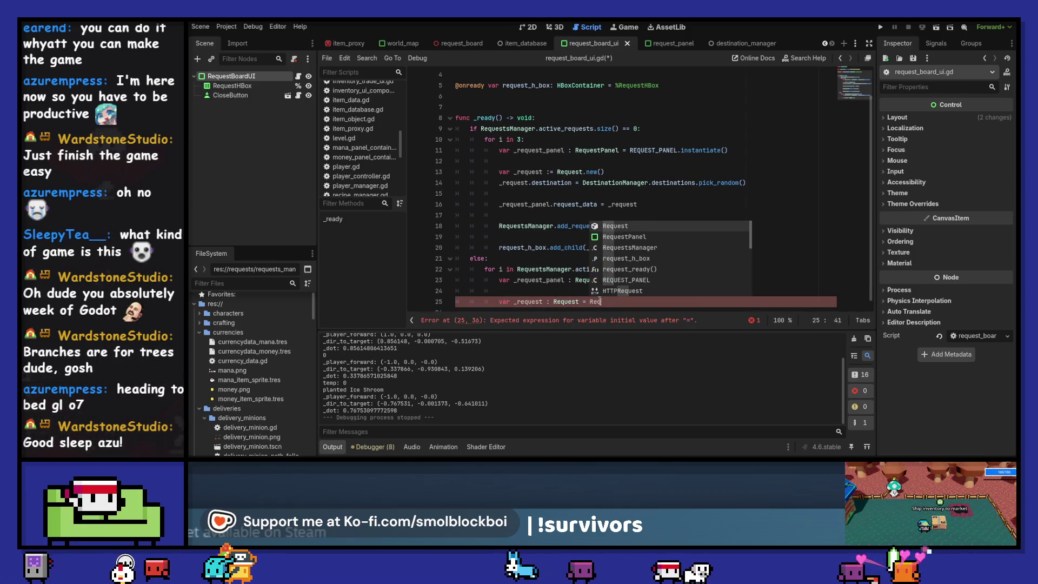
{"action": "type", "text": "uestsManager."}
{"action": "key", "text": "BackSpace"}
{"action": "type", "text": ".ac"}
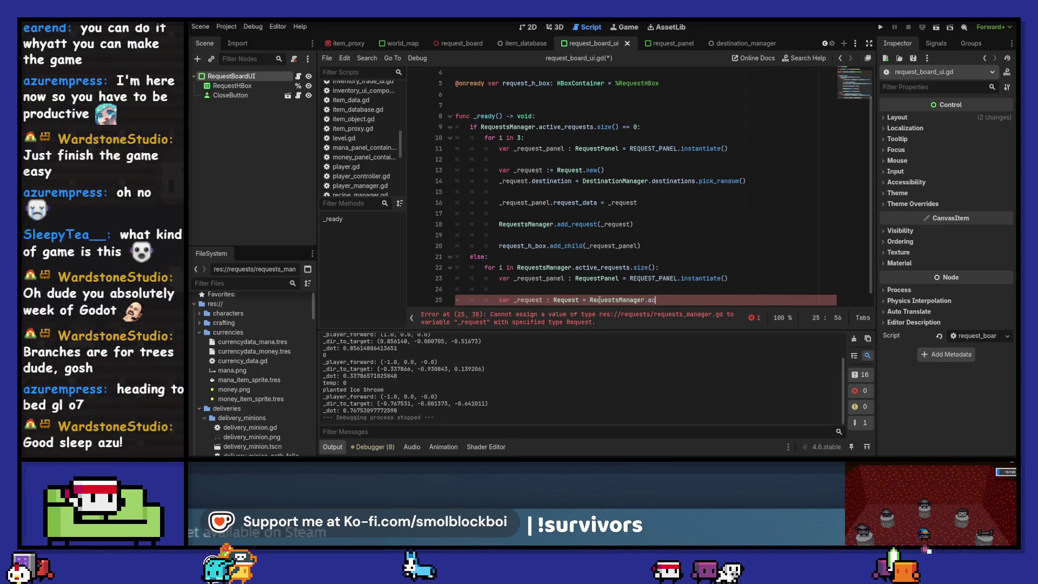
{"action": "key", "text": "Return"}
{"action": "type", "text": "[i"}
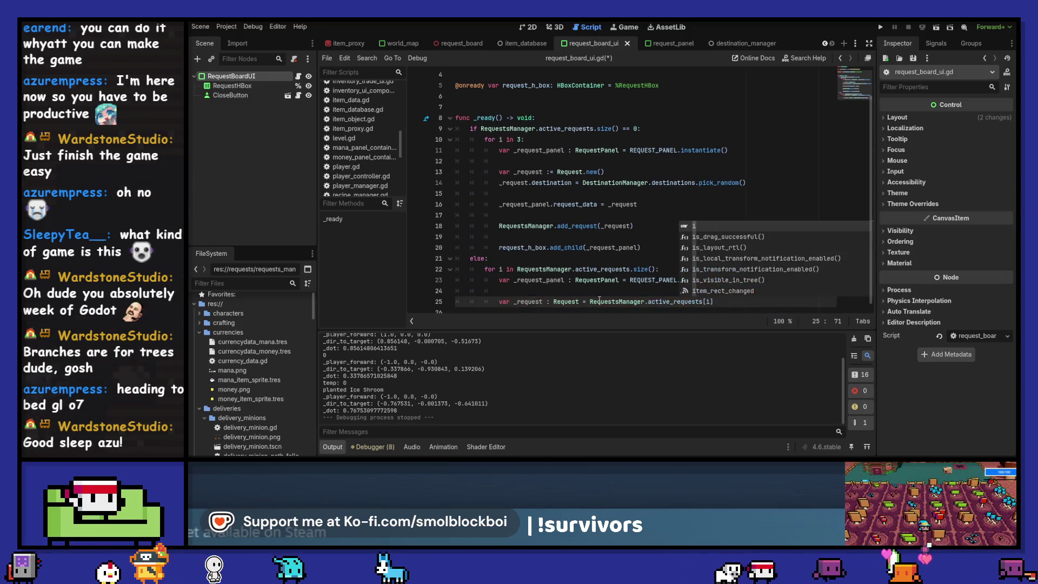
{"action": "key", "text": "ctrl+s"}
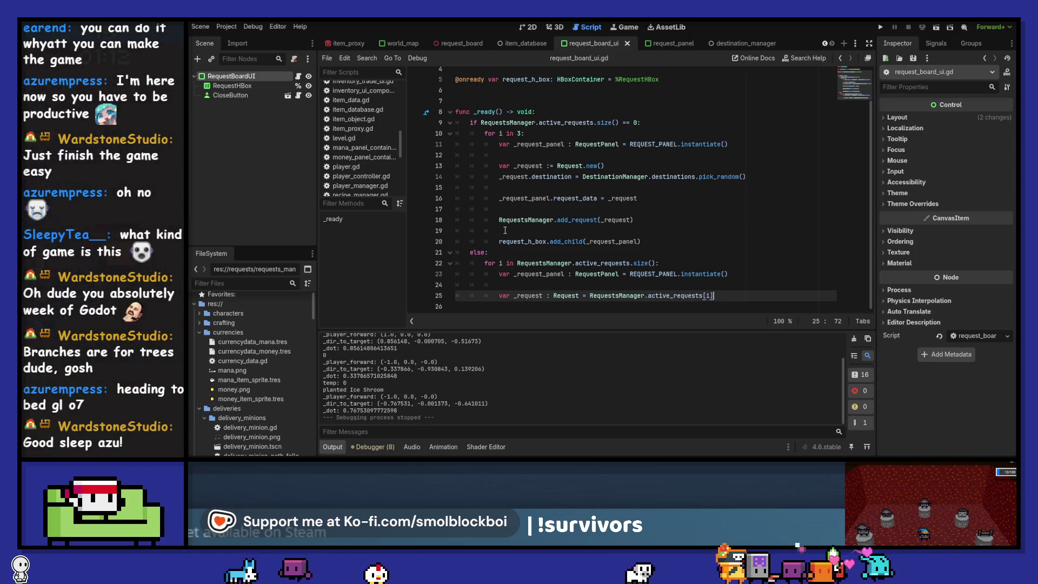
- Add line 16's request_data assignment to the else branch and save
{"action": "left_click", "coordinate": [611, 242]}
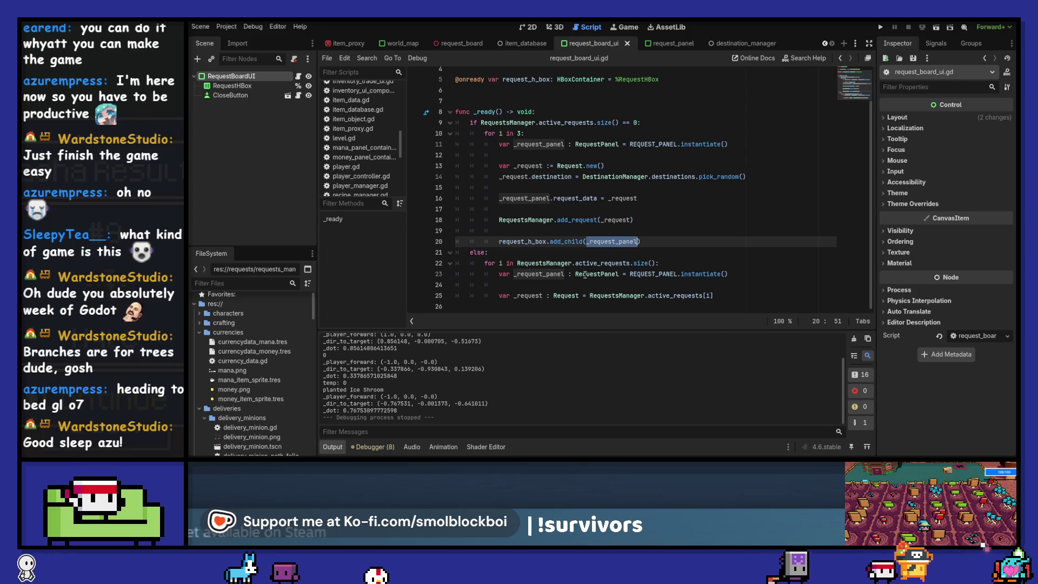
{"action": "left_click_drag", "start_coordinate": [501, 200], "coordinate": [669, 200]}
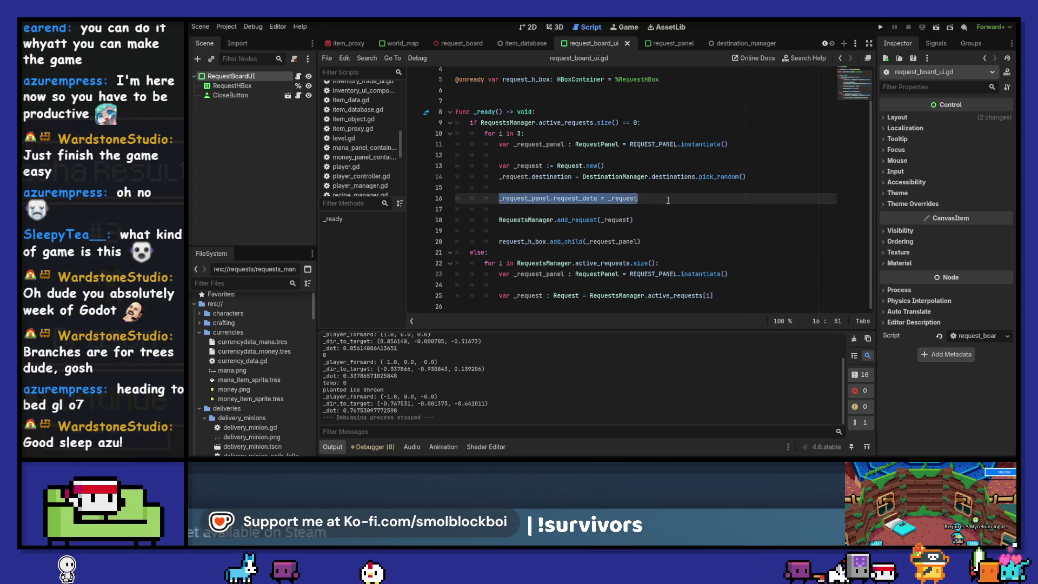
{"action": "left_click", "coordinate": [745, 295]}
{"action": "key", "text": "Return"}
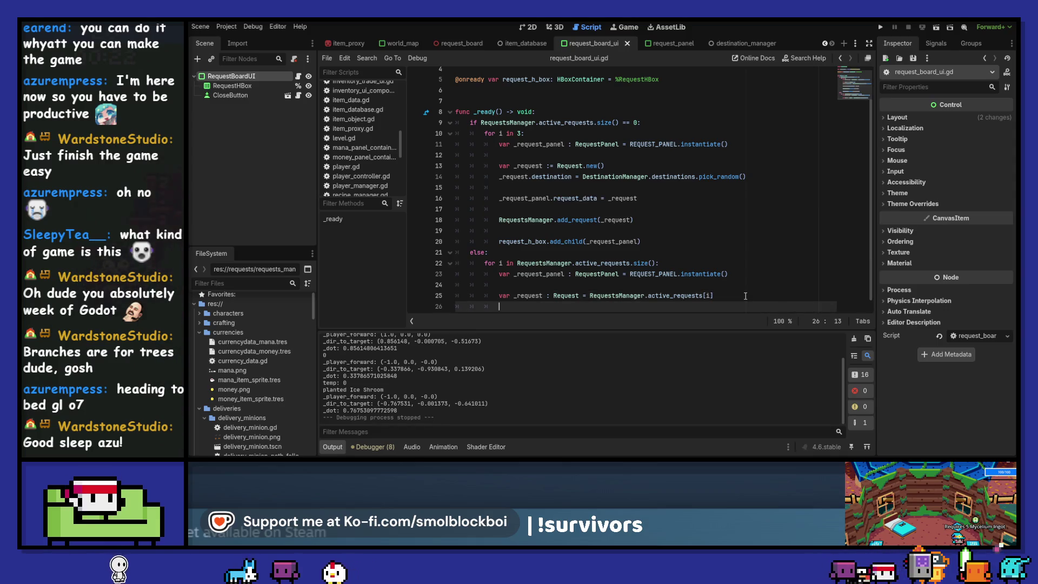
{"action": "key", "text": "Return"}
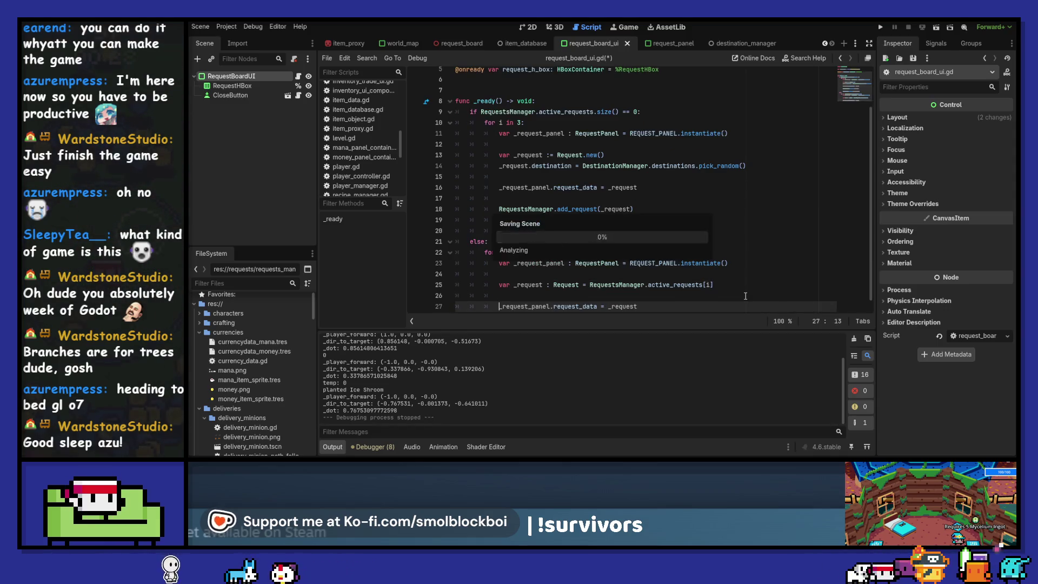
{"action": "key", "text": "ctrl+s"}
- Copy the add_child call from line 20 into the else branch as line 29
{"action": "scroll", "coordinate": [669, 189], "scroll_direction": "down", "scroll_amount": 1}
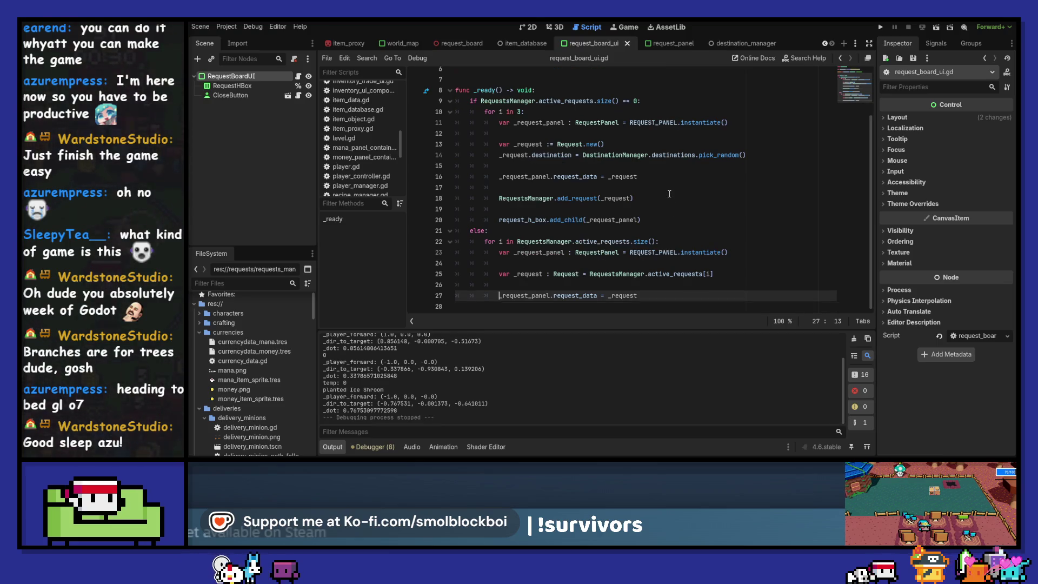
{"action": "left_click_drag", "start_coordinate": [641, 219], "coordinate": [499, 219]}
{"action": "key", "text": "ctrl+c"}
{"action": "left_click", "coordinate": [683, 299]}
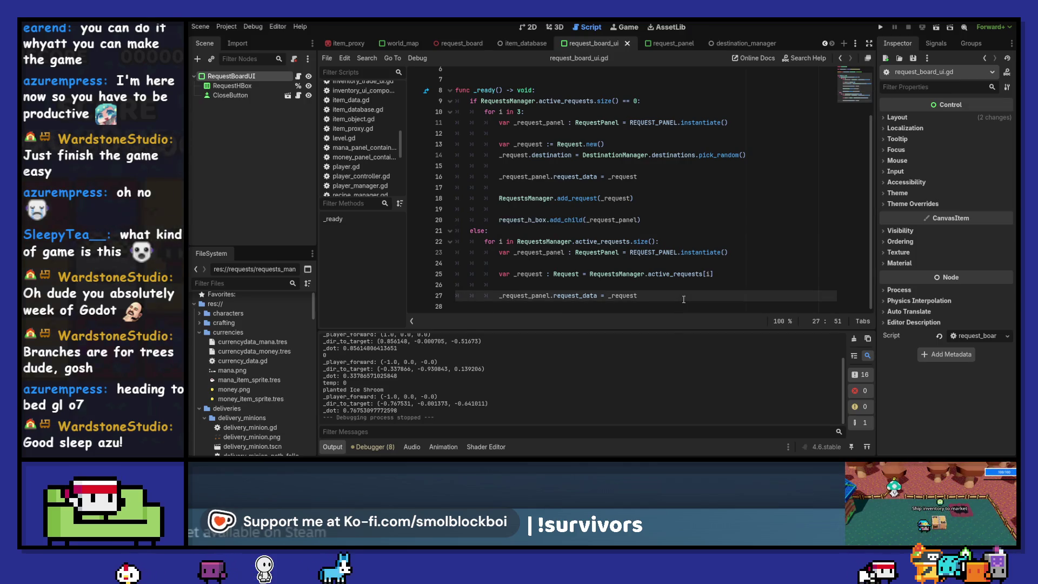
{"action": "key", "text": "Return"}
{"action": "key", "text": "Return"}
{"action": "key", "text": "ctrl+v"}
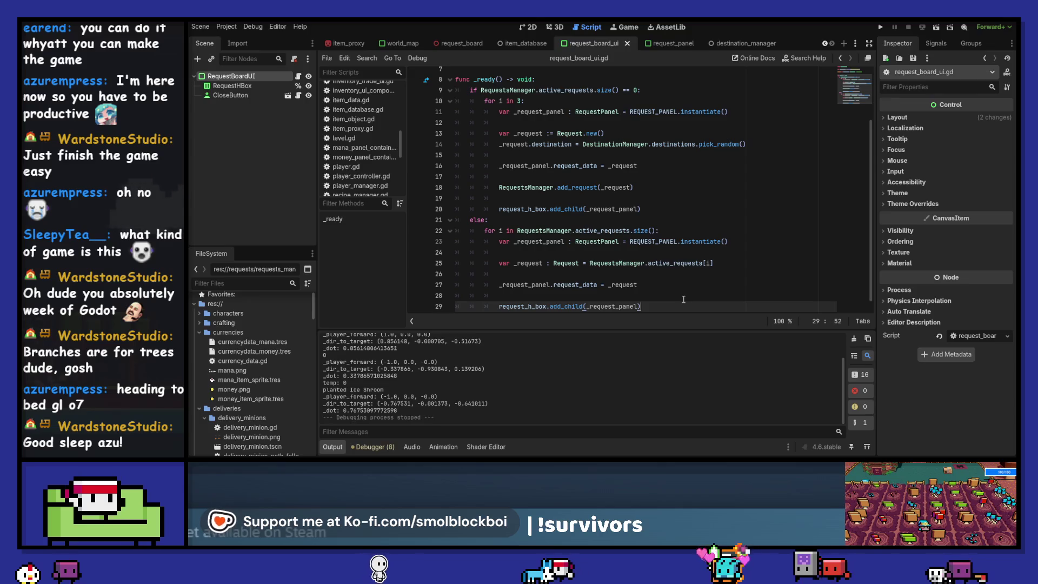
{"action": "left_click", "coordinate": [663, 43]}
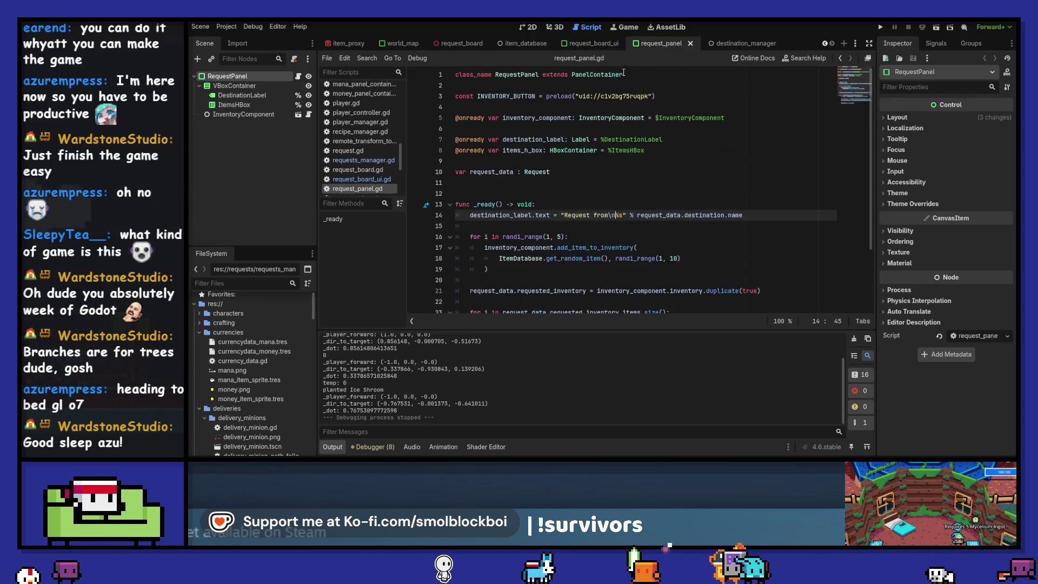
{"action": "left_click", "coordinate": [266, 115]}
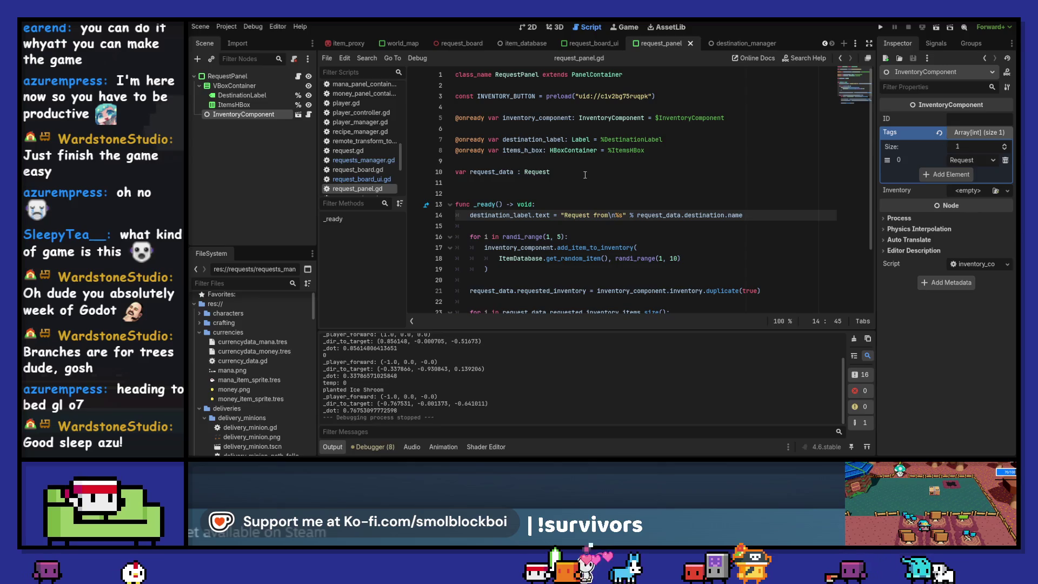
{"action": "left_click", "coordinate": [298, 114]}
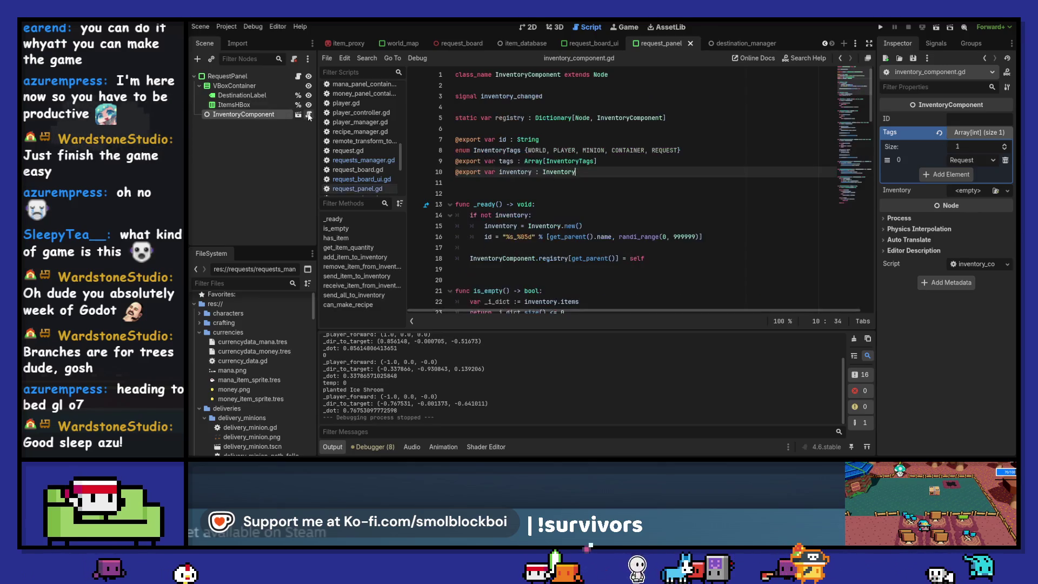
{"action": "double_click", "coordinate": [510, 117]}
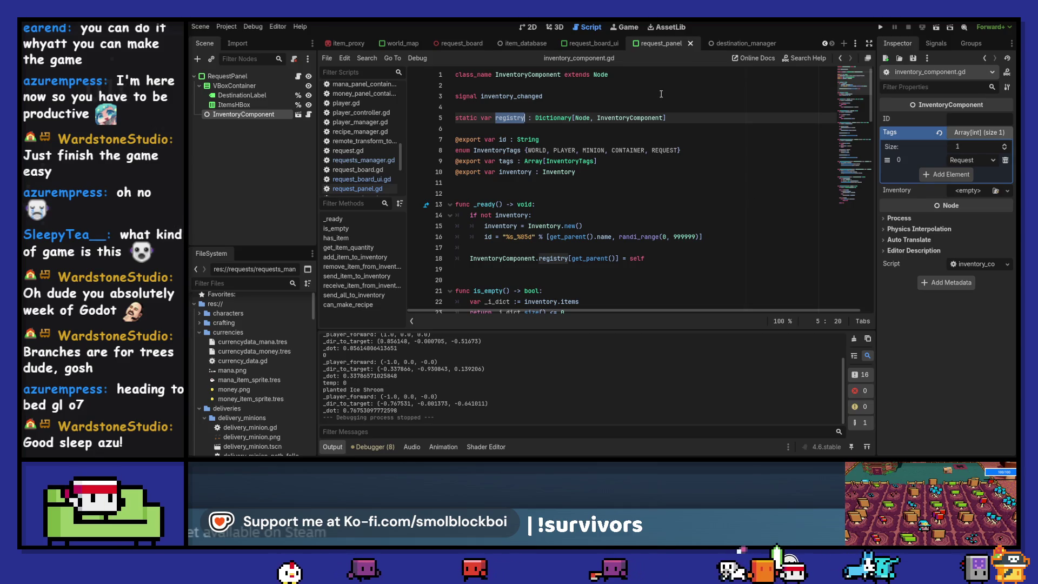
{"action": "left_click", "coordinate": [592, 42]}
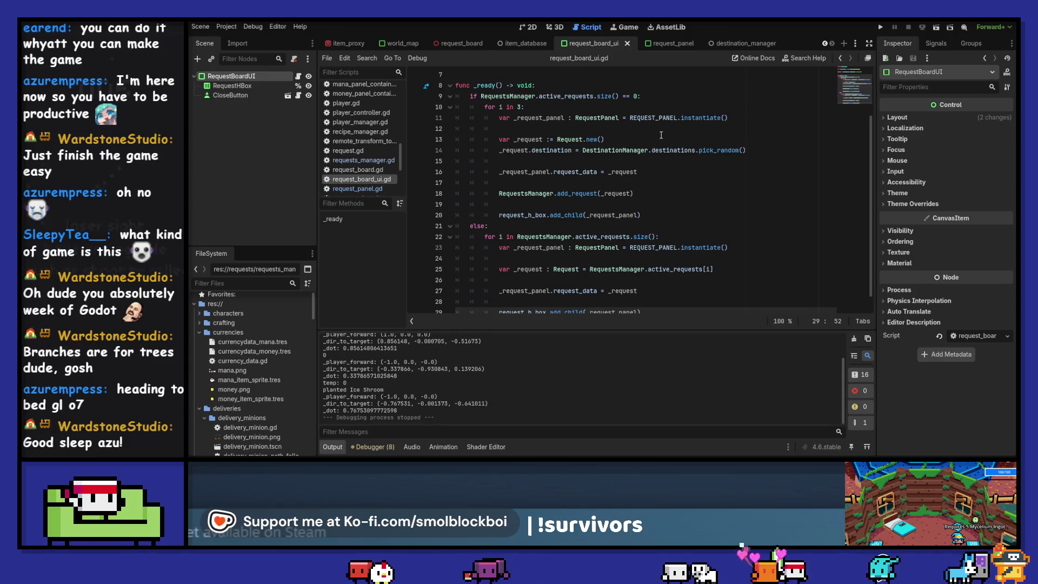
- Replace the add_child text on line 29 with a new line beginning '_req'
{"action": "scroll", "coordinate": [661, 135], "scroll_direction": "down", "scroll_amount": 1}
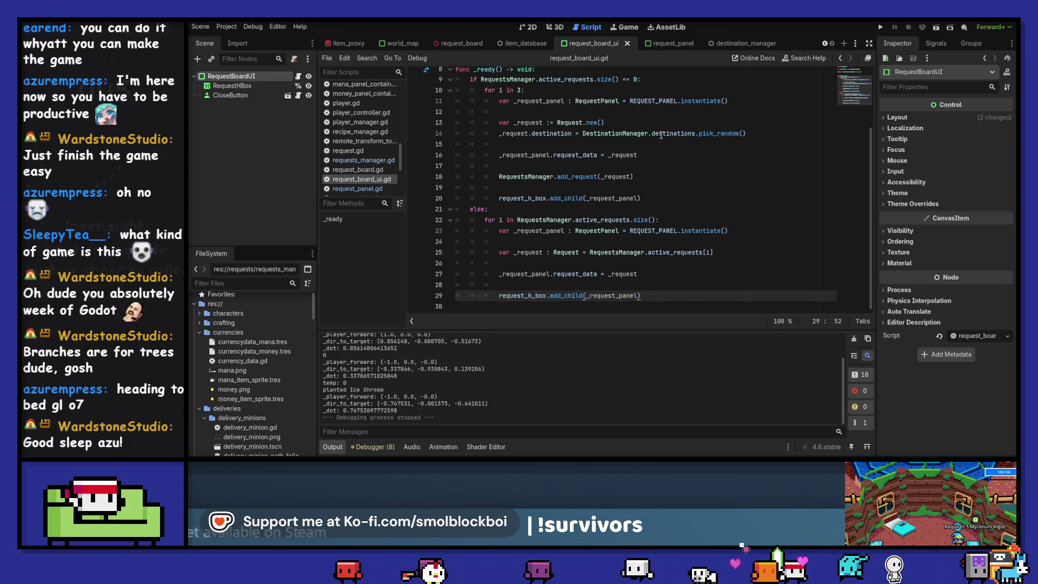
{"action": "key", "text": "shift+Home"}
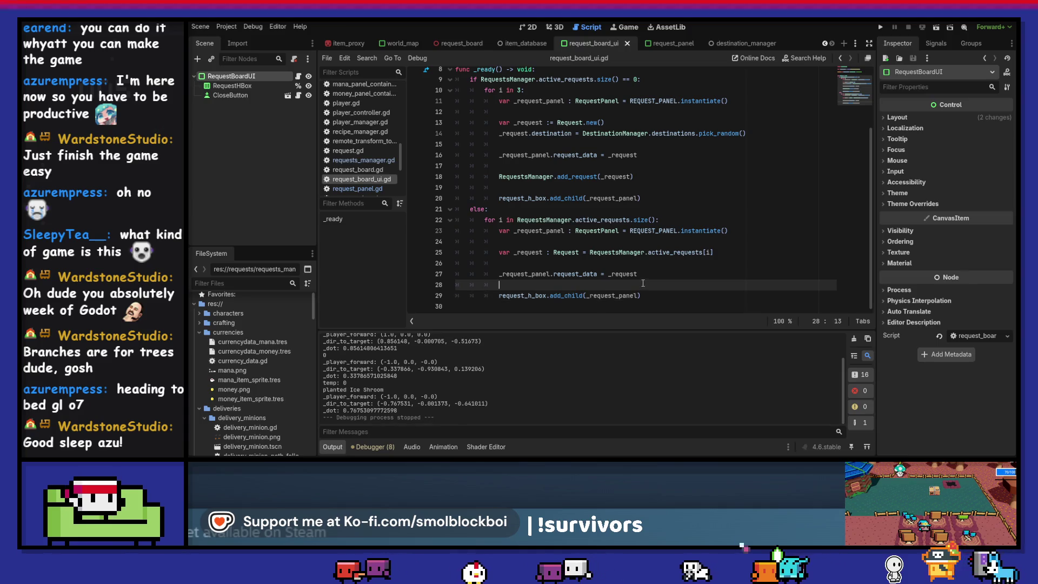
{"action": "key", "text": "BackSpace"}
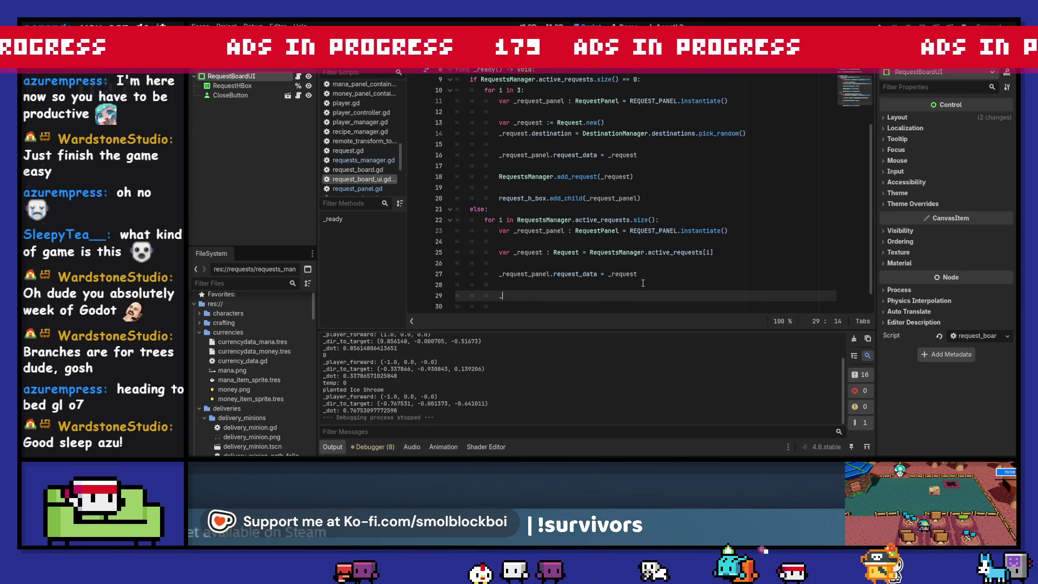
{"action": "type", "text": "_request.requested_inventory"}
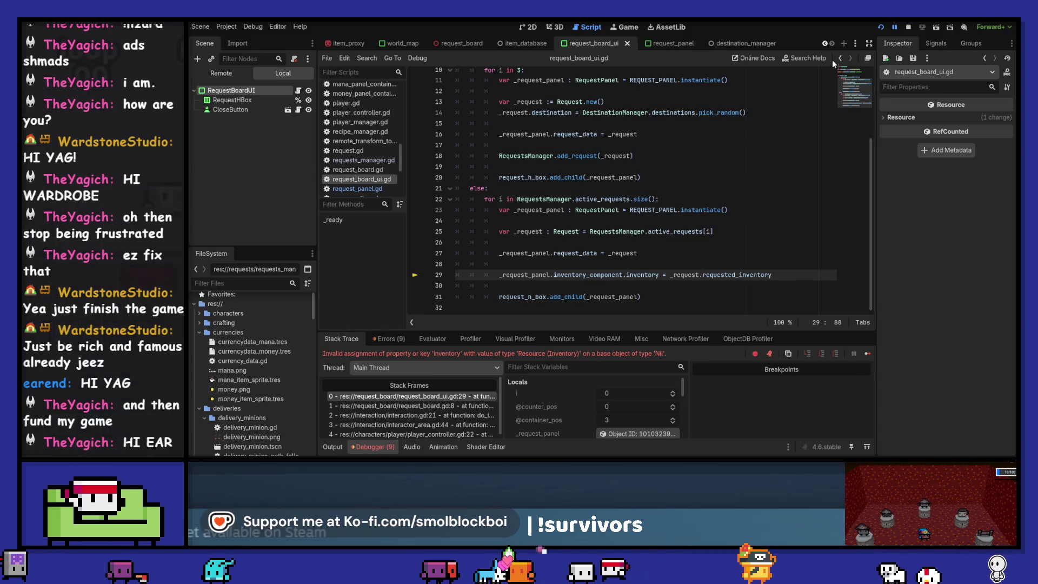
- Stop the debugging session, tidy line 29's selection, and switch to request_panel.gd
{"action": "left_click", "coordinate": [908, 27]}
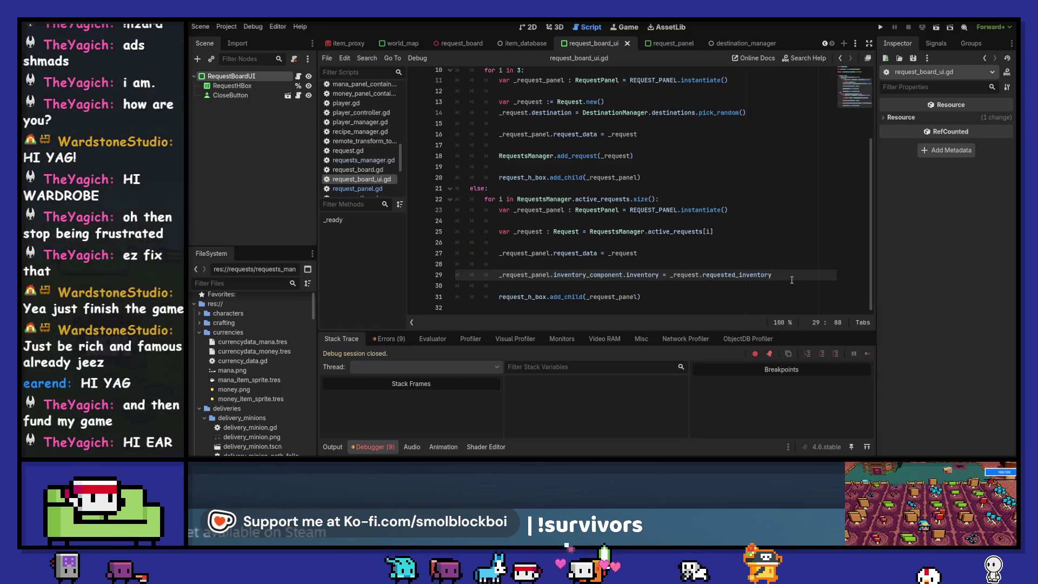
{"action": "key", "text": "shift+Up"}
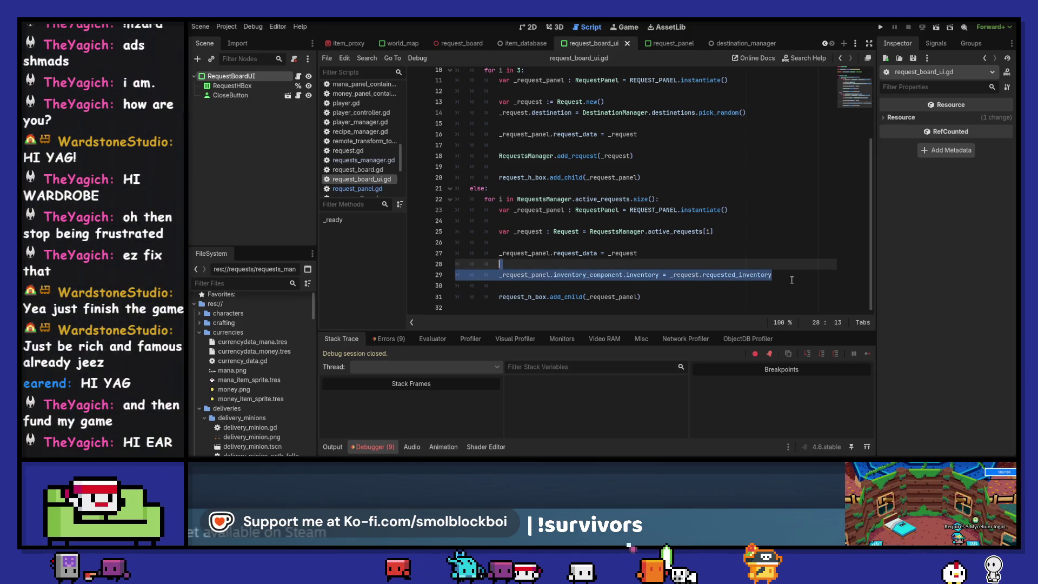
{"action": "type", "text": "K"}
{"action": "key", "text": "ctrl+z"}
{"action": "key", "text": "Escape"}
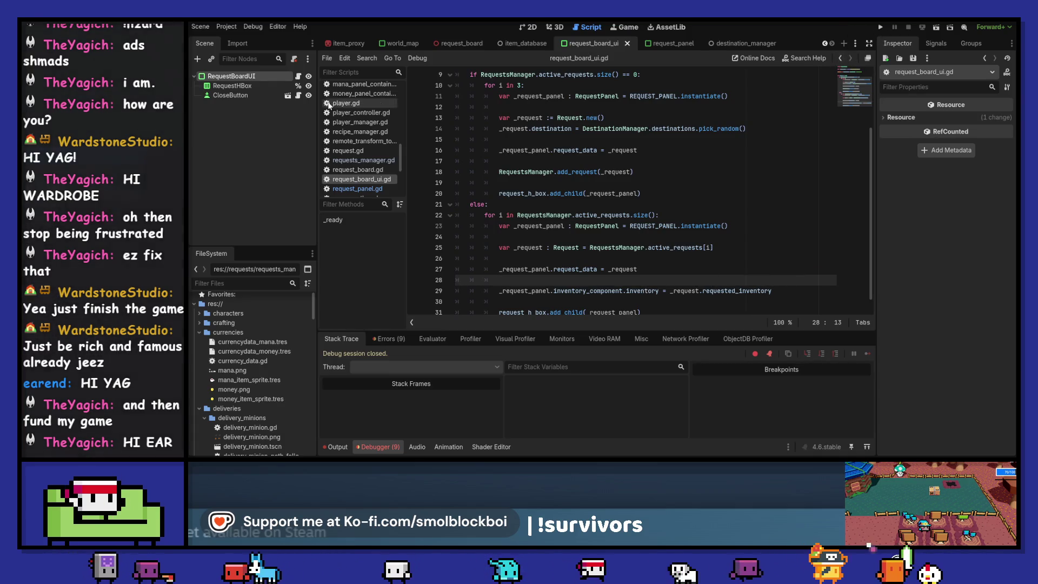
{"action": "left_click", "coordinate": [669, 44]}
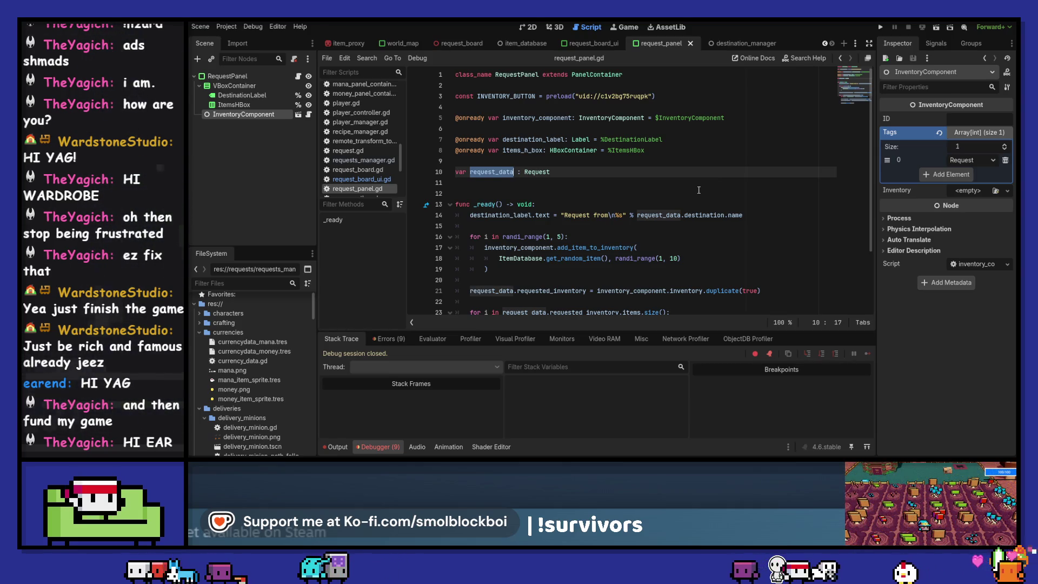
- Make inventory_component a plain var without $InventoryComponent and move it below request_data
{"action": "left_click", "coordinate": [455, 118]}
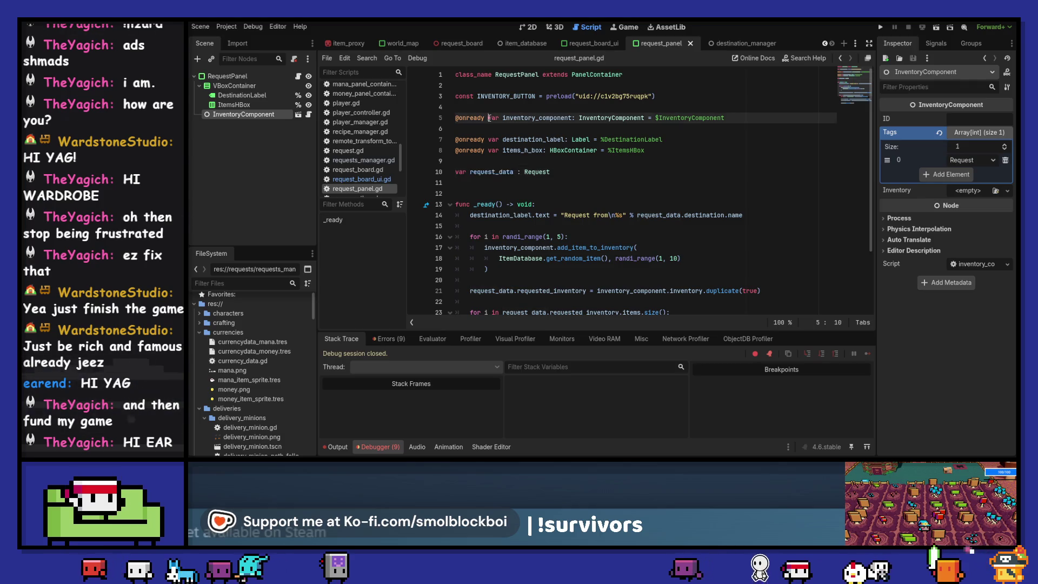
{"action": "key", "text": "BackSpace"}
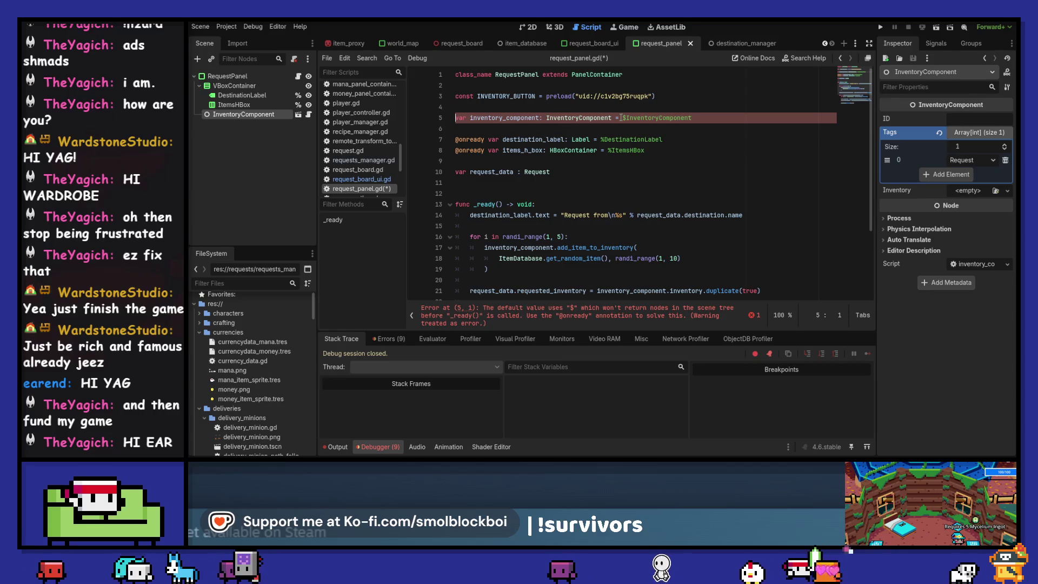
{"action": "left_click_drag", "start_coordinate": [616, 118], "coordinate": [720, 120]}
{"action": "key", "text": "BackSpace"}
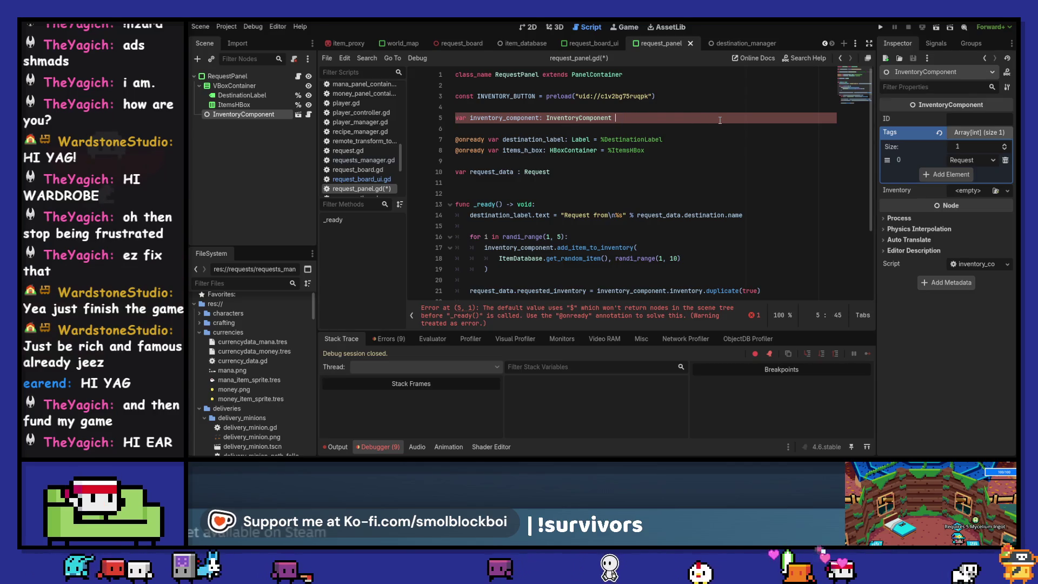
{"action": "key", "text": "Down"}
{"action": "key", "text": "Up"}
{"action": "key", "text": "alt+Down"}
{"action": "key", "text": "alt+Down"}
{"action": "key", "text": "alt+Down"}
- Add an 'if request_data:' check at the top of _ready
{"action": "key", "text": "Down"}
{"action": "key", "text": "Down"}
{"action": "key", "text": "Down"}
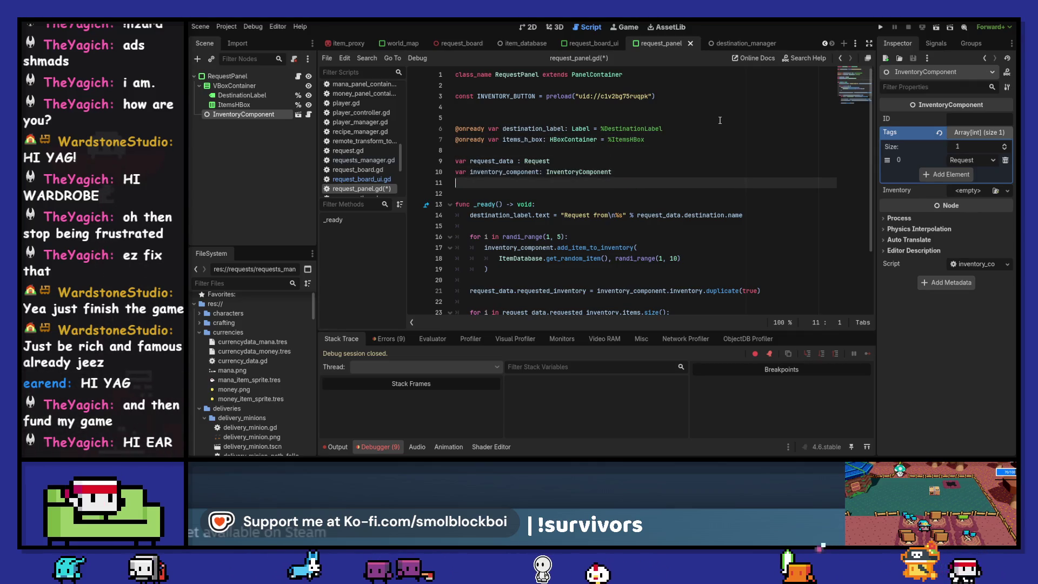
{"action": "key", "text": "Return"}
{"action": "key", "text": "Return"}
{"action": "key", "text": "Up"}
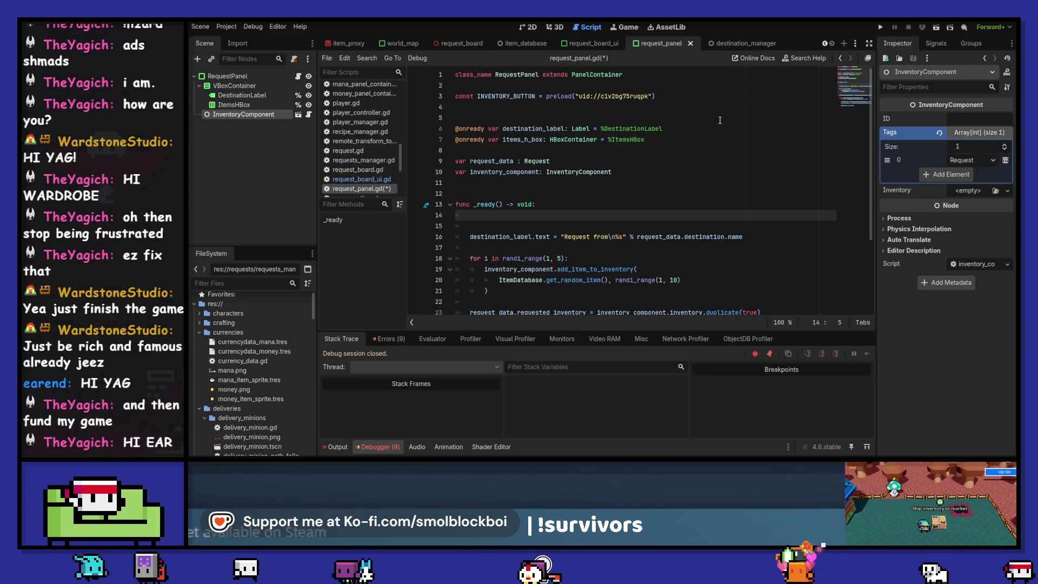
{"action": "type", "text": "if request_data."}
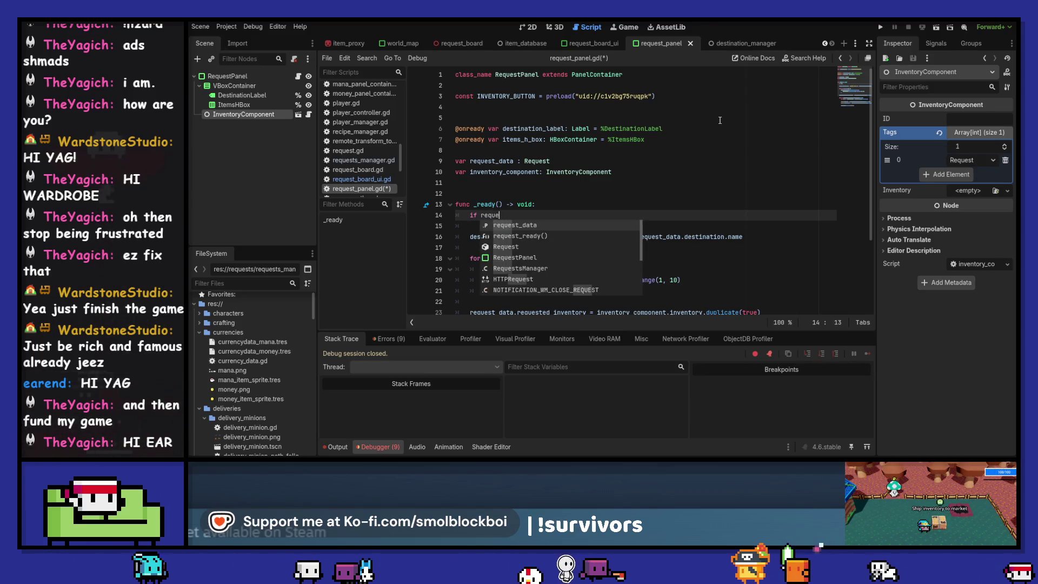
{"action": "key", "text": "BackSpace"}
{"action": "type", "text": ":"}
{"action": "key", "text": "Return"}
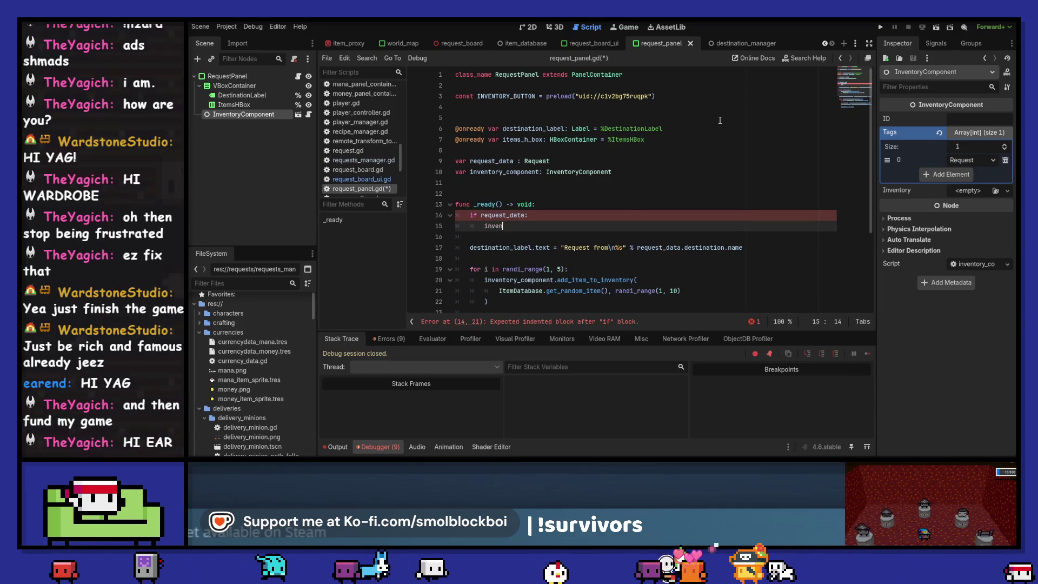
- Inside the if block, write inventory_component.inventory = request_data.requested_inventory
{"action": "type", "text": "inven"}
{"action": "key", "text": "Return"}
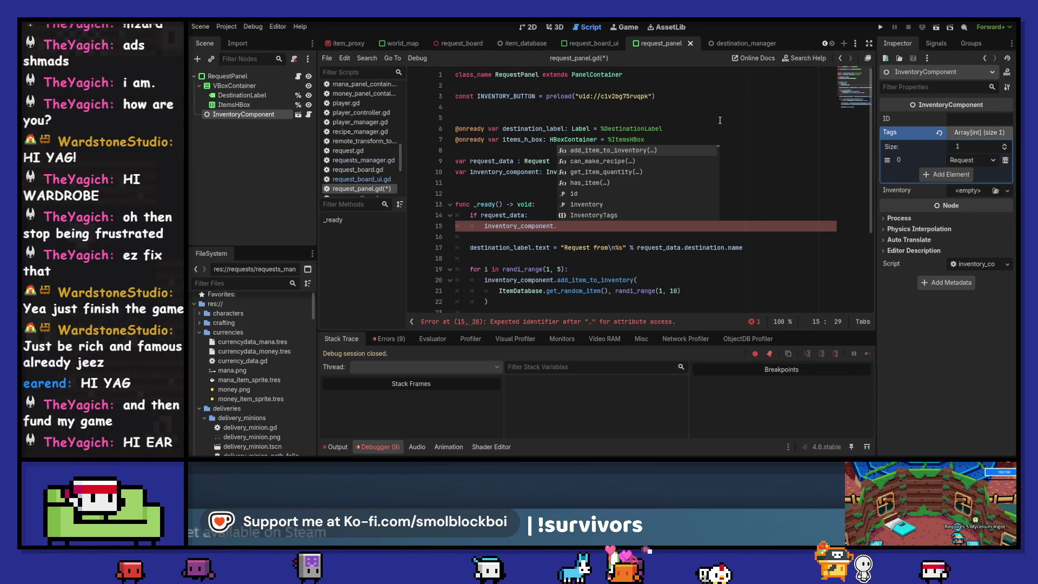
{"action": "key", "text": "Down"}
{"action": "key", "text": "Down"}
{"action": "key", "text": "Down"}
{"action": "key", "text": "Down"}
{"action": "key", "text": "Return"}
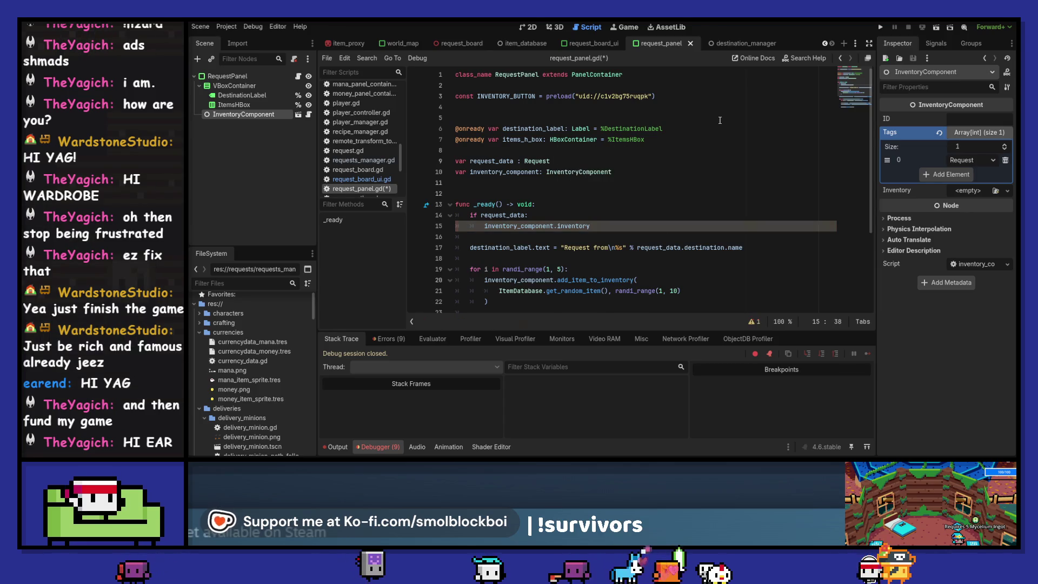
{"action": "type", "text": " = request"}
{"action": "key", "text": "Return"}
{"action": "type", "text": "."}
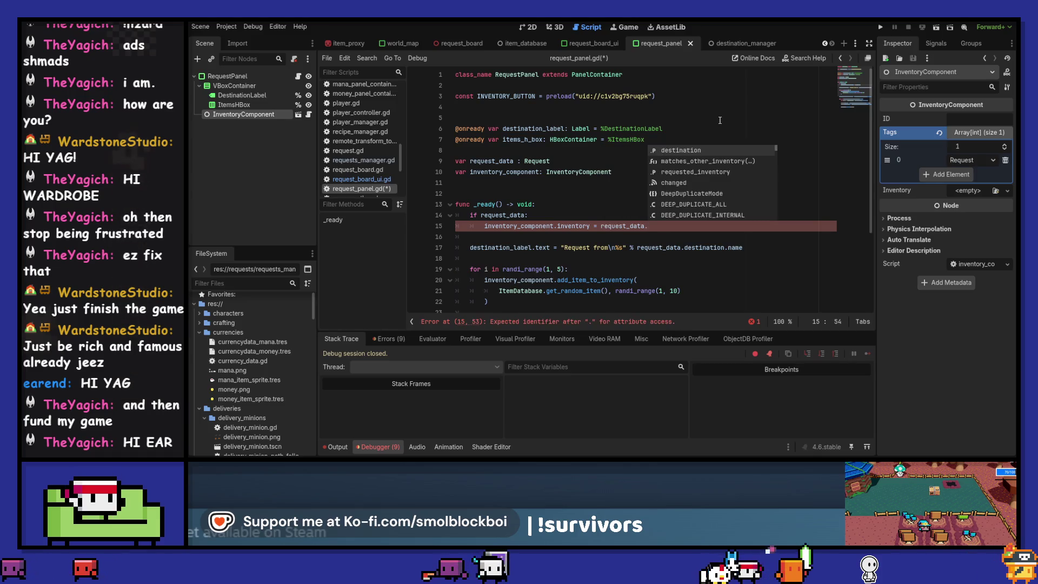
{"action": "key", "text": "Down"}
{"action": "key", "text": "Down"}
{"action": "key", "text": "Return"}
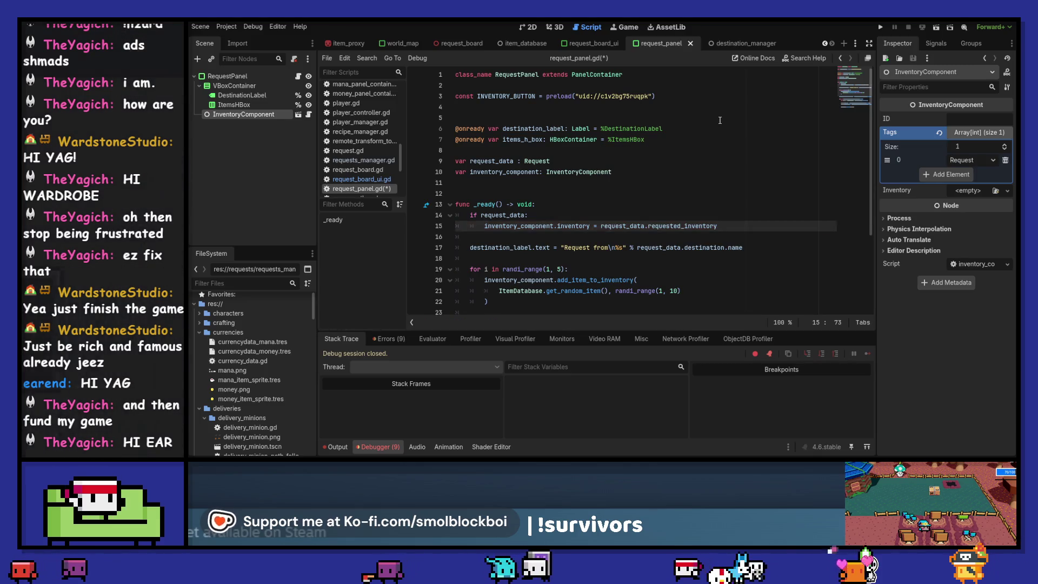
{"action": "scroll", "coordinate": [720, 120], "scroll_direction": "down", "scroll_amount": 2}
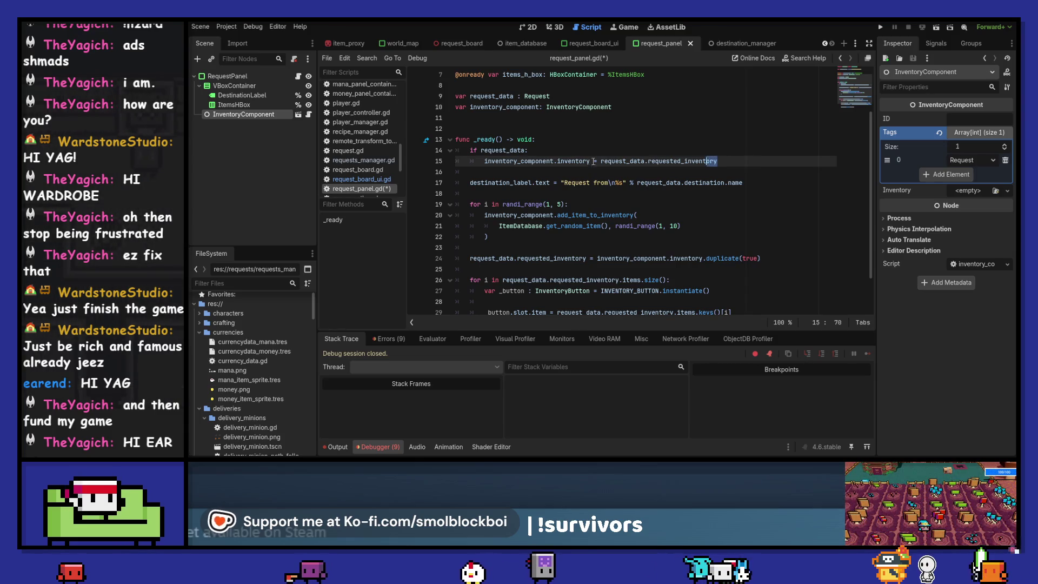
{"action": "left_click_drag", "start_coordinate": [750, 163], "coordinate": [420, 149]}
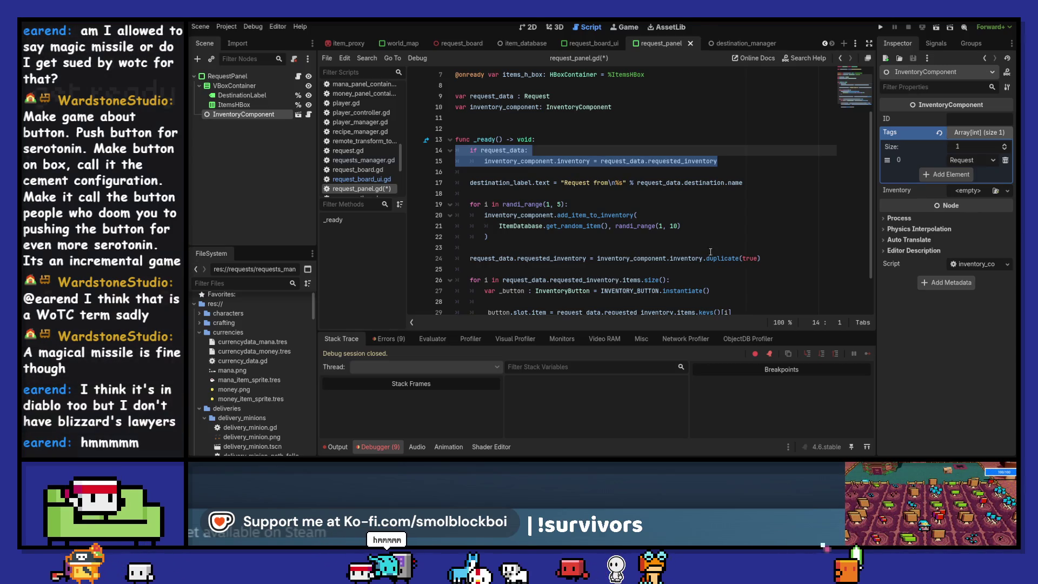
- Delete the requested_inventory assignment and clear the Output log
{"action": "left_click", "coordinate": [724, 161]}
{"action": "key", "text": "ctrl+BackSpace"}
{"action": "key", "text": "ctrl+BackSpace"}
{"action": "key", "text": "ctrl+BackSpace"}
{"action": "key", "text": "ctrl+BackSpace"}
{"action": "key", "text": "ctrl+BackSpace"}
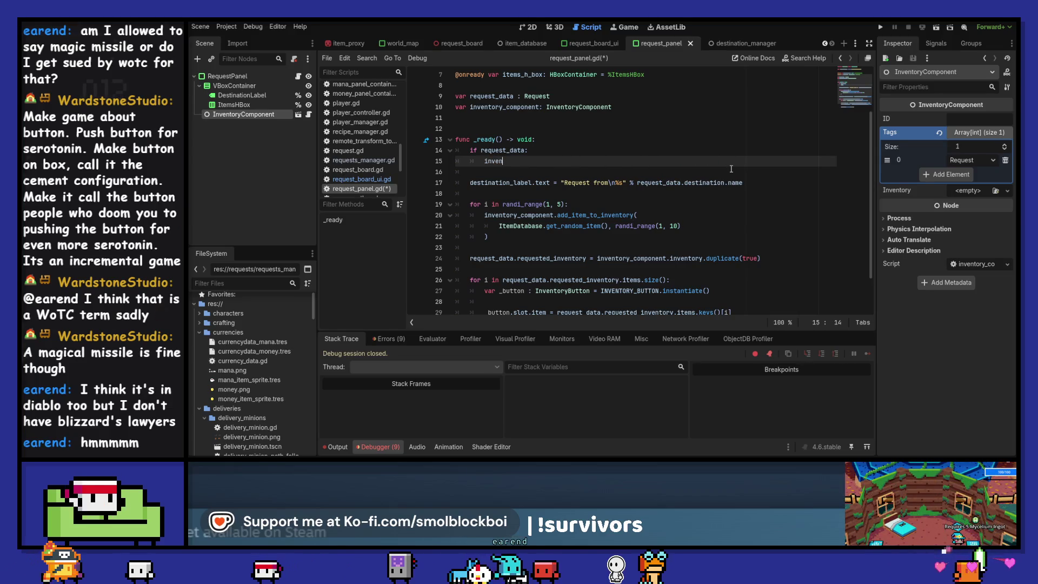
{"action": "key", "text": "ctrl+BackSpace"}
{"action": "key", "text": "ctrl+BackSpace"}
{"action": "key", "text": "ctrl+BackSpace"}
{"action": "key", "text": "ctrl+BackSpace"}
{"action": "key", "text": "ctrl+BackSpace"}
{"action": "key", "text": "ctrl+BackSpace"}
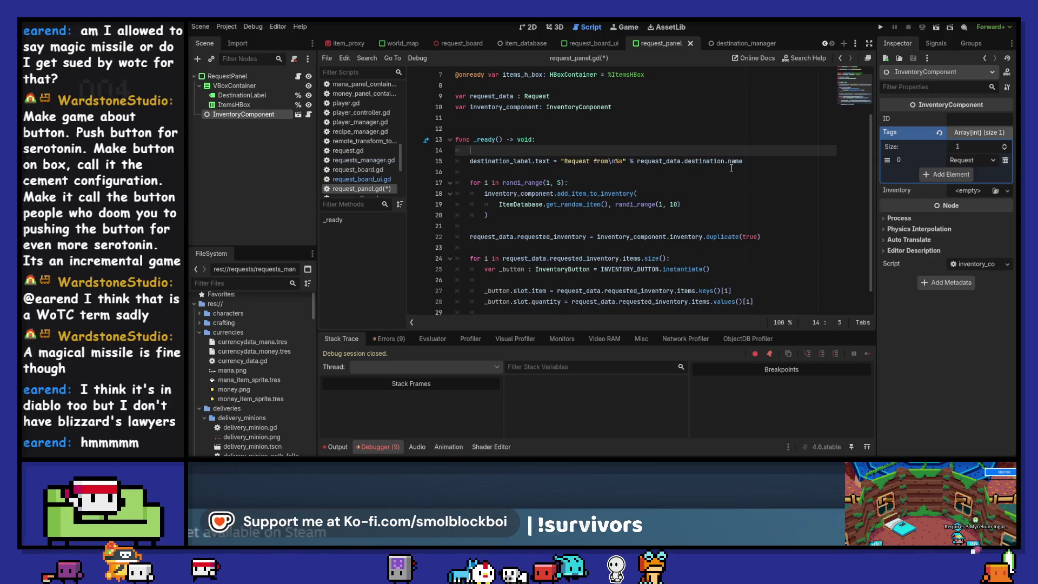
{"action": "scroll", "coordinate": [731, 165], "scroll_direction": "up", "scroll_amount": 2}
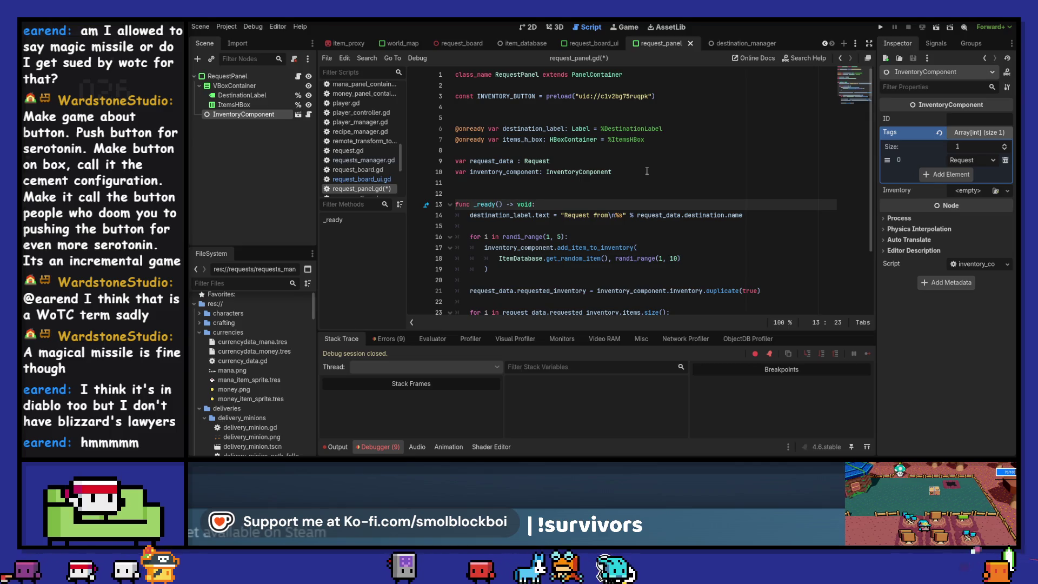
{"action": "left_click", "coordinate": [337, 447]}
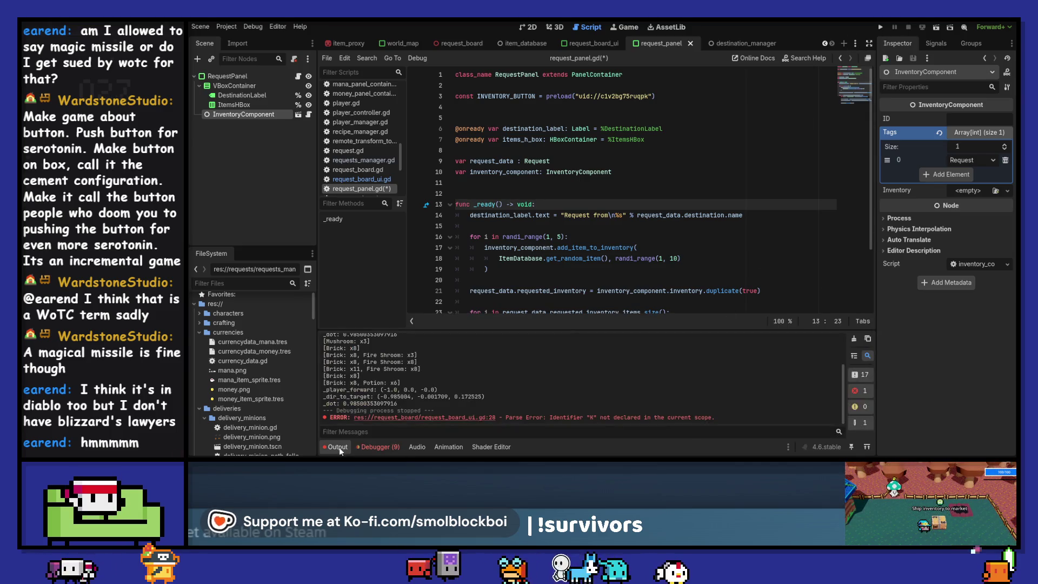
{"action": "left_click", "coordinate": [854, 340]}
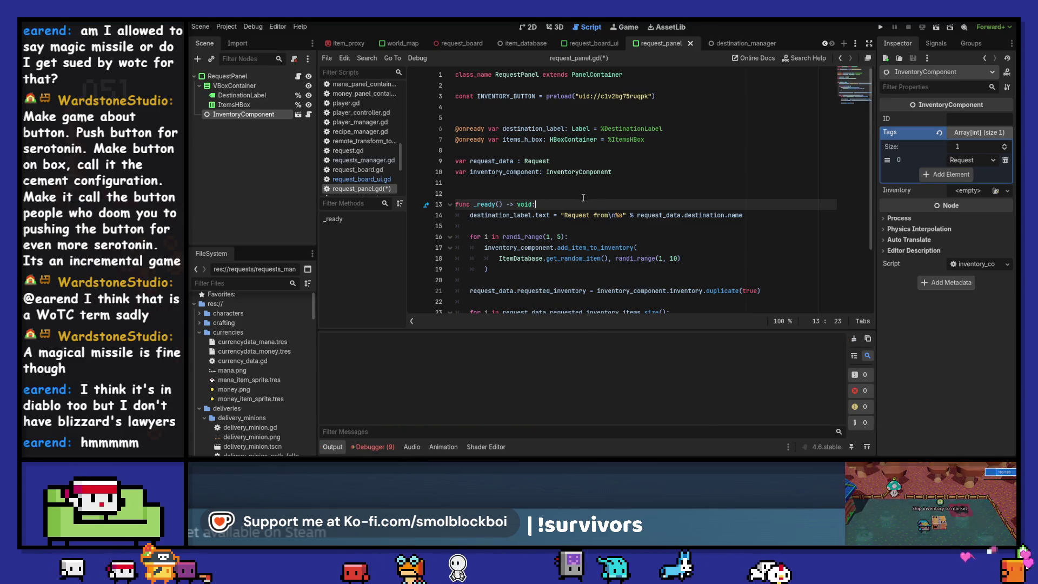
{"action": "key", "text": "ctrl+z"}
{"action": "key", "text": "ctrl+z"}
{"action": "key", "text": "ctrl+z"}
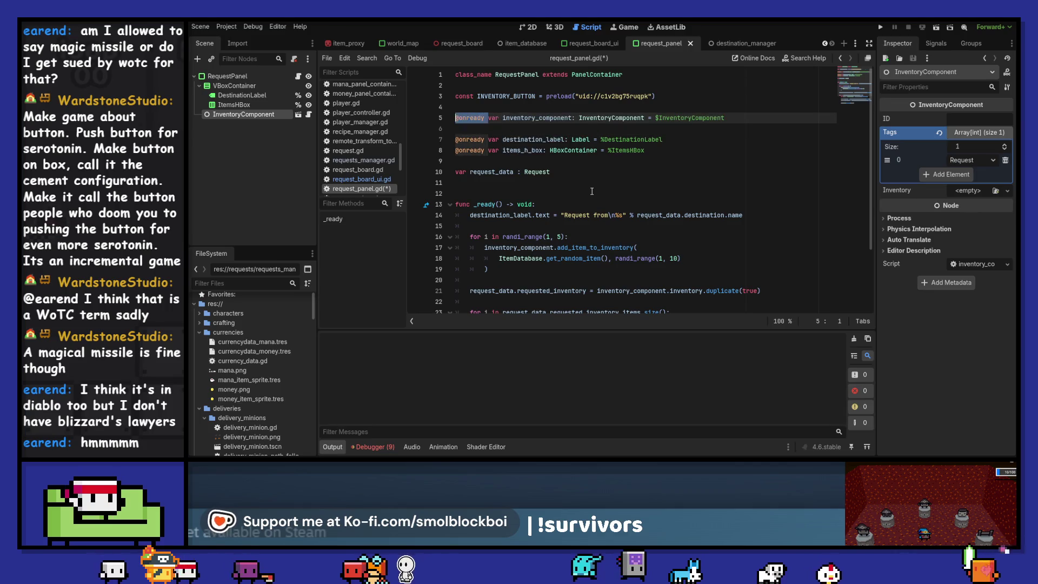
{"action": "key", "text": "ctrl+z"}
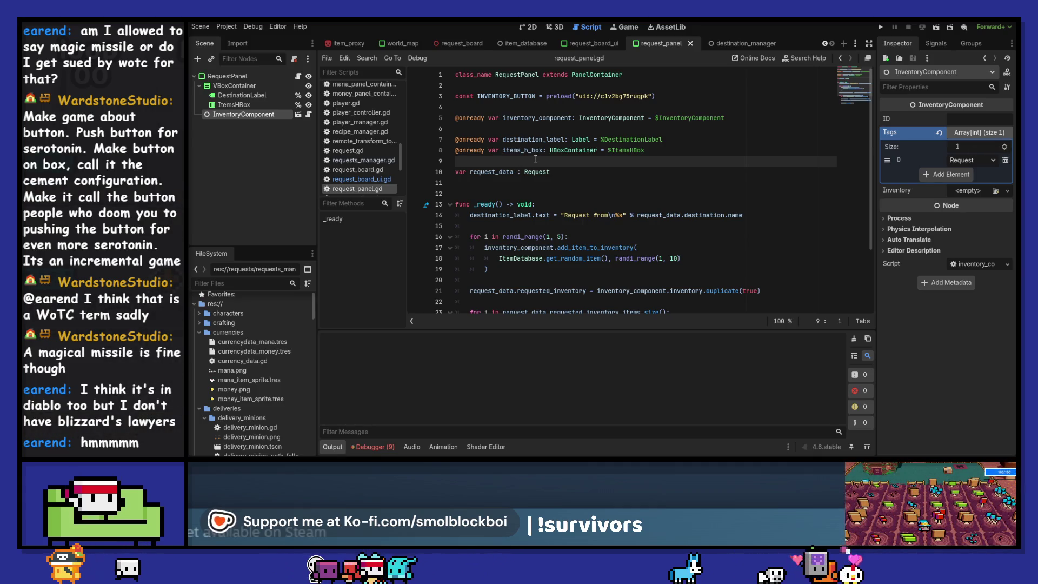
{"action": "double_click", "coordinate": [537, 118]}
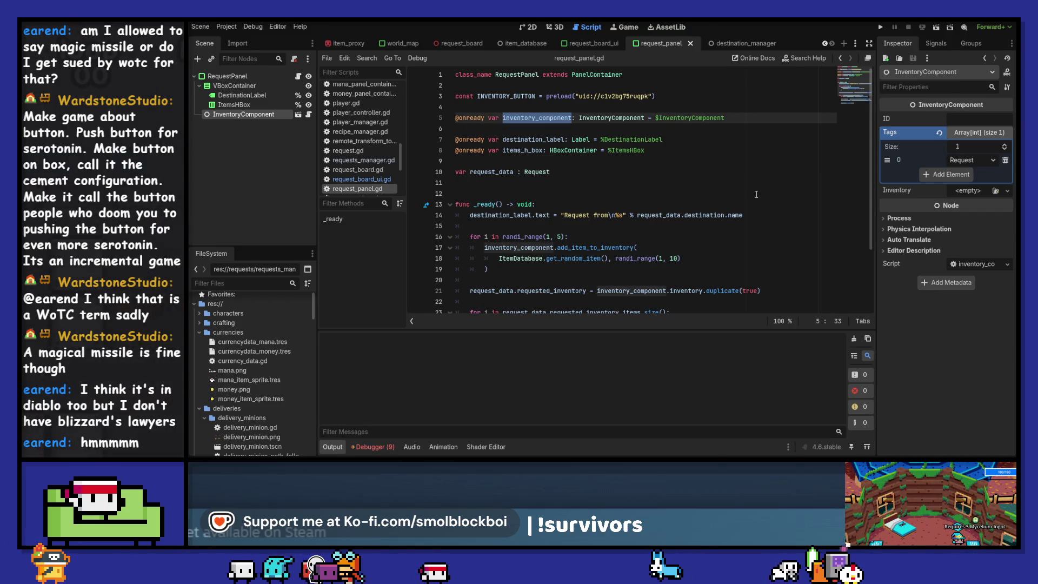
{"action": "scroll", "coordinate": [756, 194], "scroll_direction": "down", "scroll_amount": 3}
{"action": "scroll", "coordinate": [756, 194], "scroll_direction": "up", "scroll_amount": 2}
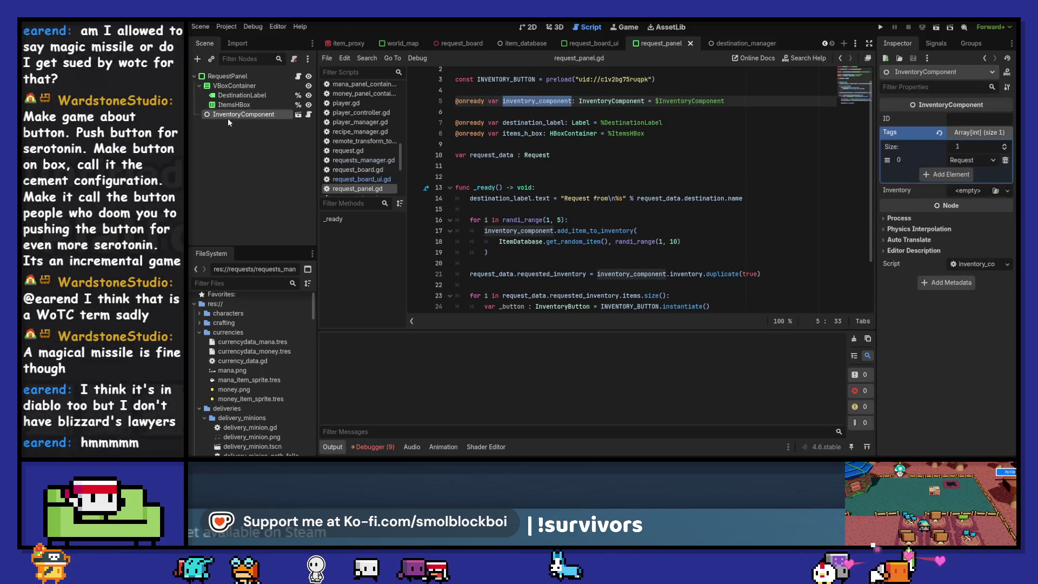
- Delete the InventoryComponent node from RequestPanel, then remove and restore the inventory_component declaration
{"action": "key", "text": "Delete"}
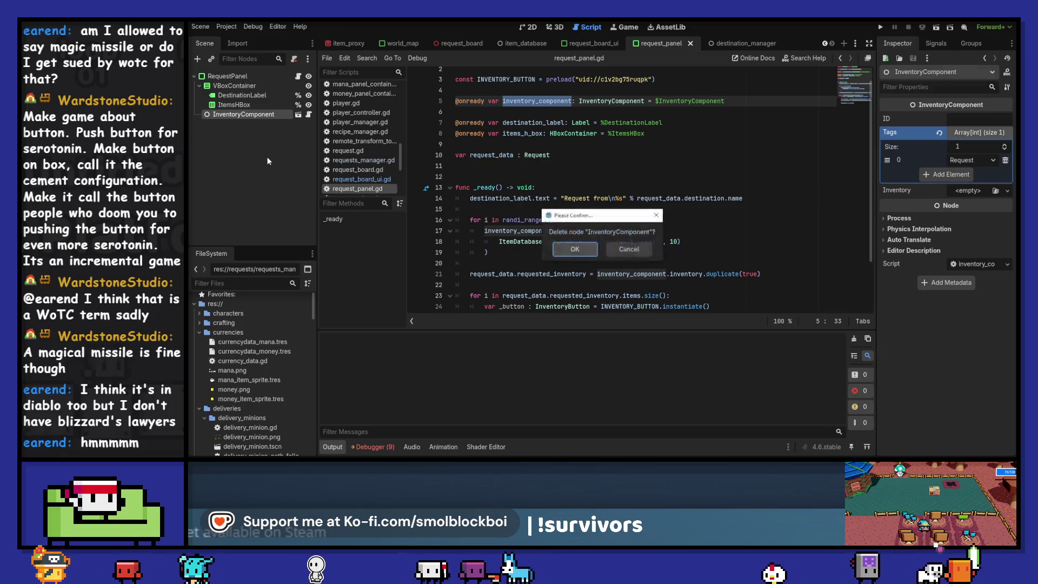
{"action": "key", "text": "Return"}
{"action": "triple_click", "coordinate": [448, 101]}
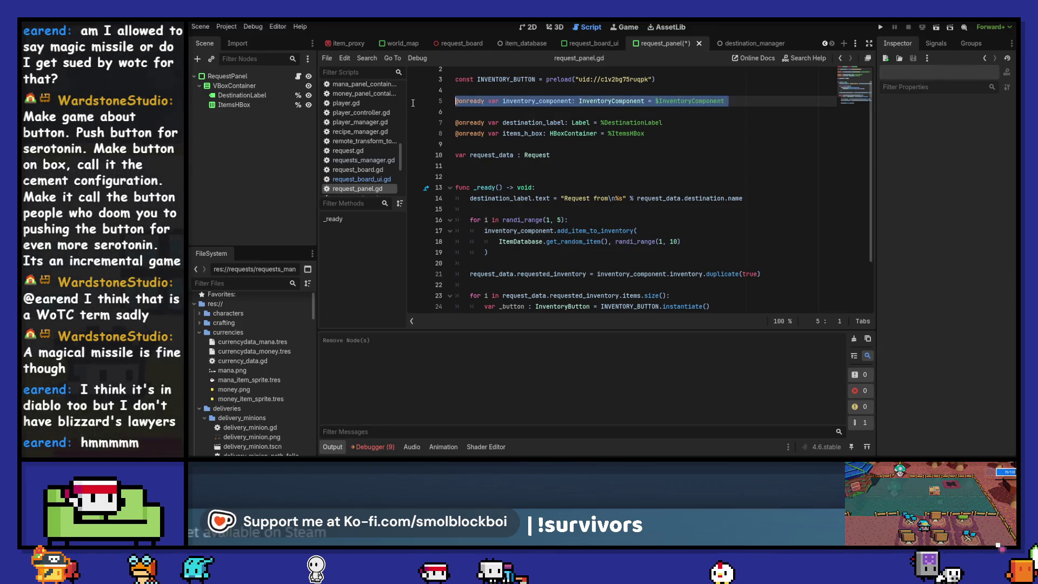
{"action": "key", "text": "Delete"}
{"action": "key", "text": "BackSpace"}
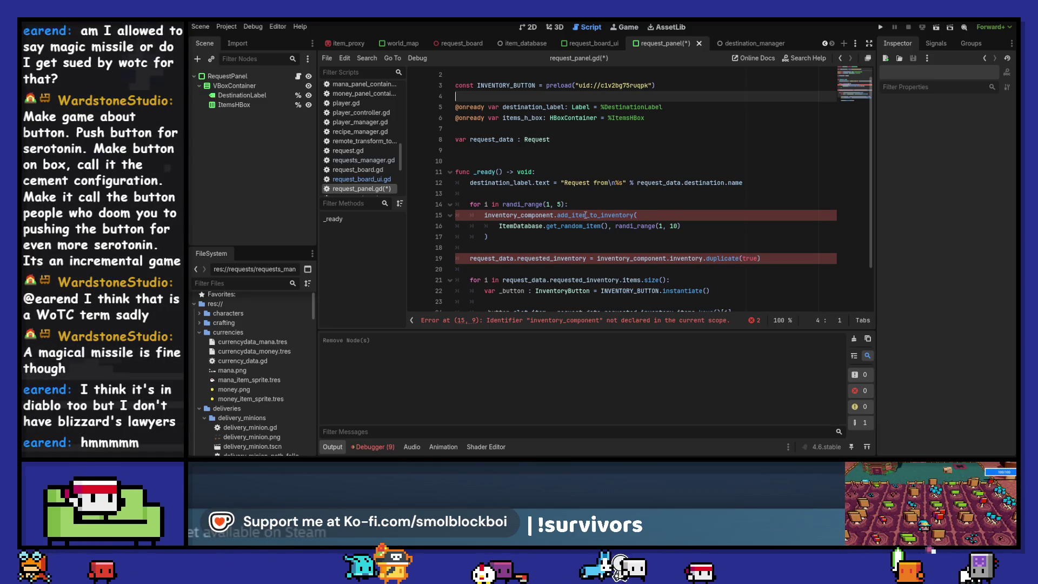
{"action": "key", "text": "ctrl+z"}
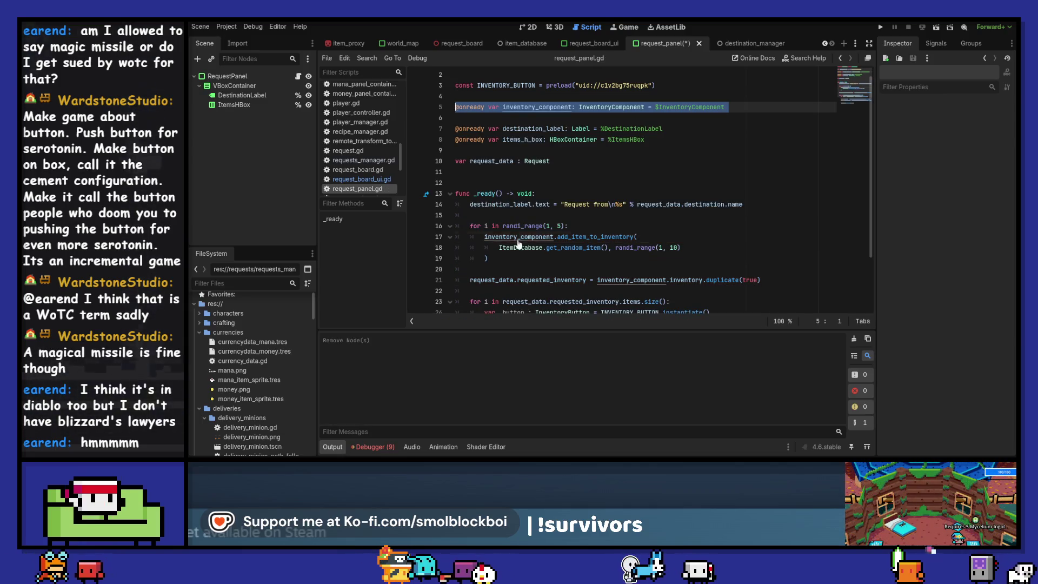
{"action": "scroll", "coordinate": [567, 173], "scroll_direction": "up", "scroll_amount": 1}
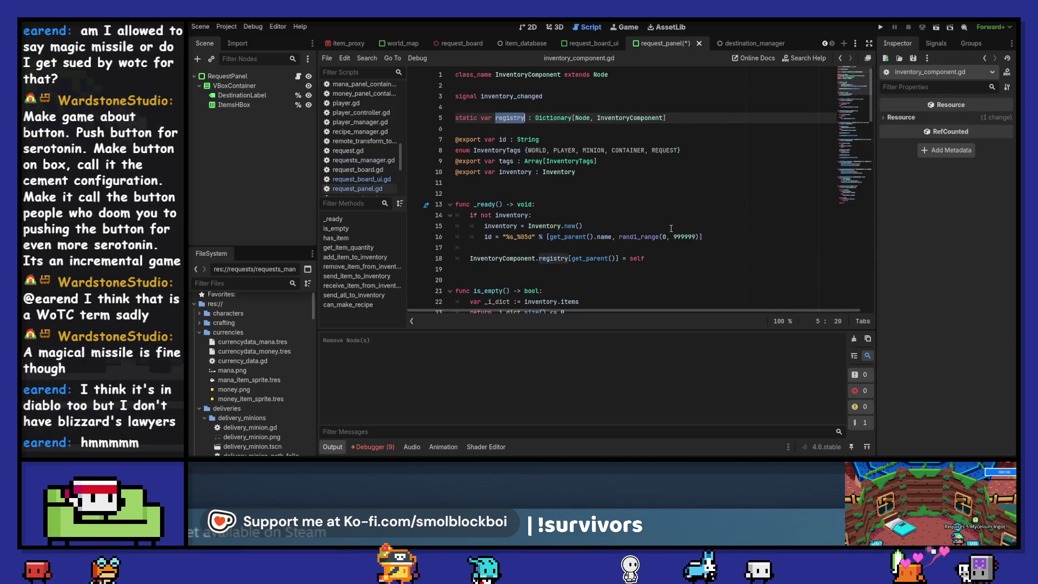
{"action": "left_click", "coordinate": [605, 119], "text": "ctrl"}
{"action": "scroll", "coordinate": [671, 228], "scroll_direction": "down", "scroll_amount": 6}
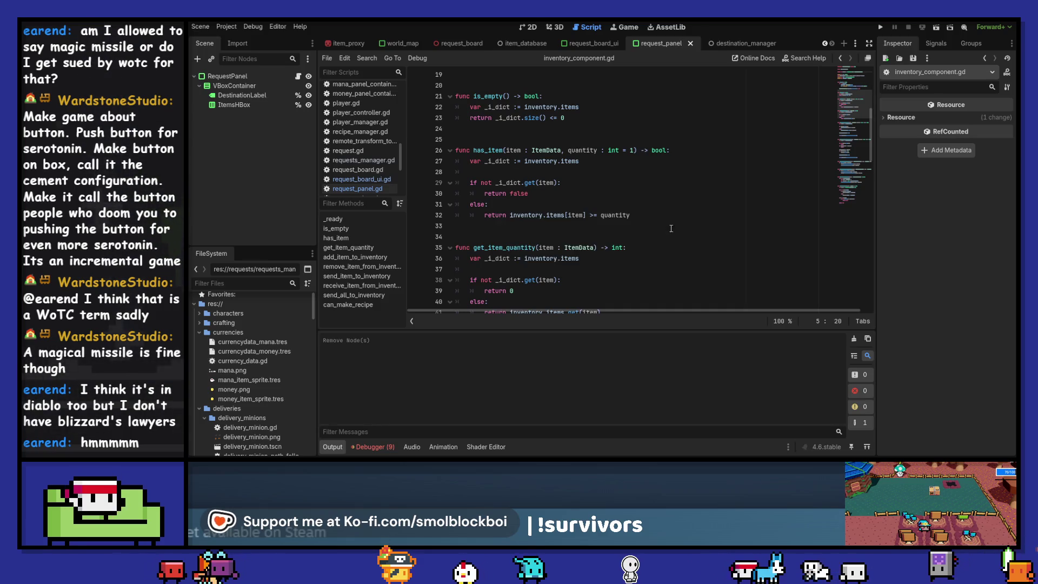
{"action": "key", "text": "ctrl+s"}
{"action": "scroll", "coordinate": [671, 228], "scroll_direction": "down", "scroll_amount": 4}
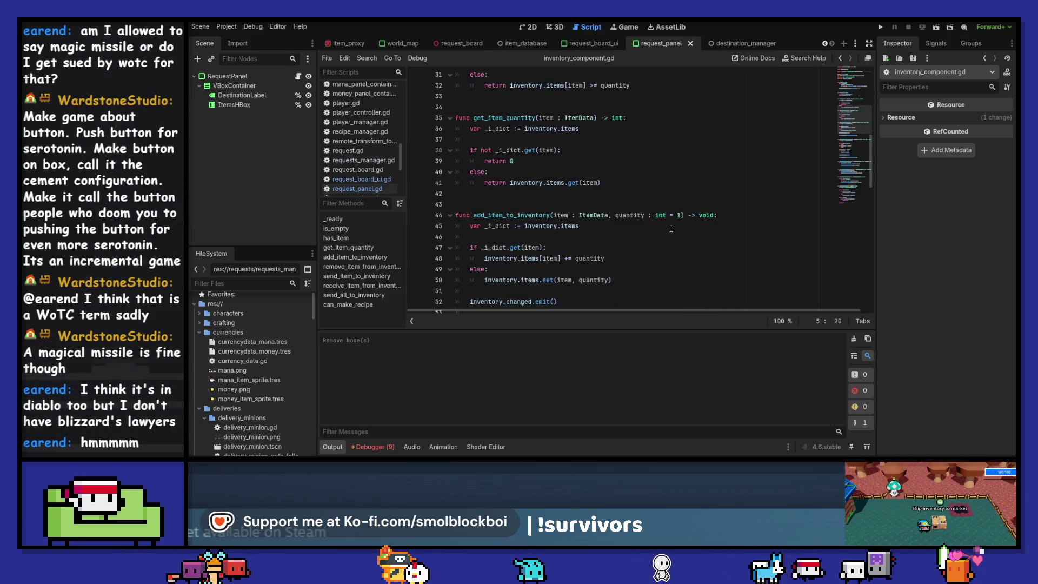
{"action": "scroll", "coordinate": [671, 229], "scroll_direction": "down", "scroll_amount": 2}
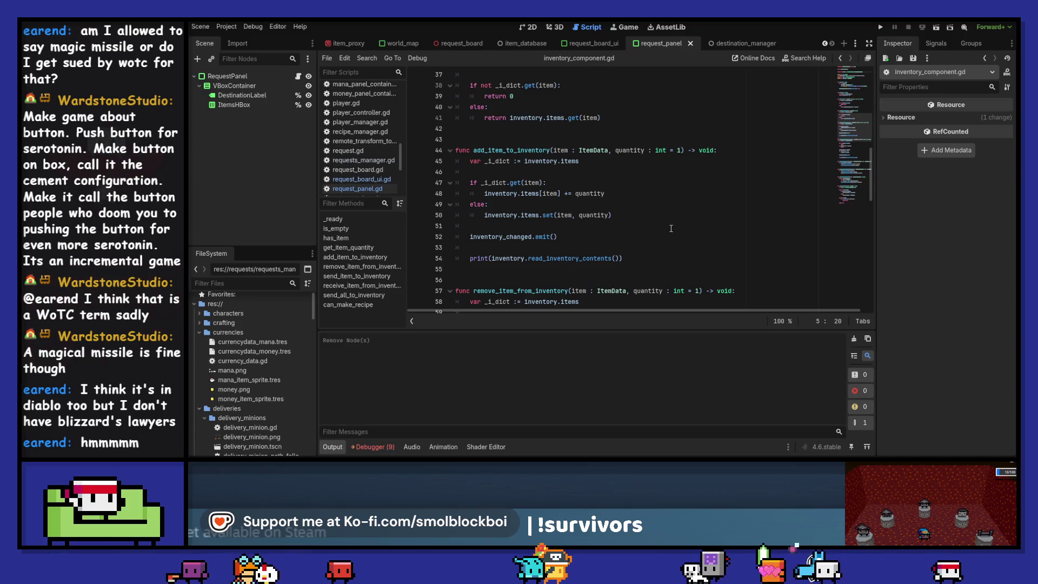
{"action": "scroll", "coordinate": [671, 228], "scroll_direction": "down", "scroll_amount": 3}
{"action": "scroll", "coordinate": [671, 228], "scroll_direction": "down", "scroll_amount": 5}
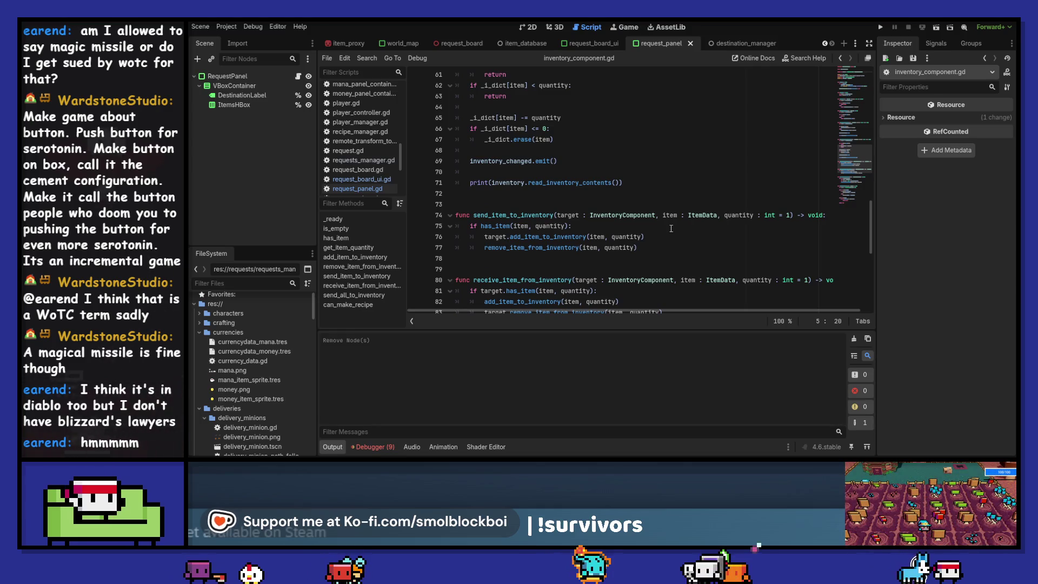
{"action": "scroll", "coordinate": [670, 229], "scroll_direction": "down", "scroll_amount": 4}
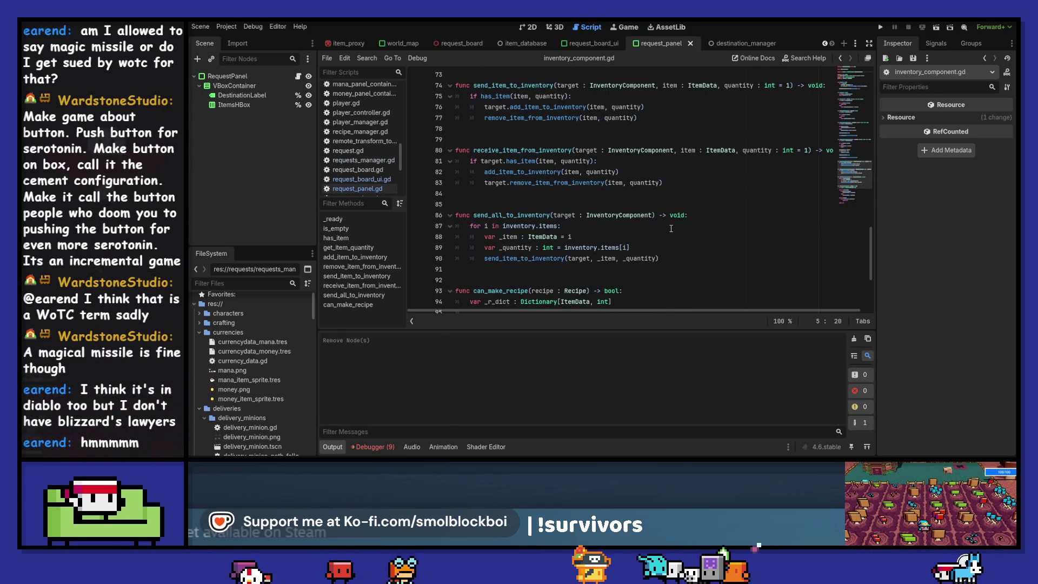
{"action": "scroll", "coordinate": [671, 228], "scroll_direction": "down", "scroll_amount": 4}
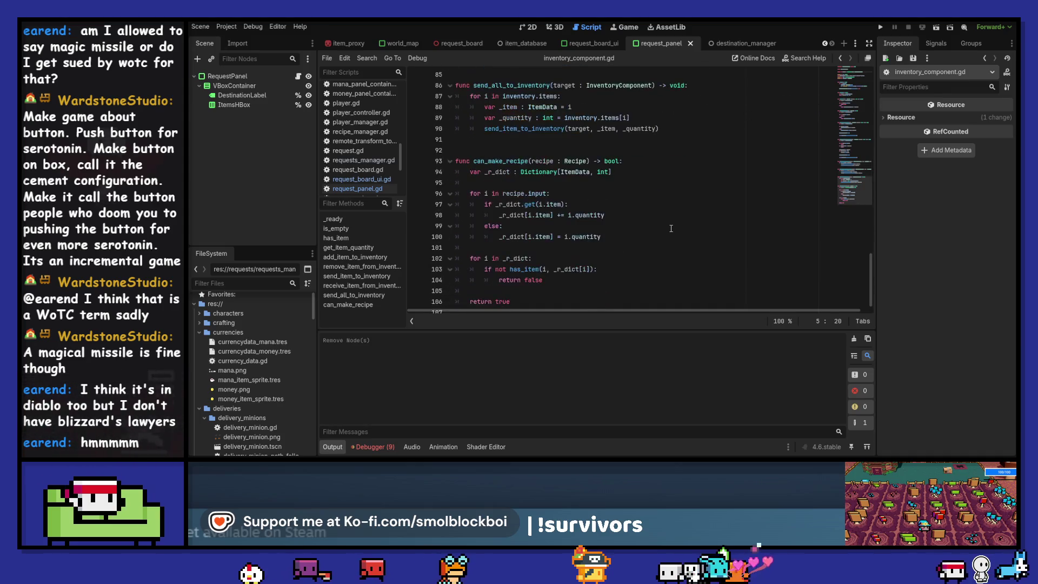
{"action": "scroll", "coordinate": [670, 229], "scroll_direction": "down", "scroll_amount": 1}
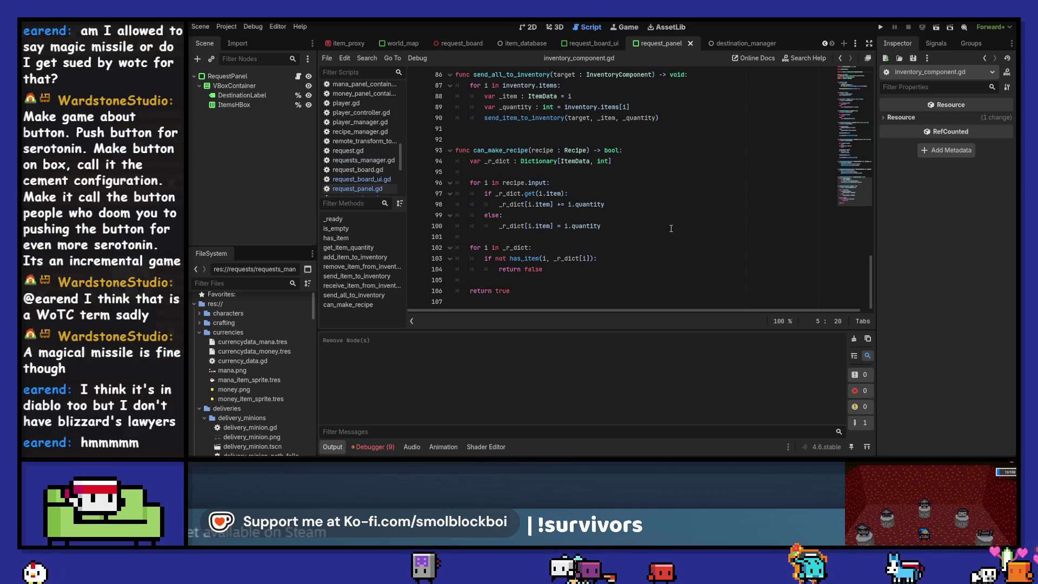
{"action": "scroll", "coordinate": [671, 228], "scroll_direction": "up", "scroll_amount": 6}
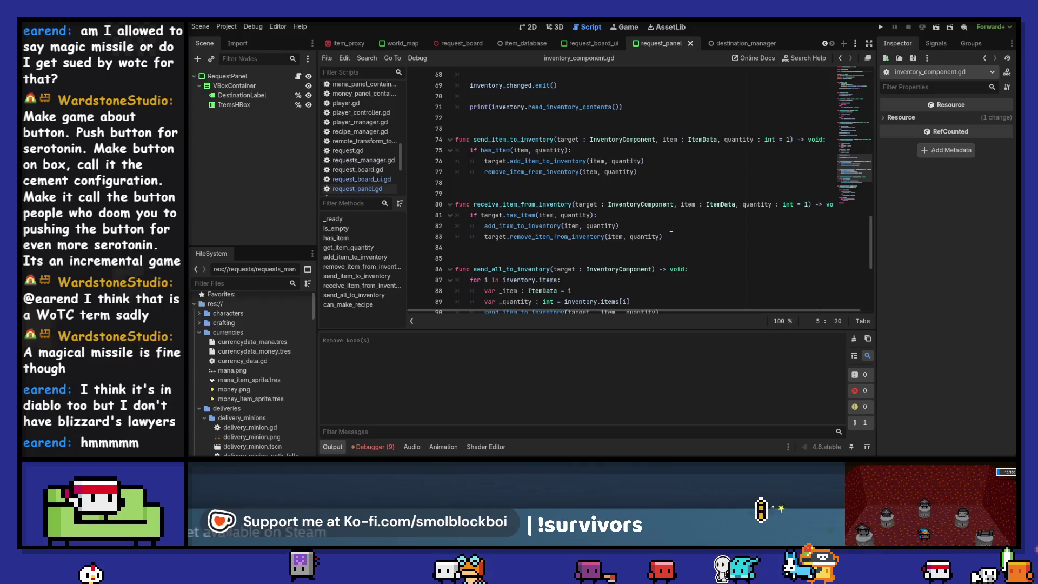
{"action": "scroll", "coordinate": [671, 228], "scroll_direction": "up", "scroll_amount": 20}
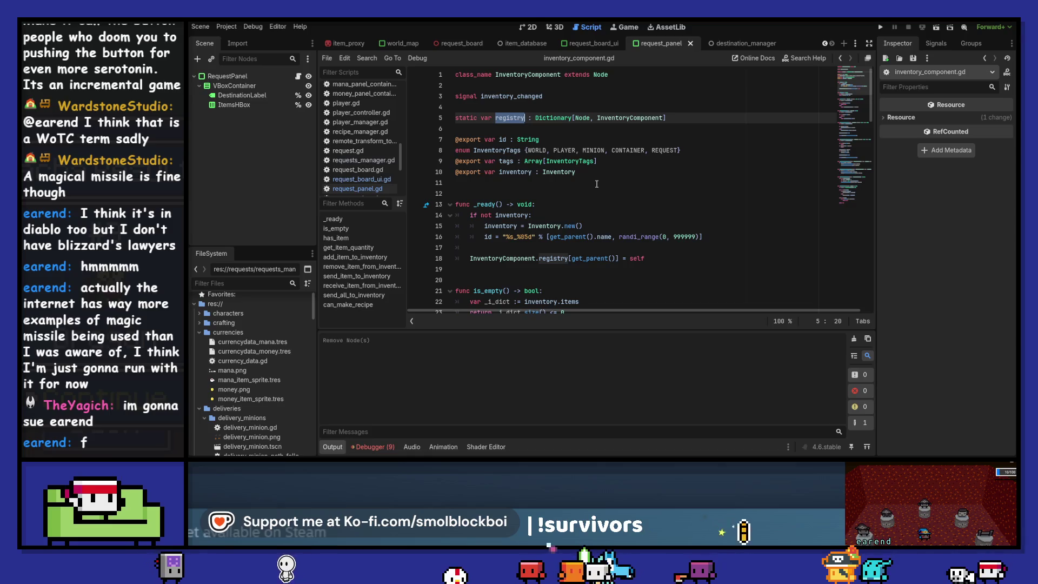
- Clear the Output log, then jump from line 10's Inventory type to inventory.gd
{"action": "scroll", "coordinate": [597, 184], "scroll_direction": "down", "scroll_amount": 2}
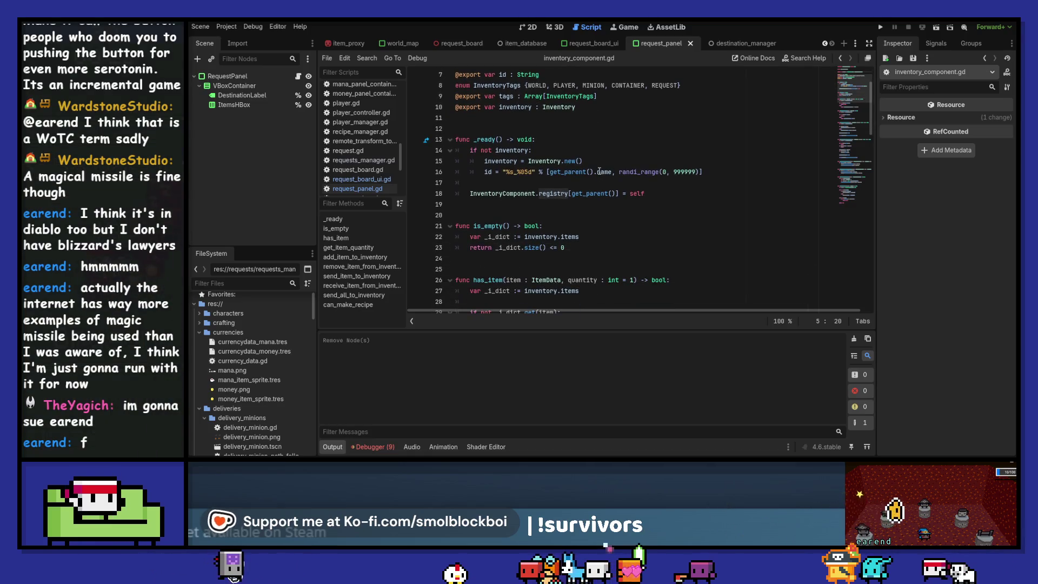
{"action": "mouse_move", "coordinate": [599, 172]}
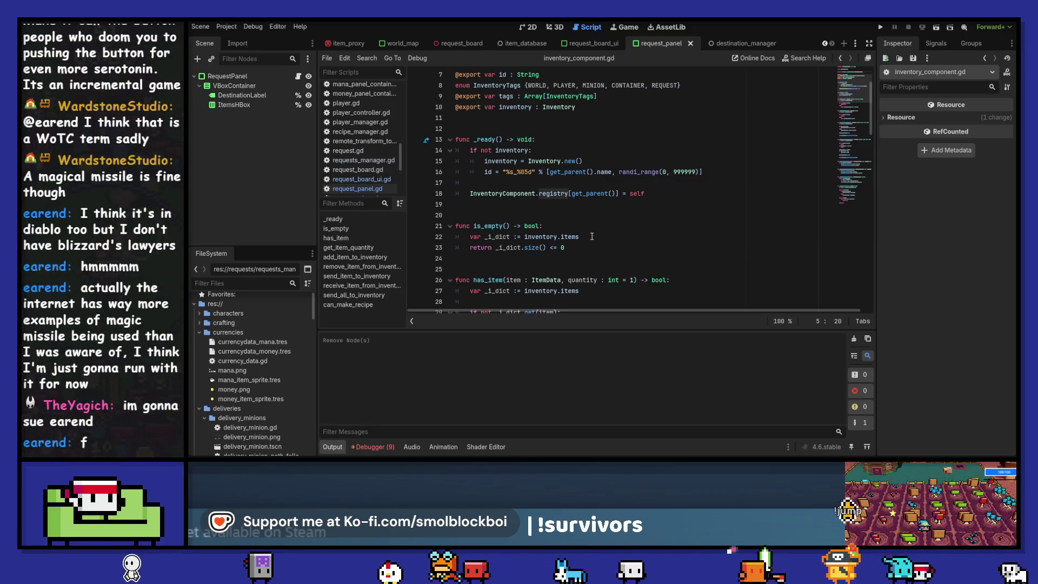
{"action": "scroll", "coordinate": [592, 237], "scroll_direction": "down", "scroll_amount": 1}
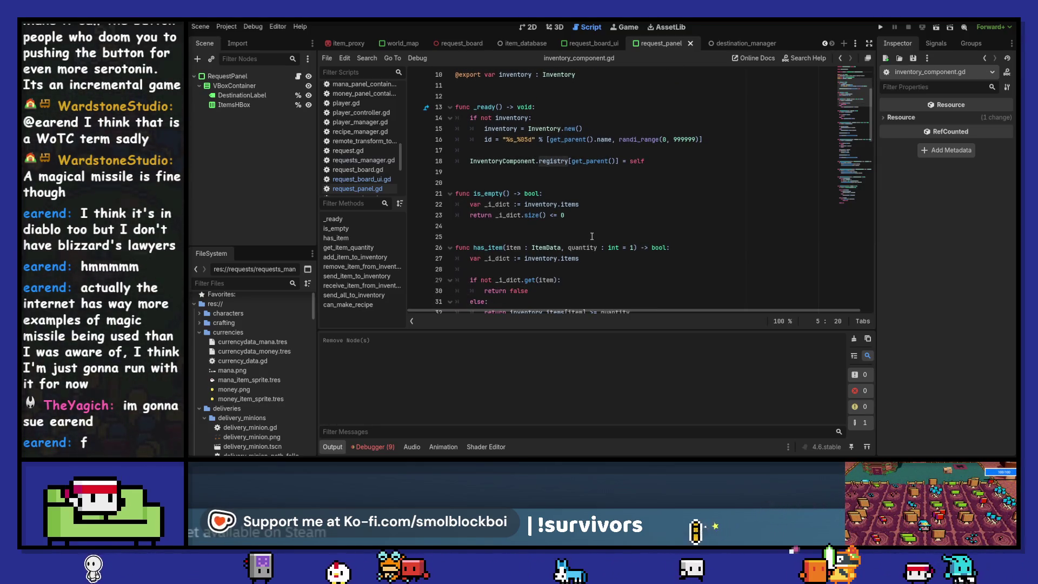
{"action": "left_click", "coordinate": [853, 338]}
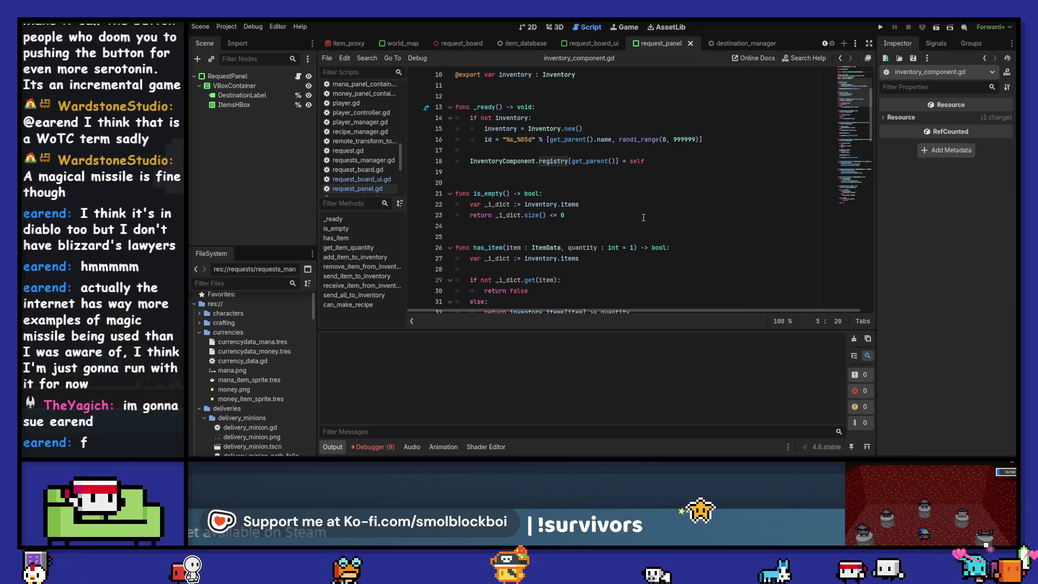
{"action": "left_click", "coordinate": [546, 180]}
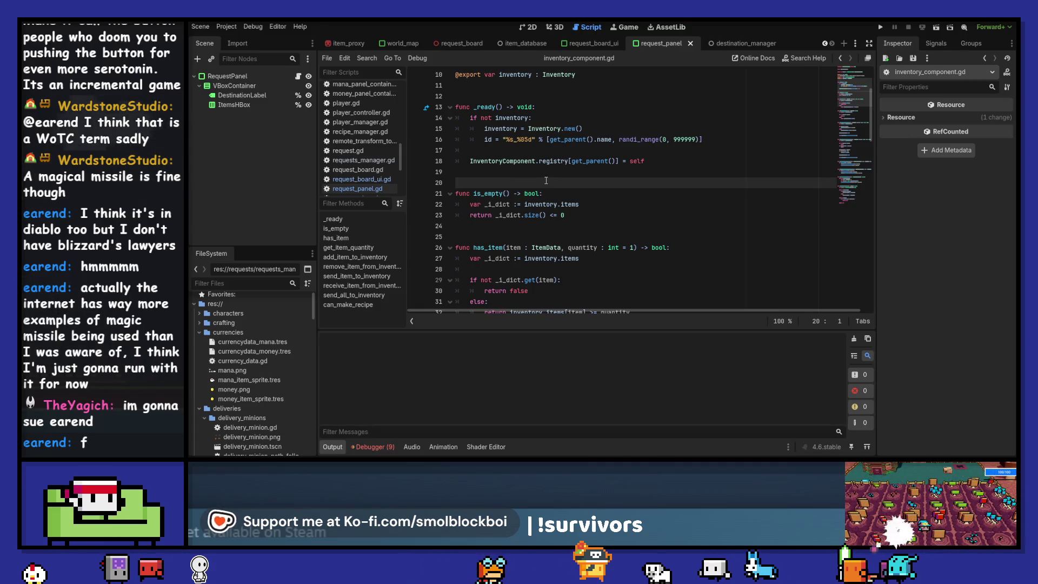
{"action": "scroll", "coordinate": [546, 180], "scroll_direction": "up", "scroll_amount": 3}
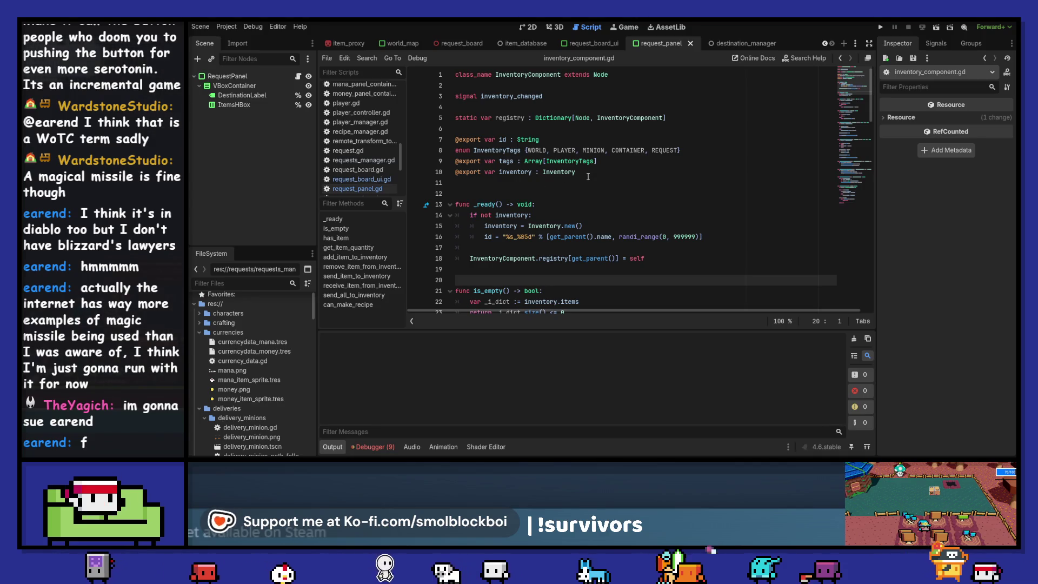
{"action": "left_click", "coordinate": [562, 172], "text": "ctrl"}
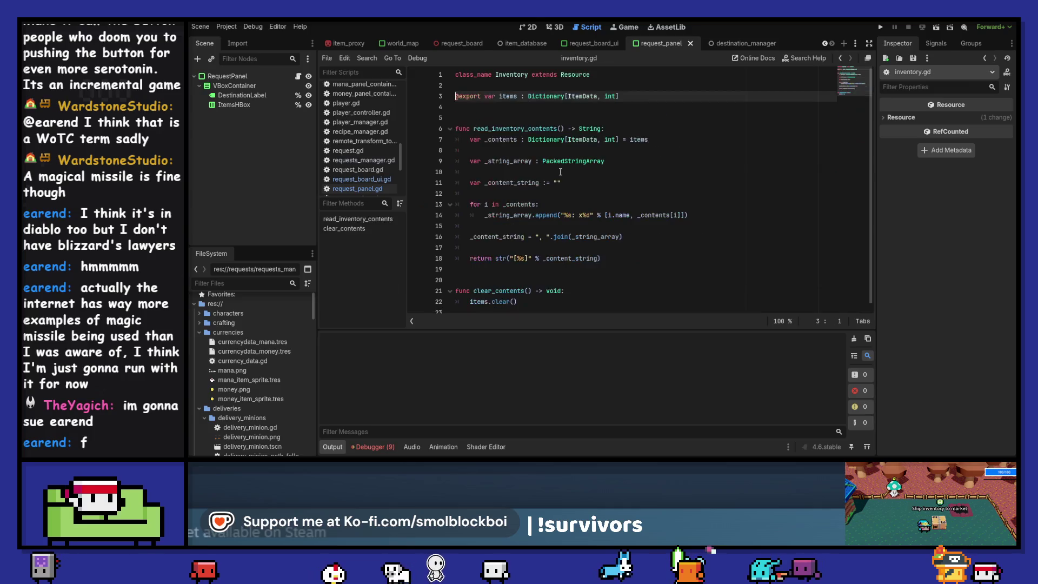
- Return to inventory_component.gd and read down through the InventoryComponent class
{"action": "scroll", "coordinate": [678, 174], "scroll_direction": "down", "scroll_amount": 1}
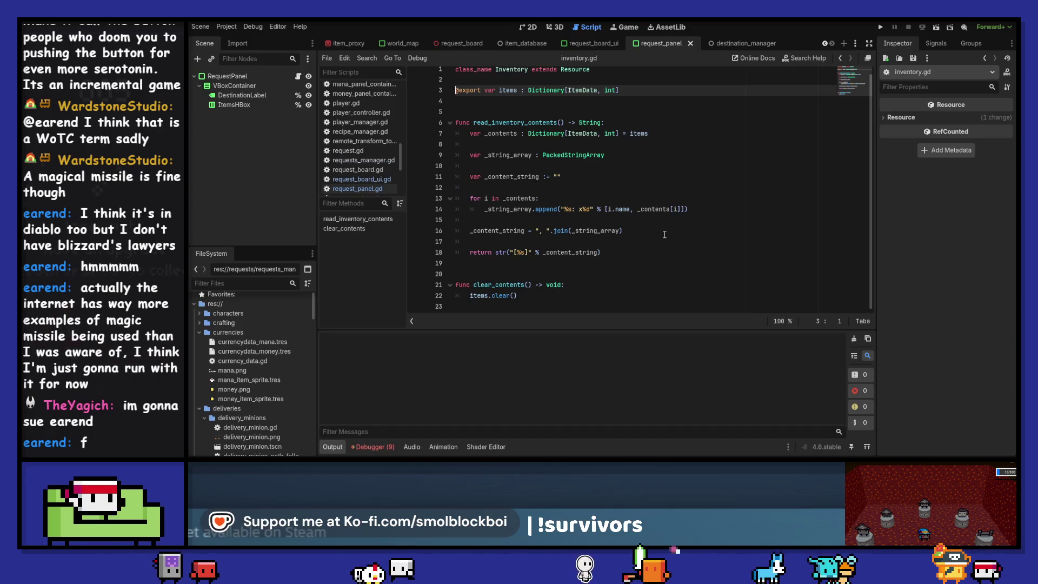
{"action": "scroll", "coordinate": [664, 235], "scroll_direction": "up", "scroll_amount": 1}
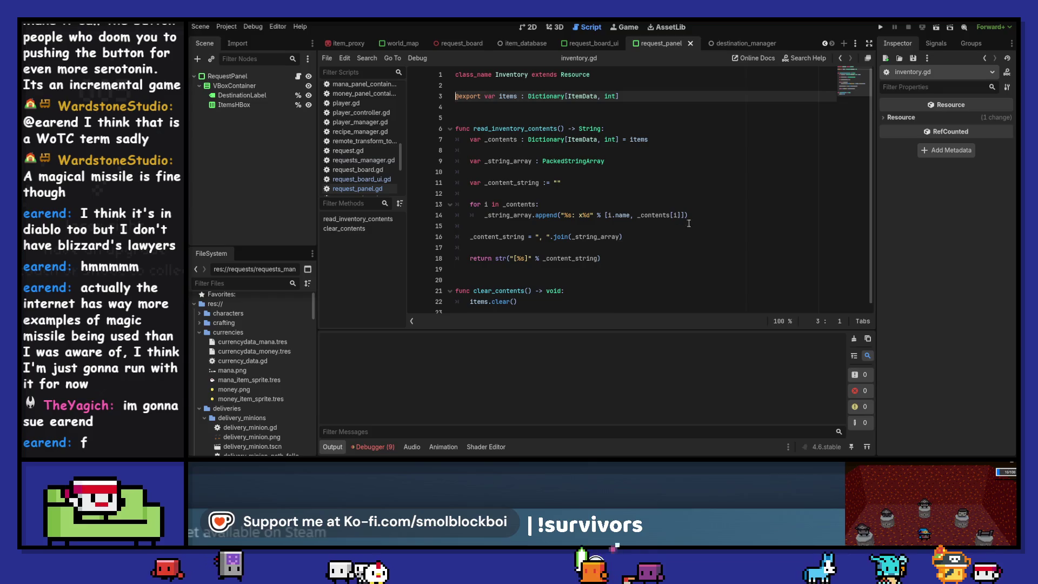
{"action": "left_click", "coordinate": [841, 58]}
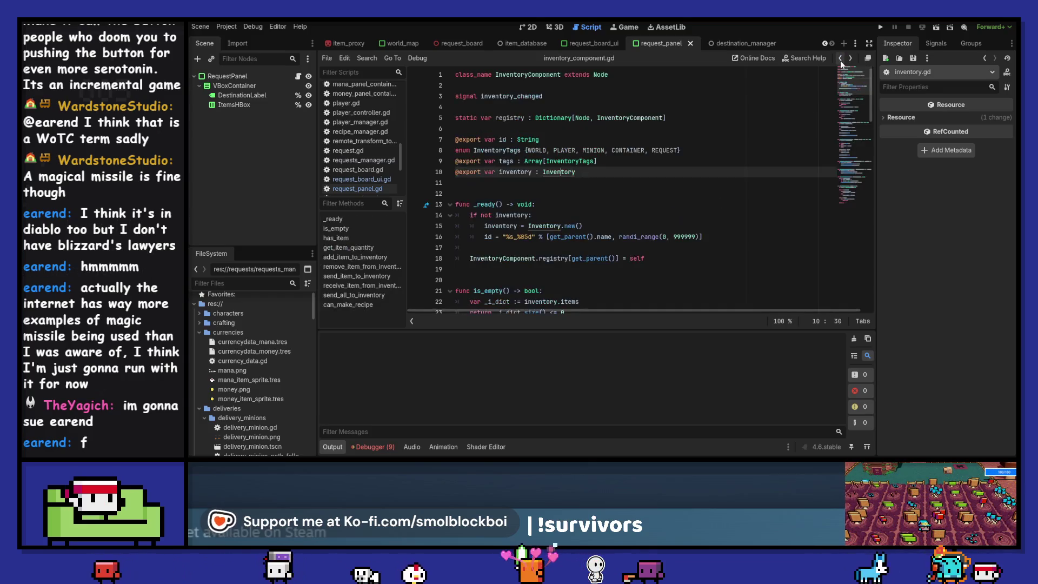
{"action": "scroll", "coordinate": [699, 167], "scroll_direction": "down", "scroll_amount": 1}
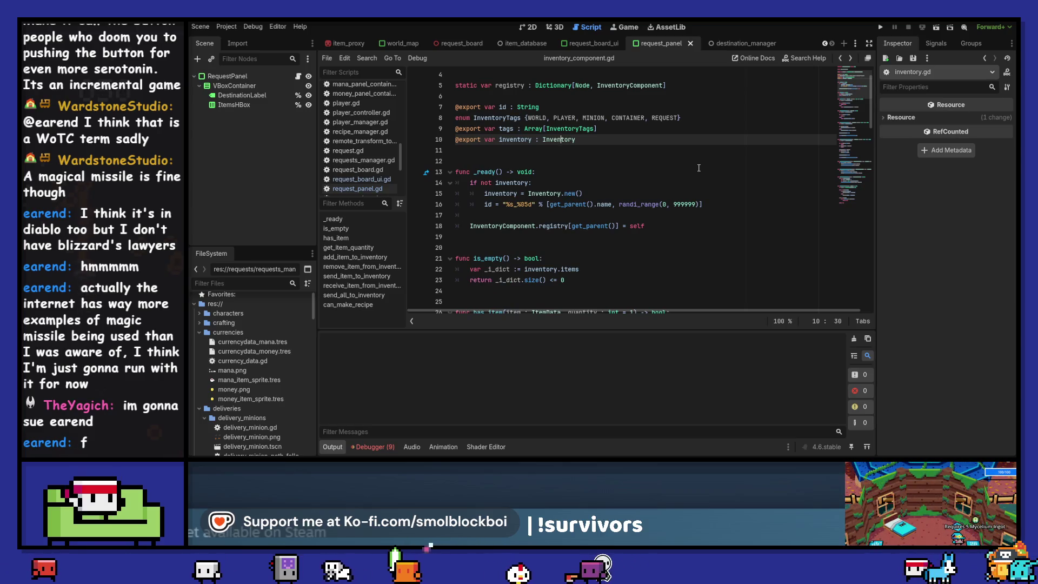
{"action": "scroll", "coordinate": [698, 168], "scroll_direction": "down", "scroll_amount": 1}
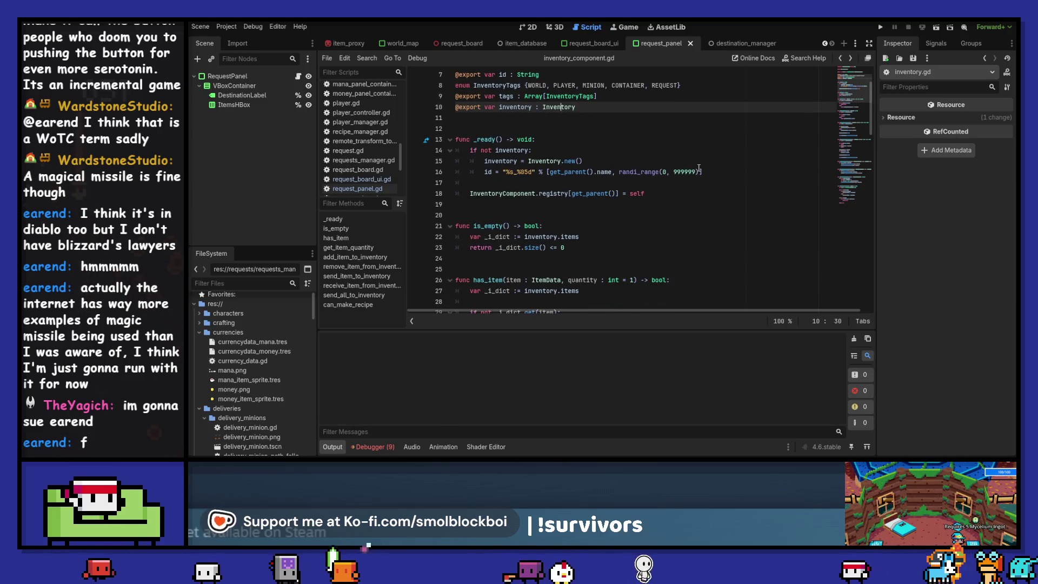
{"action": "scroll", "coordinate": [699, 167], "scroll_direction": "down", "scroll_amount": 2}
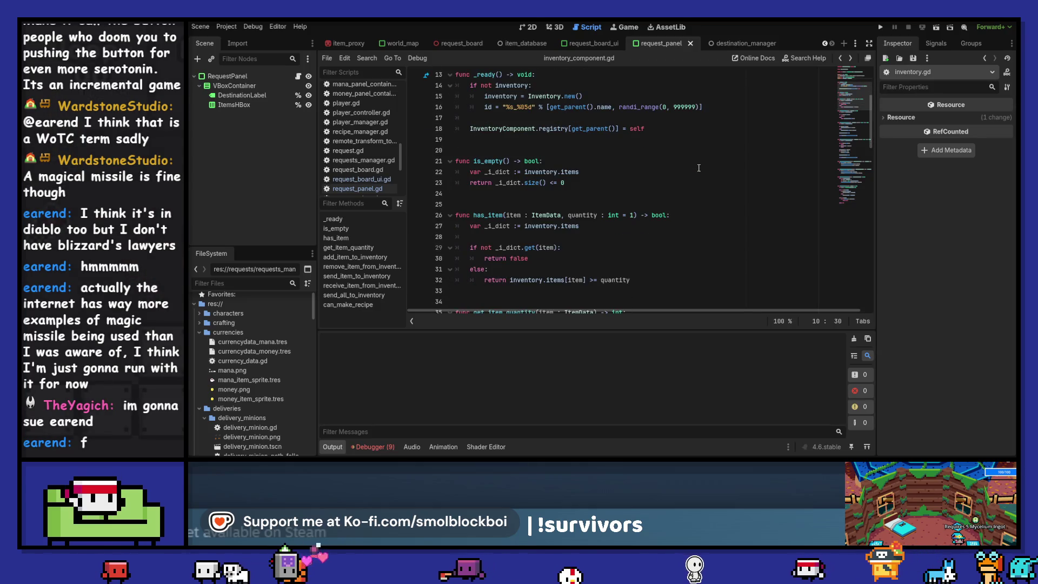
{"action": "scroll", "coordinate": [699, 167], "scroll_direction": "down", "scroll_amount": 2}
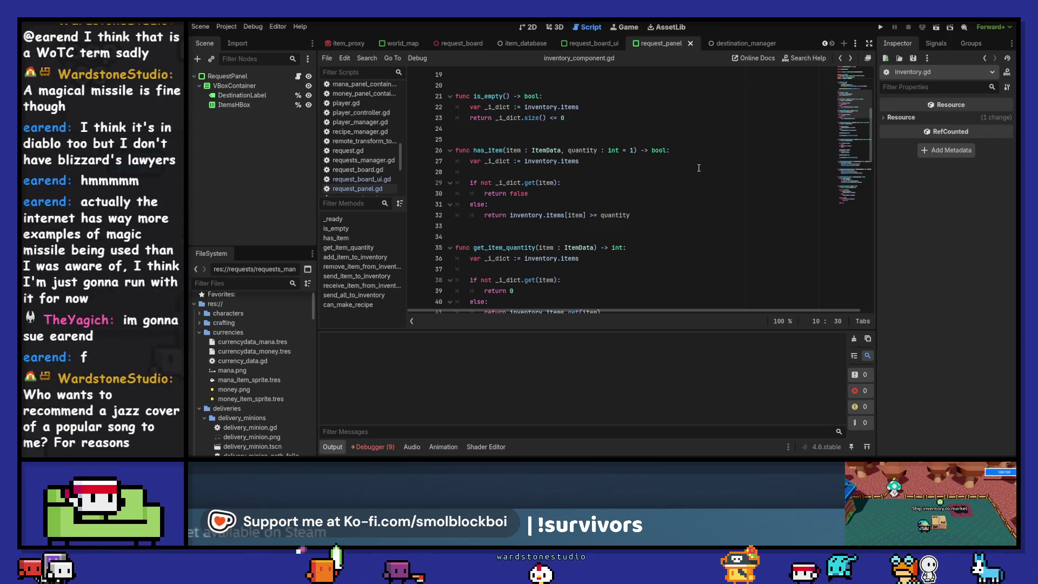
{"action": "scroll", "coordinate": [698, 167], "scroll_direction": "down", "scroll_amount": 2}
{"action": "scroll", "coordinate": [699, 167], "scroll_direction": "down", "scroll_amount": 2}
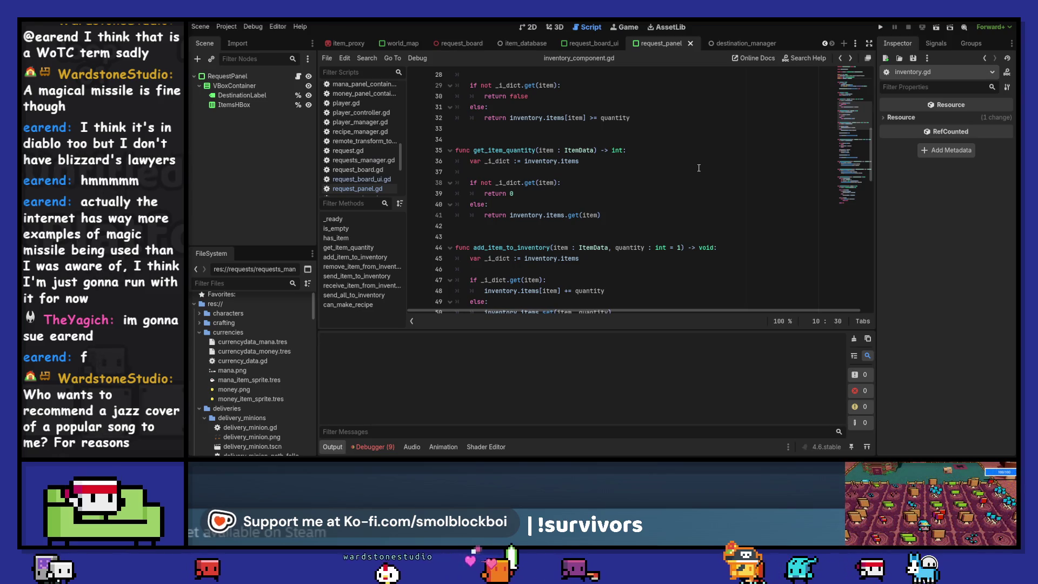
{"action": "scroll", "coordinate": [699, 168], "scroll_direction": "down", "scroll_amount": 3}
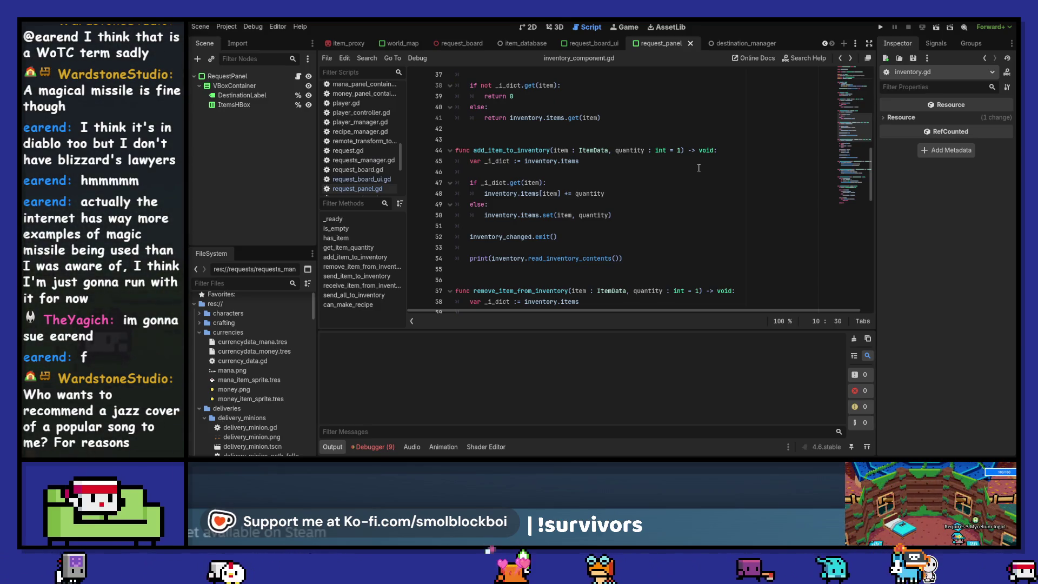
- Select the inventory_changed signal name on line 52, then show the RequestPanel node's properties
{"action": "double_click", "coordinate": [535, 236]}
{"action": "scroll", "coordinate": [537, 236], "scroll_direction": "up", "scroll_amount": 12}
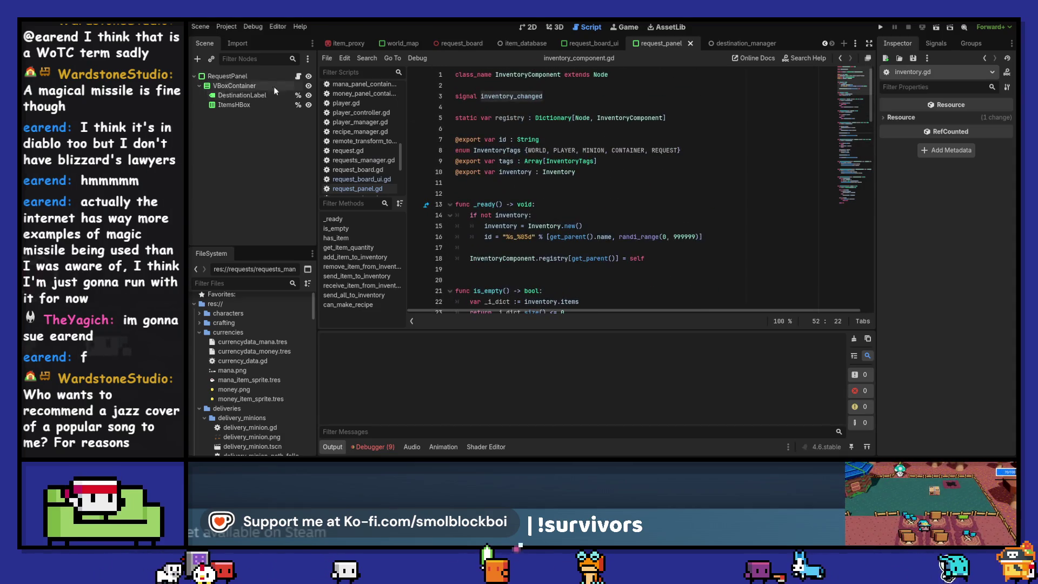
{"action": "left_click", "coordinate": [225, 80]}
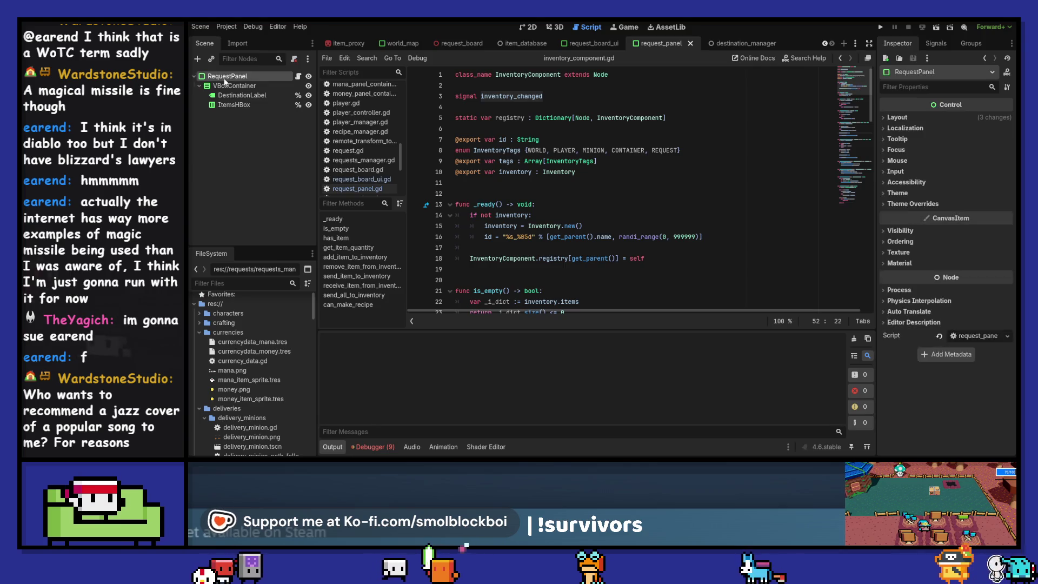
- In request_board_ui.gd's else loop, set each panel's inventory_component.inventory to _request.requested_inventory
{"action": "left_click", "coordinate": [534, 27]}
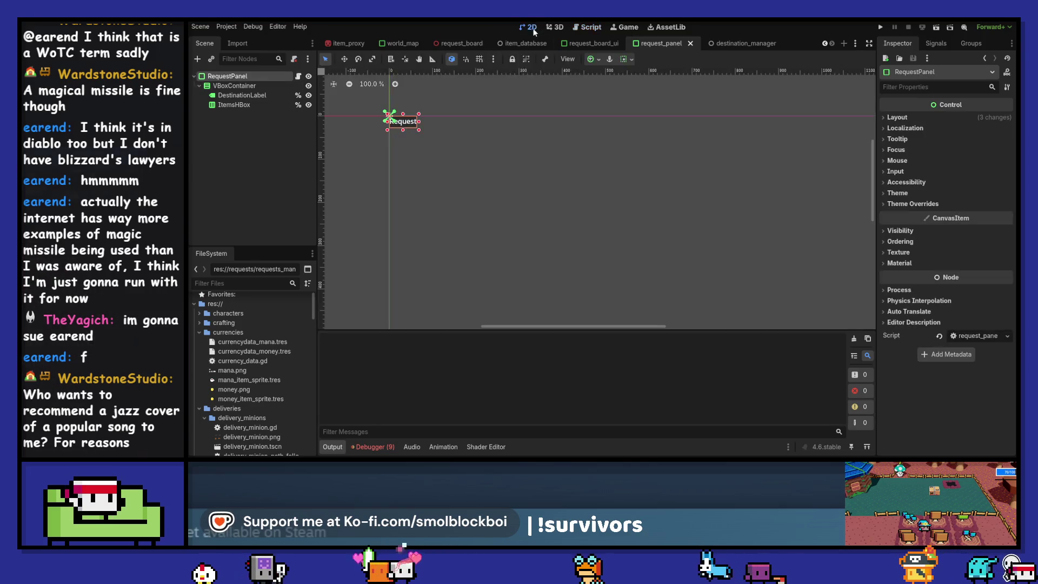
{"action": "left_click", "coordinate": [298, 76]}
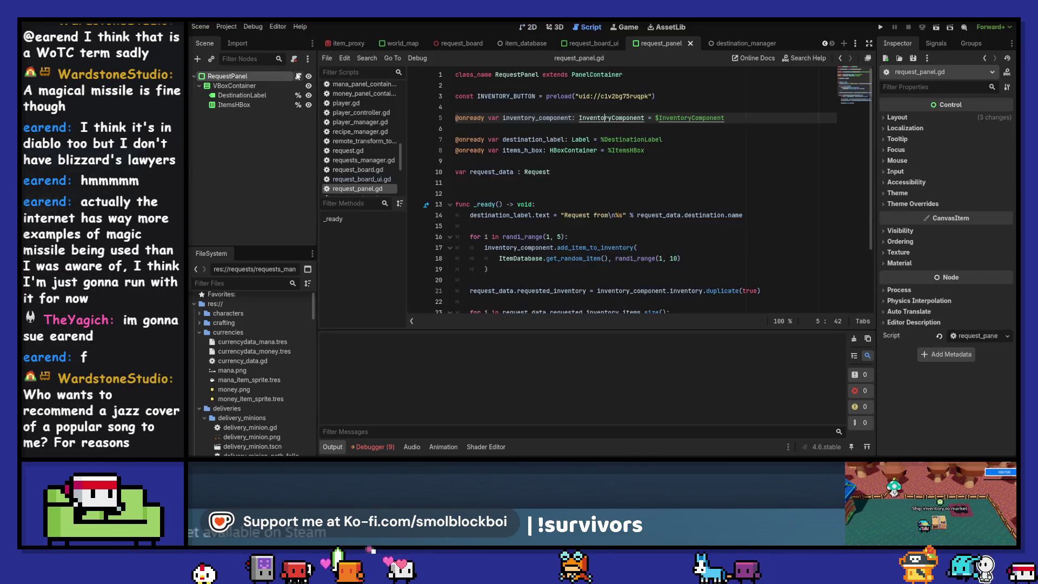
{"action": "left_click", "coordinate": [601, 45]}
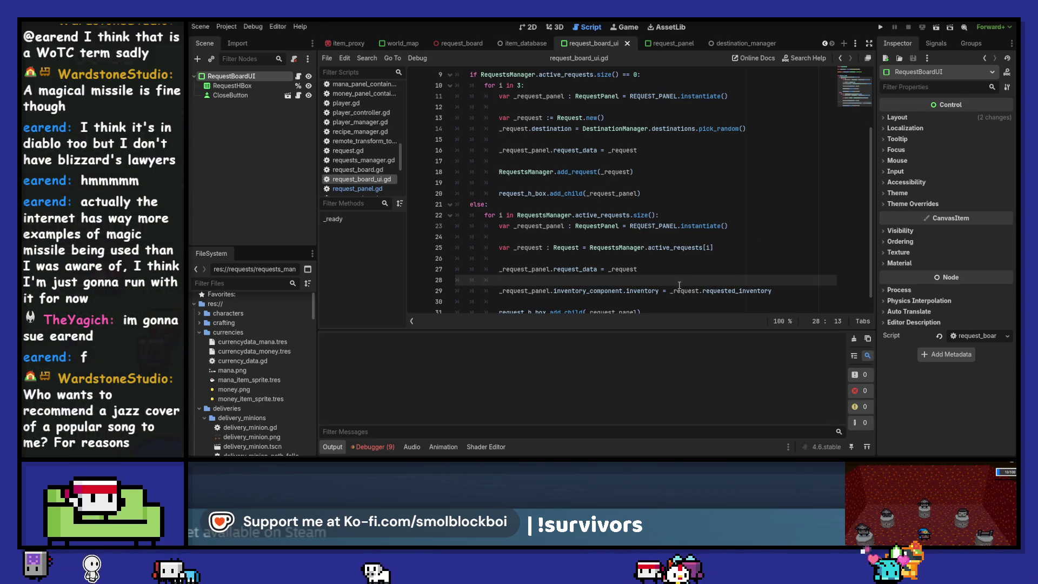
{"action": "scroll", "coordinate": [679, 284], "scroll_direction": "up", "scroll_amount": 3}
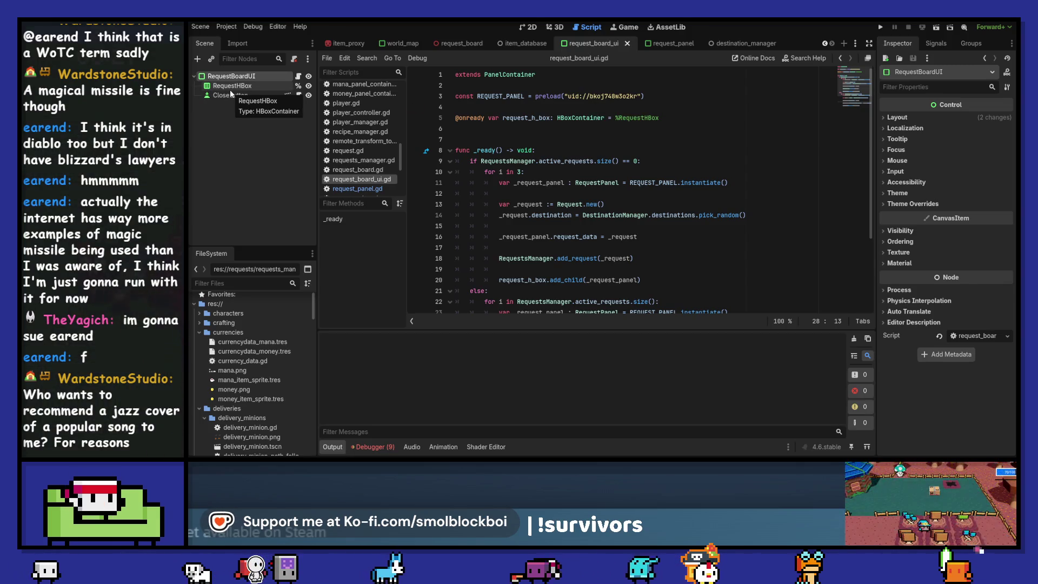
{"action": "left_click", "coordinate": [381, 449]}
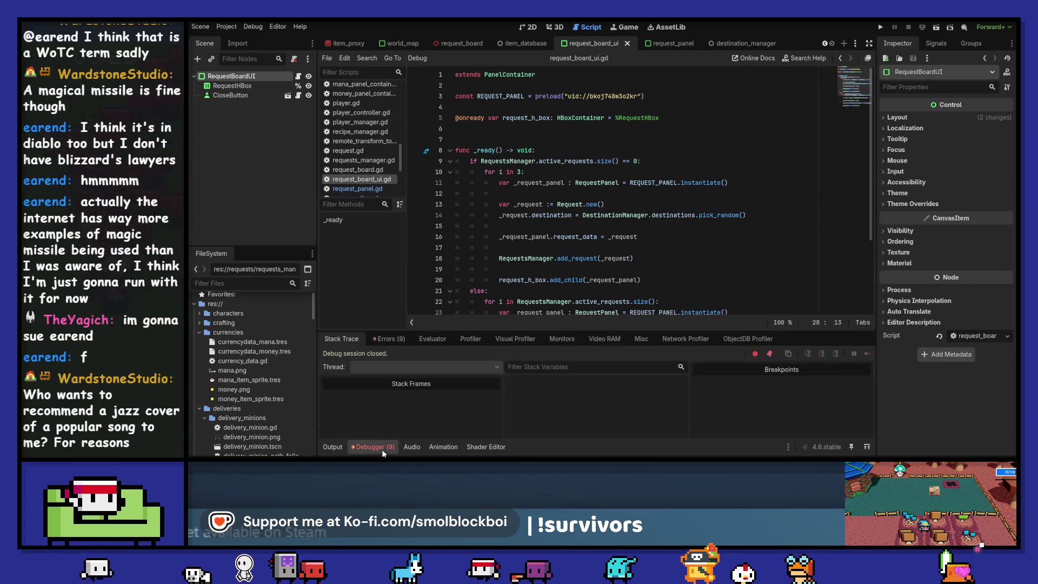
- Check the Debugger's Errors list for script warnings, then collapse the bottom panel to enlarge the script
{"action": "left_click", "coordinate": [392, 339]}
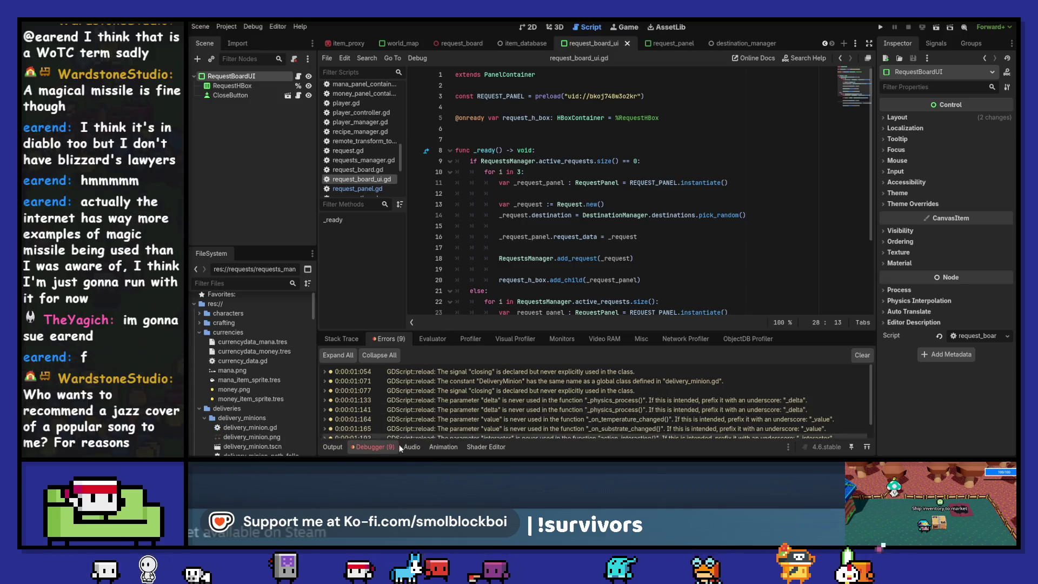
{"action": "left_click", "coordinate": [324, 445]}
{"action": "left_click", "coordinate": [333, 446]}
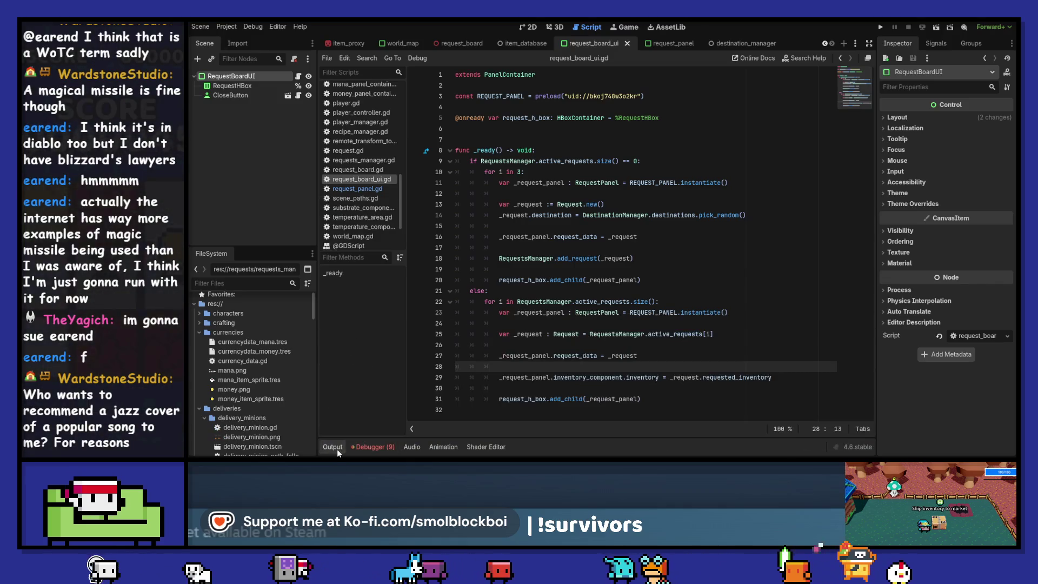
{"action": "left_click", "coordinate": [713, 238]}
{"action": "left_click", "coordinate": [715, 229]}
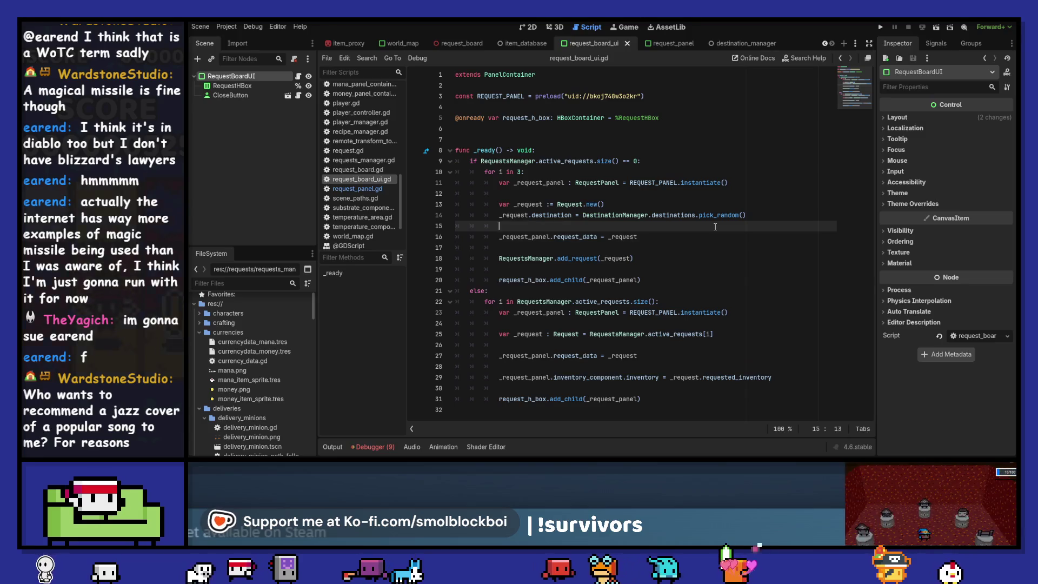
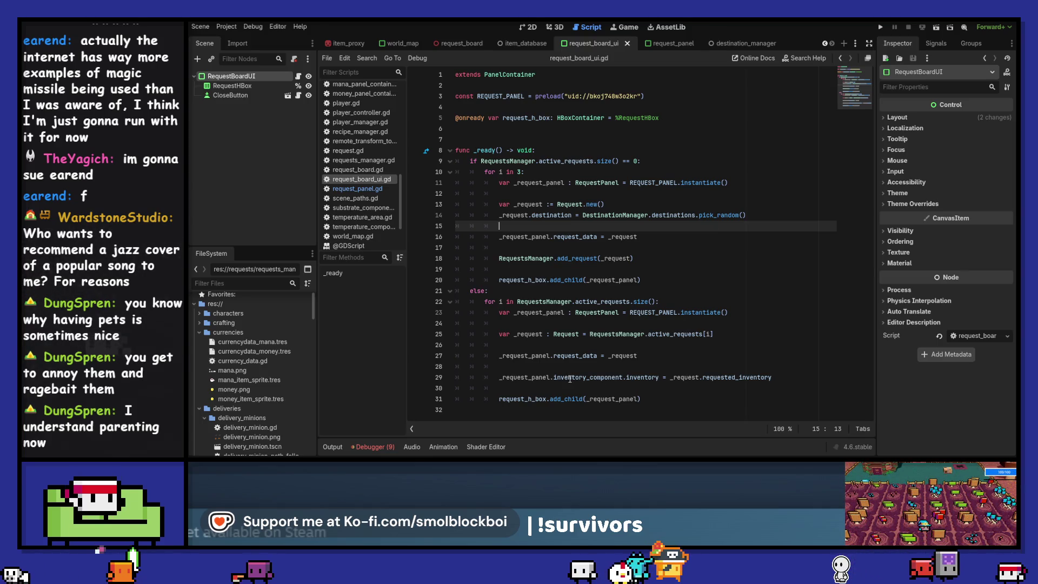
{"action": "left_click", "coordinate": [661, 47]}
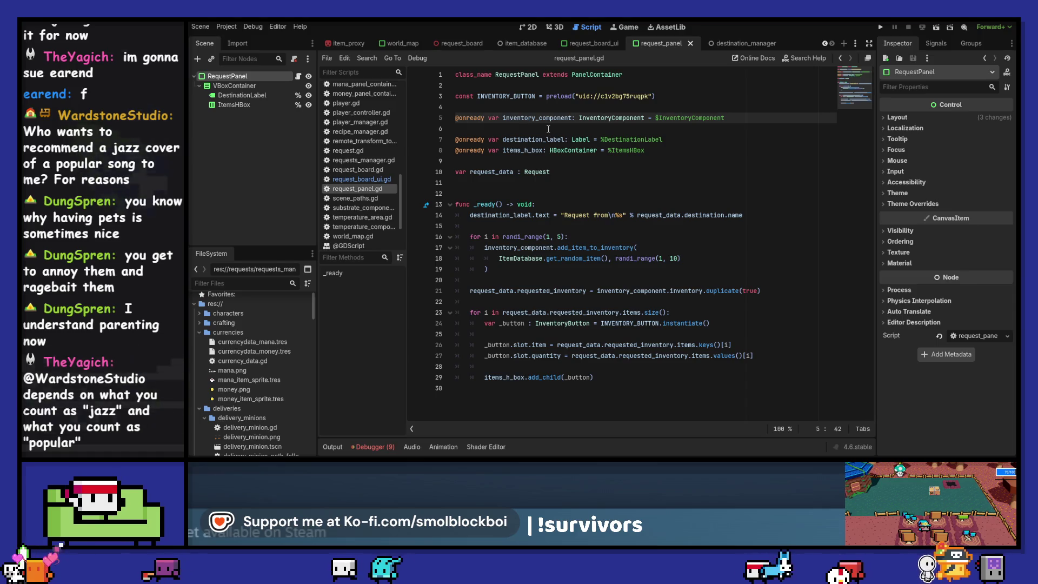
{"action": "left_click_drag", "start_coordinate": [727, 117], "coordinate": [424, 117]}
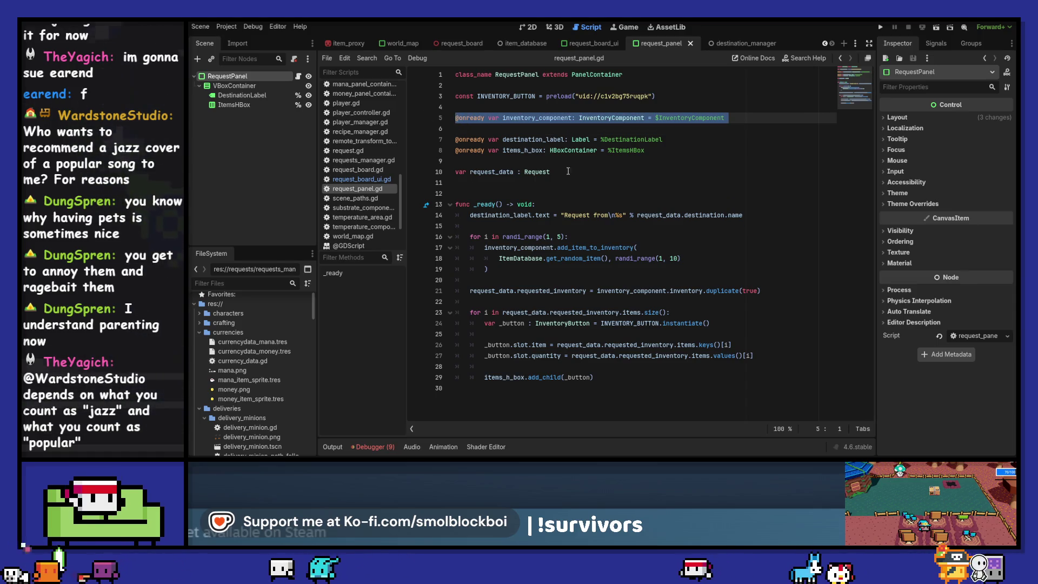
{"action": "key", "text": "BackSpace"}
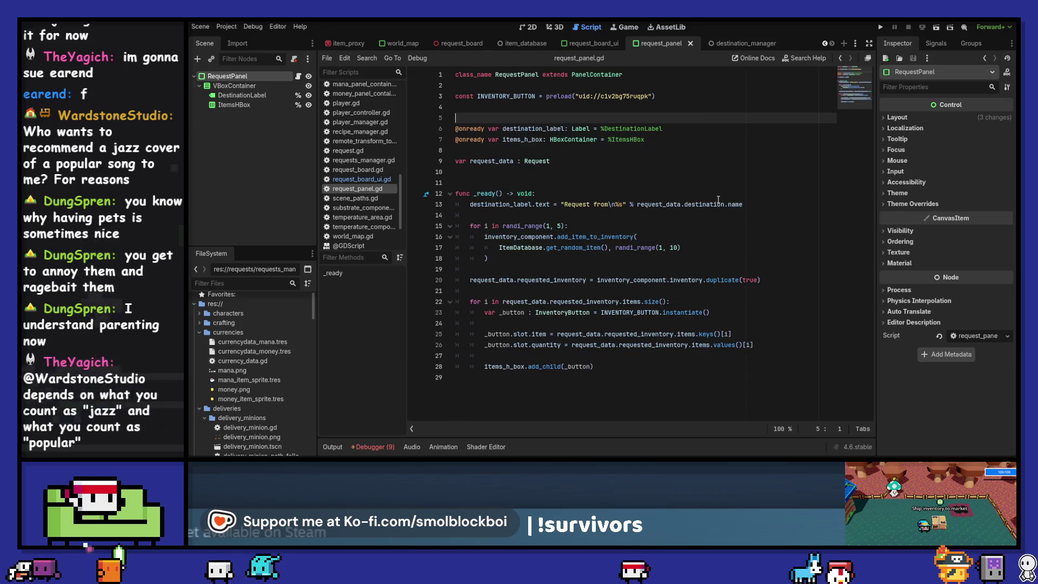
{"action": "key", "text": "BackSpace"}
{"action": "key", "text": "Delete"}
- Comment out the random-item loop and delete the requested_inventory duplicate line
{"action": "left_click_drag", "start_coordinate": [545, 248], "coordinate": [547, 215]}
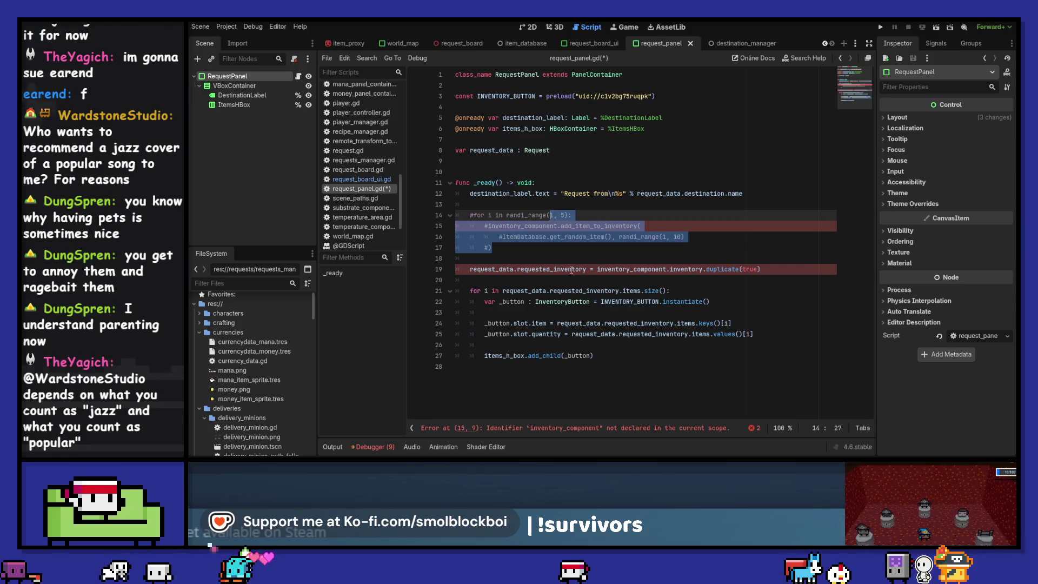
{"action": "key", "text": "ctrl+k"}
{"action": "left_click", "coordinate": [607, 269]}
{"action": "key", "text": "ctrl+shift+k"}
{"action": "key", "text": "BackSpace"}
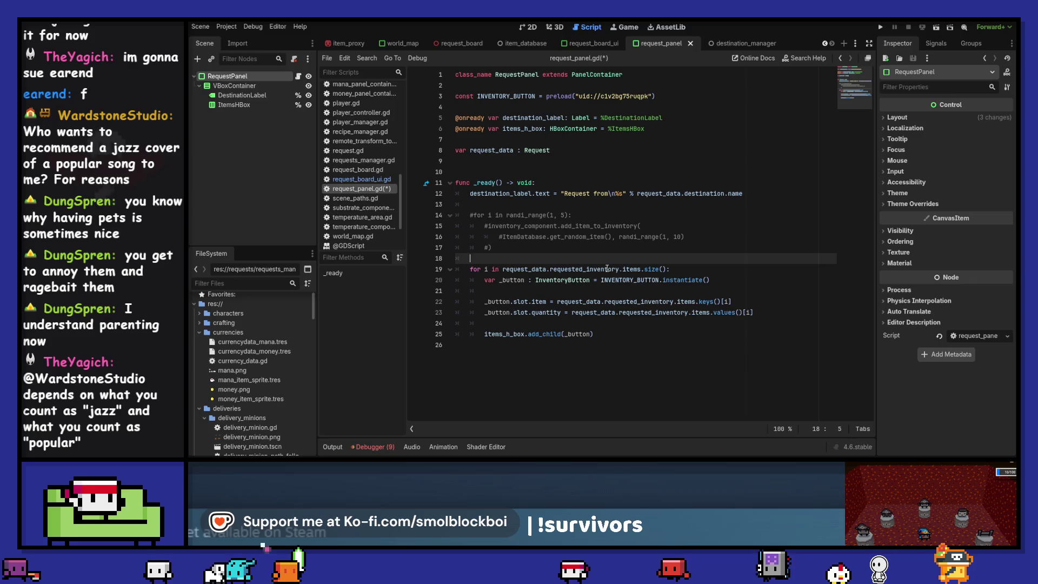
- Close the open documentation pages and save request_panel.gd
{"action": "scroll", "coordinate": [361, 228], "scroll_direction": "down", "scroll_amount": 2}
{"action": "right_click", "coordinate": [352, 216]}
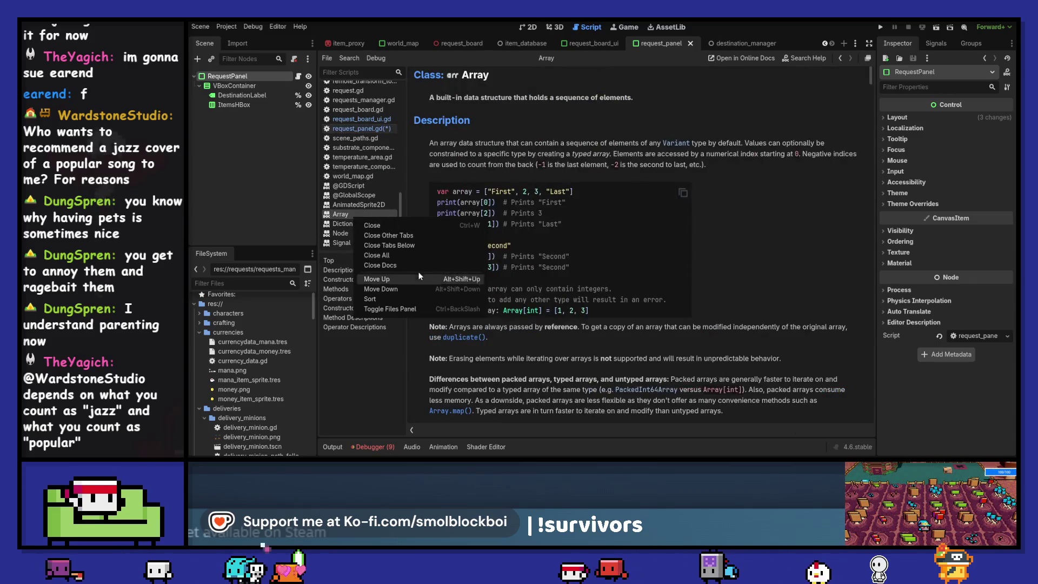
{"action": "left_click", "coordinate": [417, 271]}
{"action": "key", "text": "ctrl+s"}
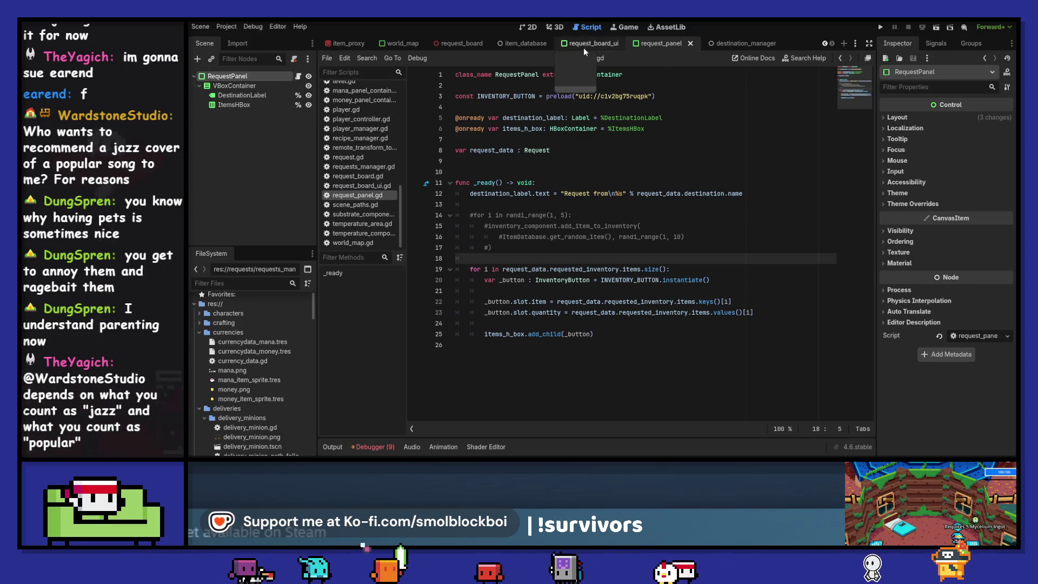
- Add an InventoryComponent child scene to RequestBoardUI and give it one tag set to Request
{"action": "key", "text": "ctrl+shift+Tab"}
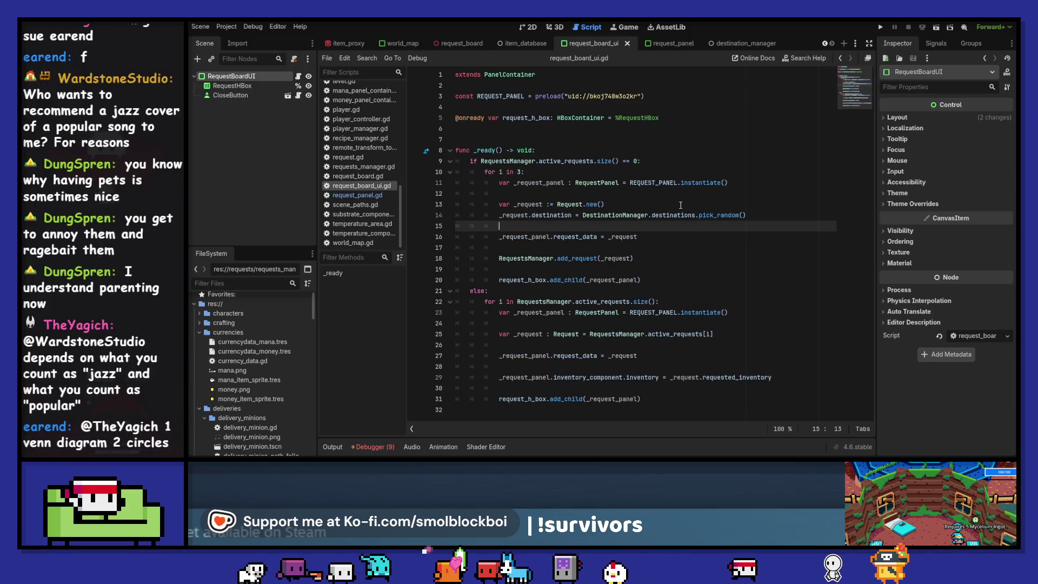
{"action": "left_click", "coordinate": [212, 62]}
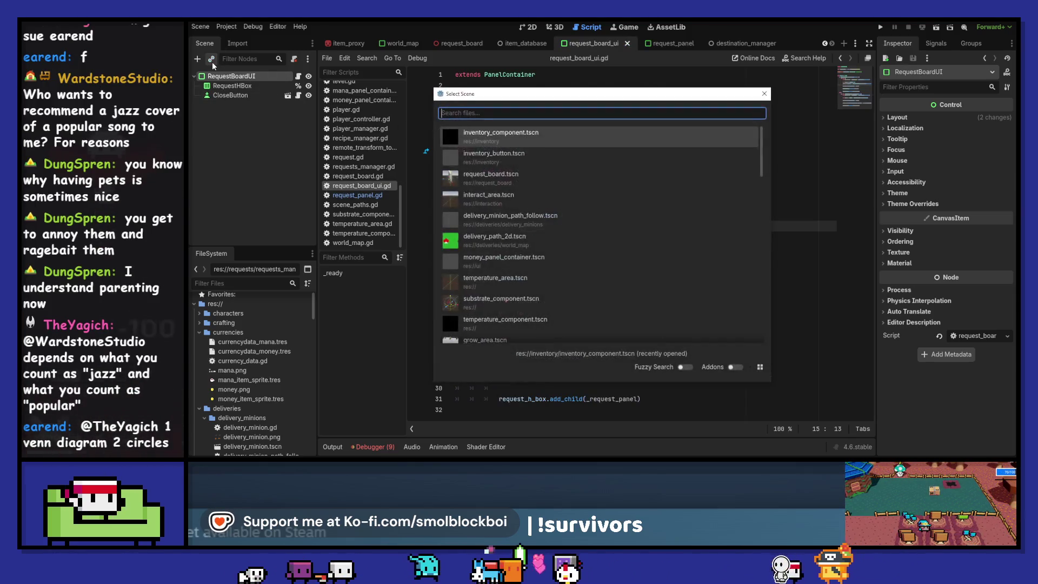
{"action": "key", "text": "Return"}
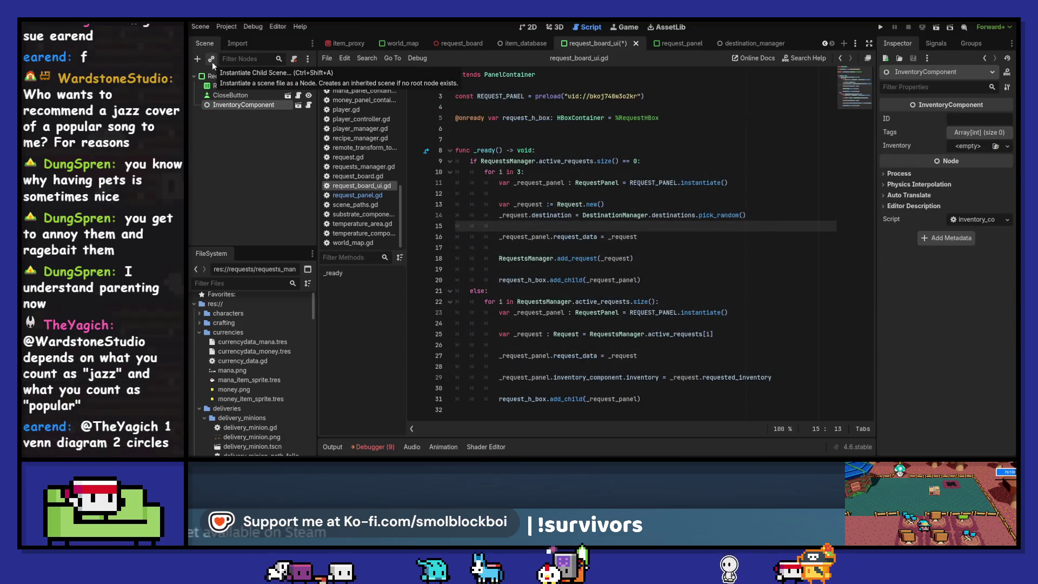
{"action": "left_click", "coordinate": [980, 134]}
{"action": "left_click", "coordinate": [946, 161]}
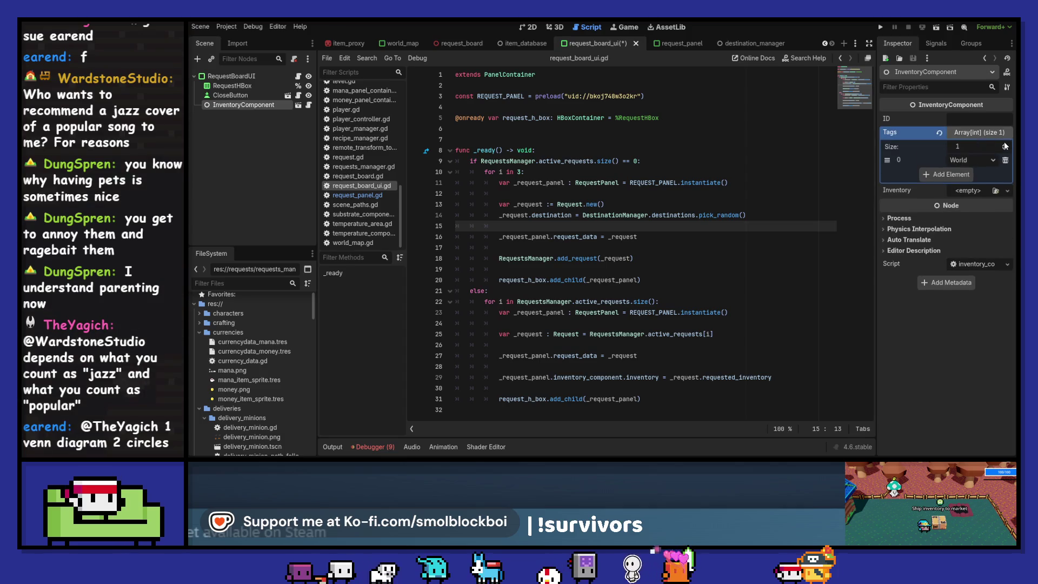
{"action": "left_click", "coordinate": [982, 160]}
{"action": "left_click", "coordinate": [969, 216]}
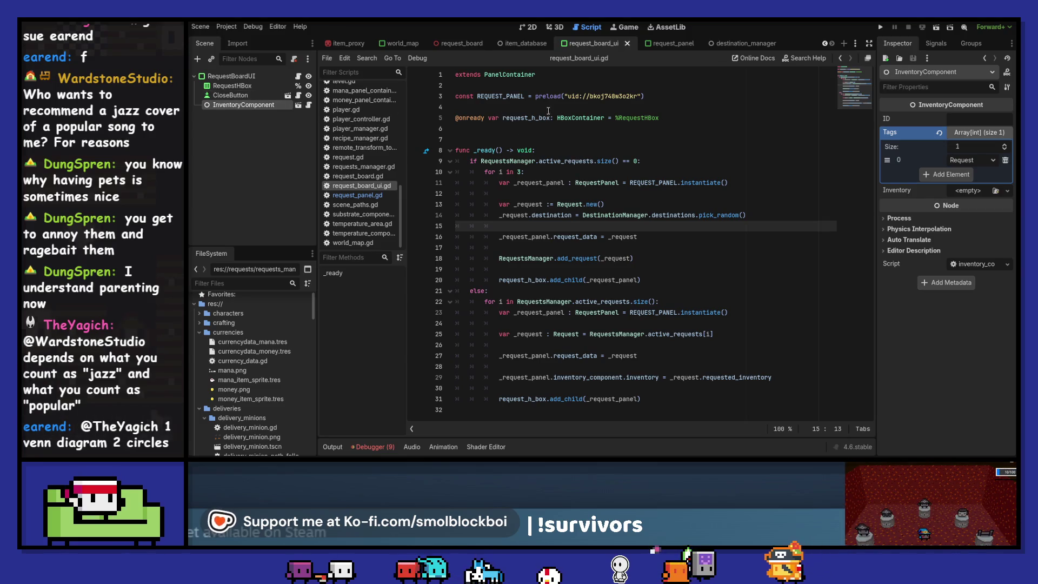
{"action": "left_click_drag", "start_coordinate": [262, 109], "coordinate": [573, 108]}
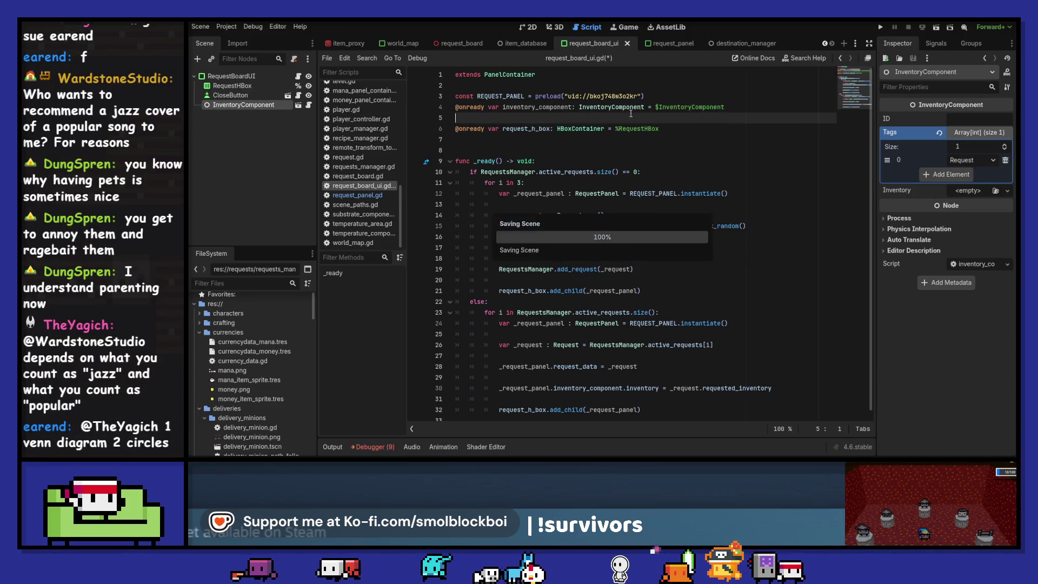
{"action": "left_click", "coordinate": [668, 99]}
{"action": "key", "text": "Return"}
{"action": "double_click", "coordinate": [528, 118]}
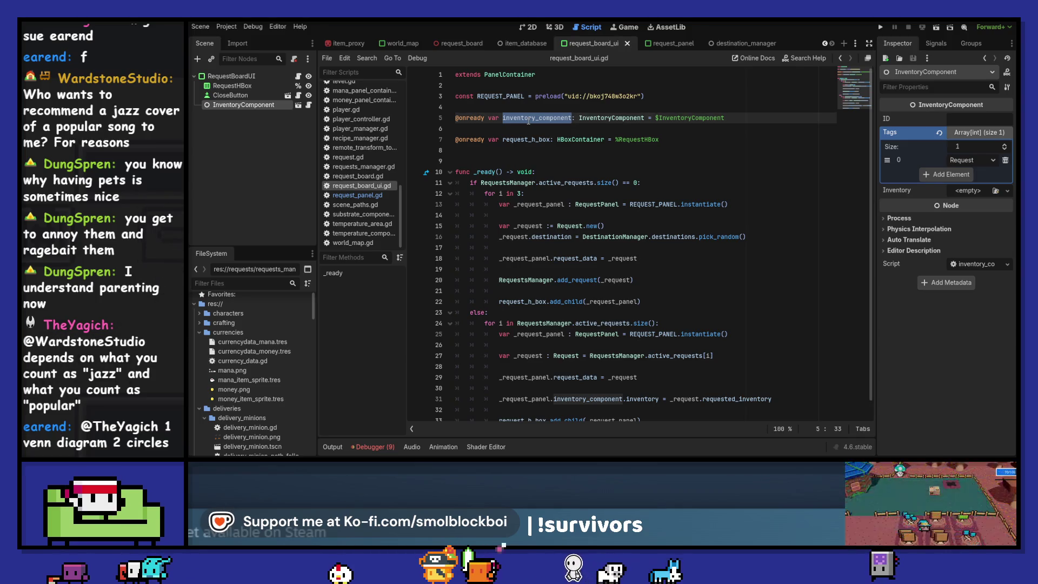
- Write a _request.requested_inventory line after the request_data assignment, then erase it for a fresh line
{"action": "left_click", "coordinate": [573, 271]}
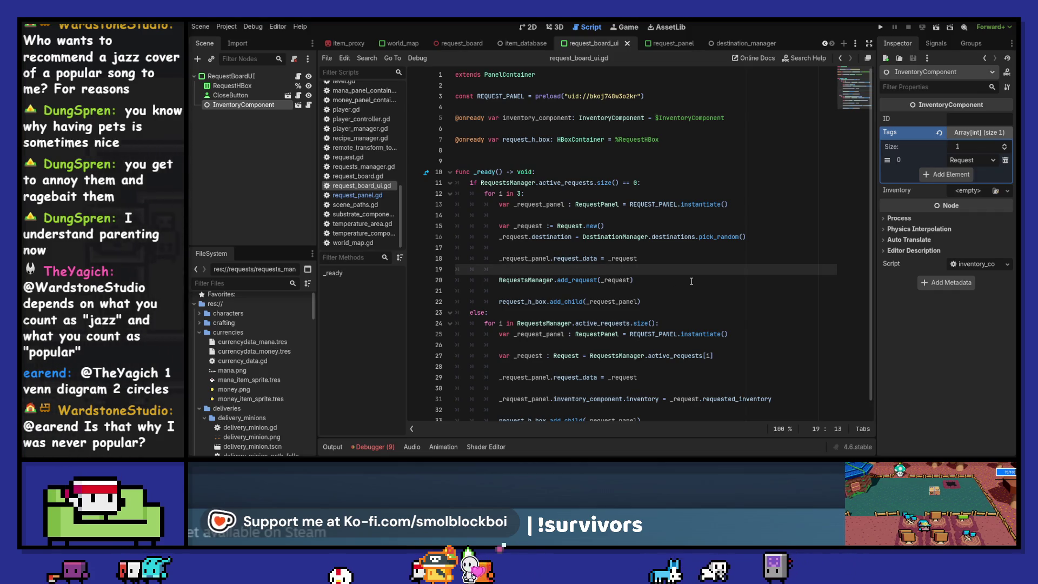
{"action": "key", "text": "ctrl+shift+Return"}
{"action": "type", "text": "_reque"}
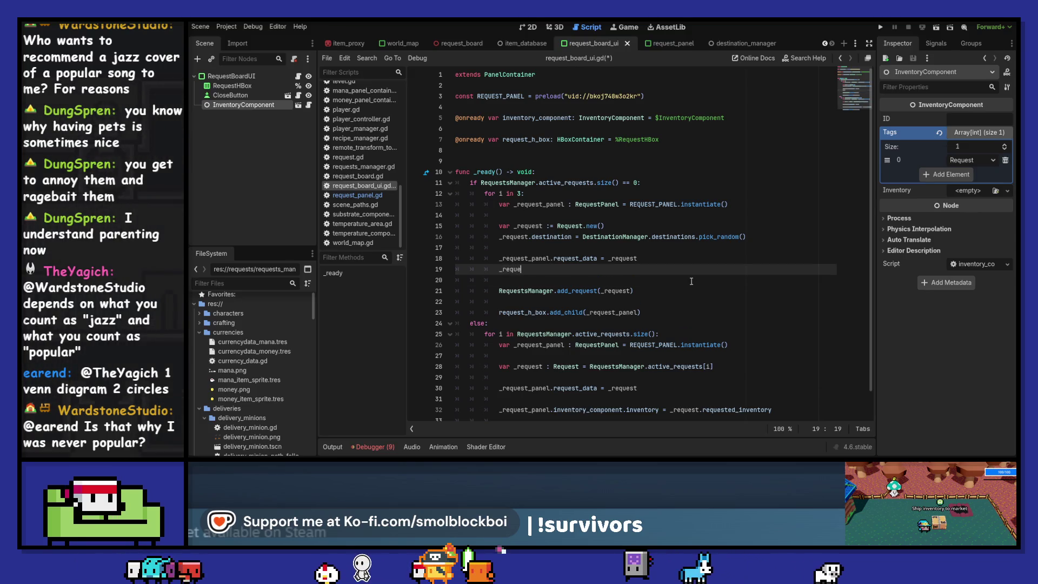
{"action": "type", "text": "st.req"}
{"action": "key", "text": "Return"}
{"action": "type", "text": "."}
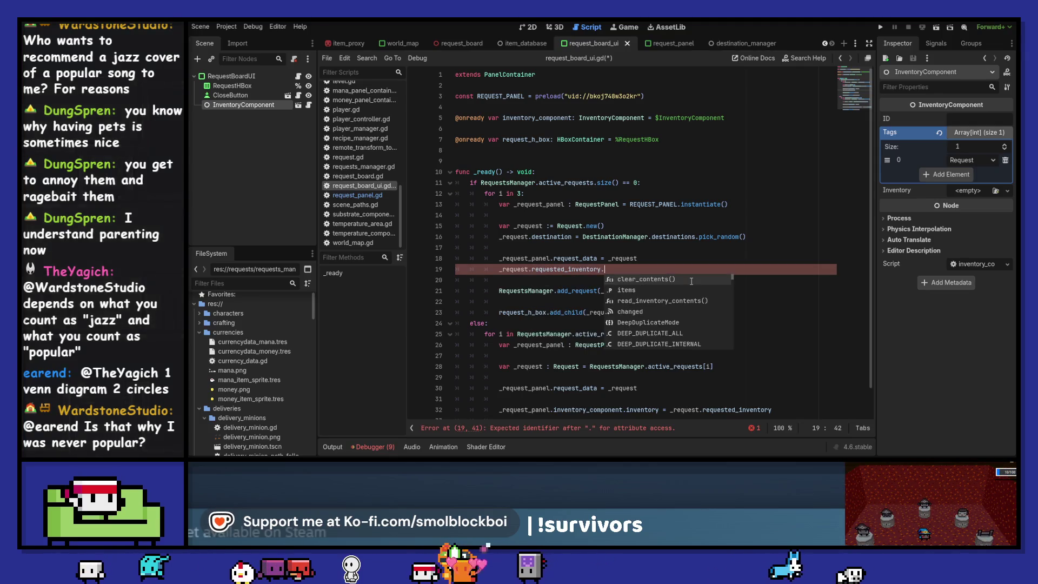
{"action": "key", "text": "BackSpace"}
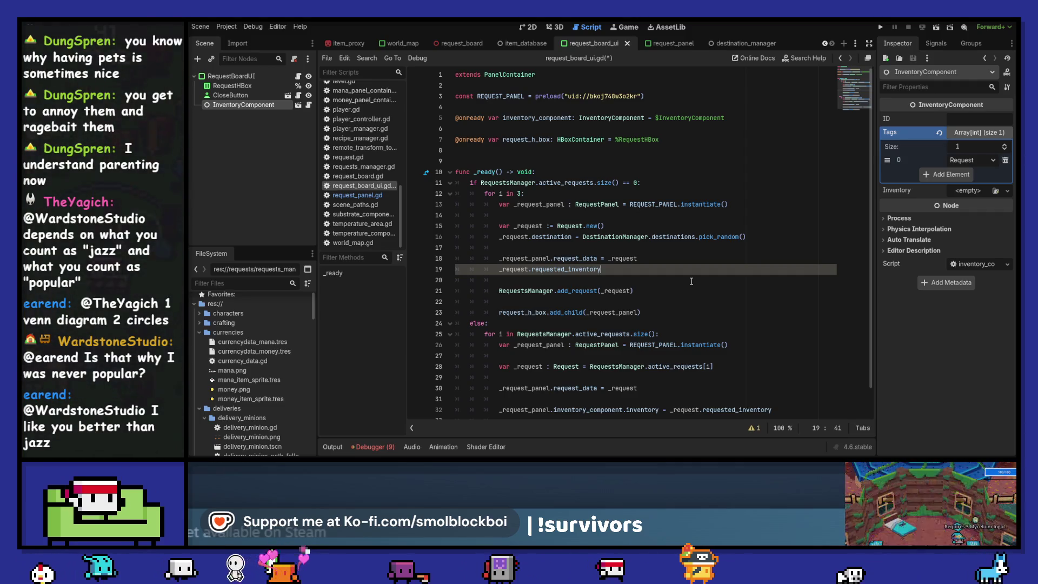
{"action": "key", "text": "ctrl+shift+Left"}
{"action": "key", "text": "BackSpace"}
{"action": "key", "text": "ctrl+BackSpace"}
{"action": "key", "text": "Return"}
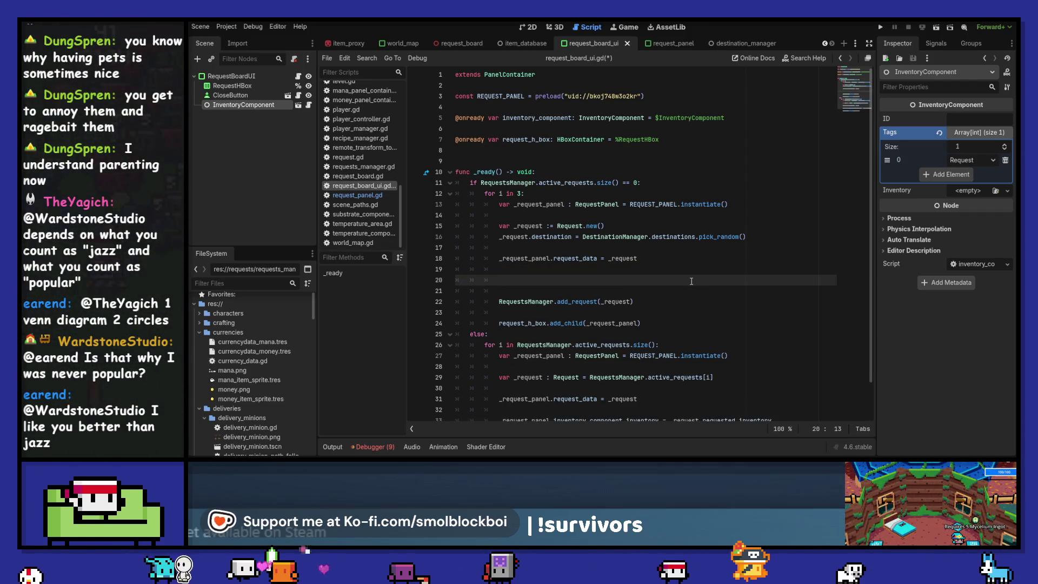
- Browse inventory_component autocompletion for an add method, then delete the half-written line
{"action": "type", "text": "inventory_component."}
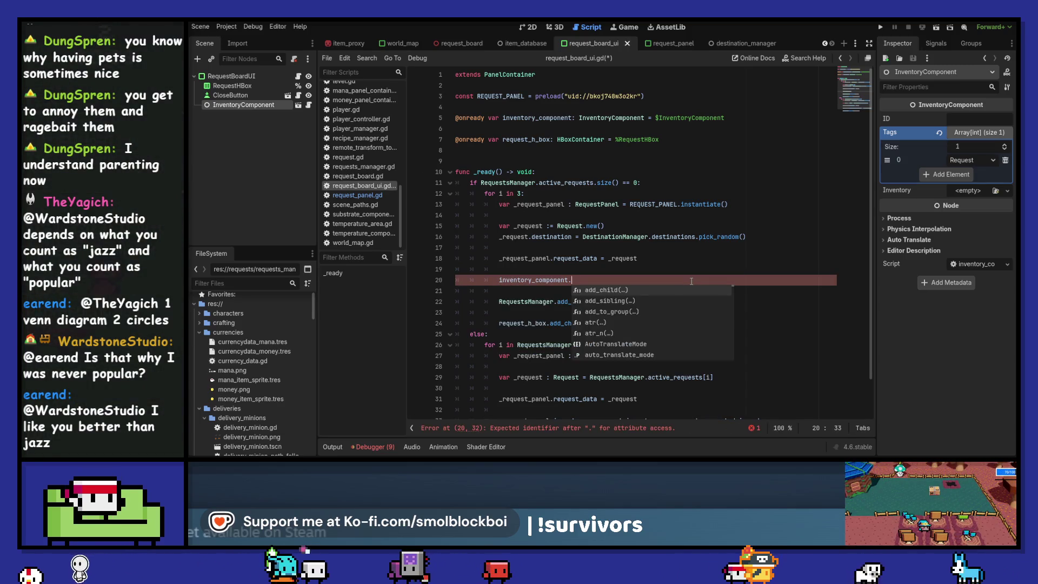
{"action": "type", "text": "inventory."}
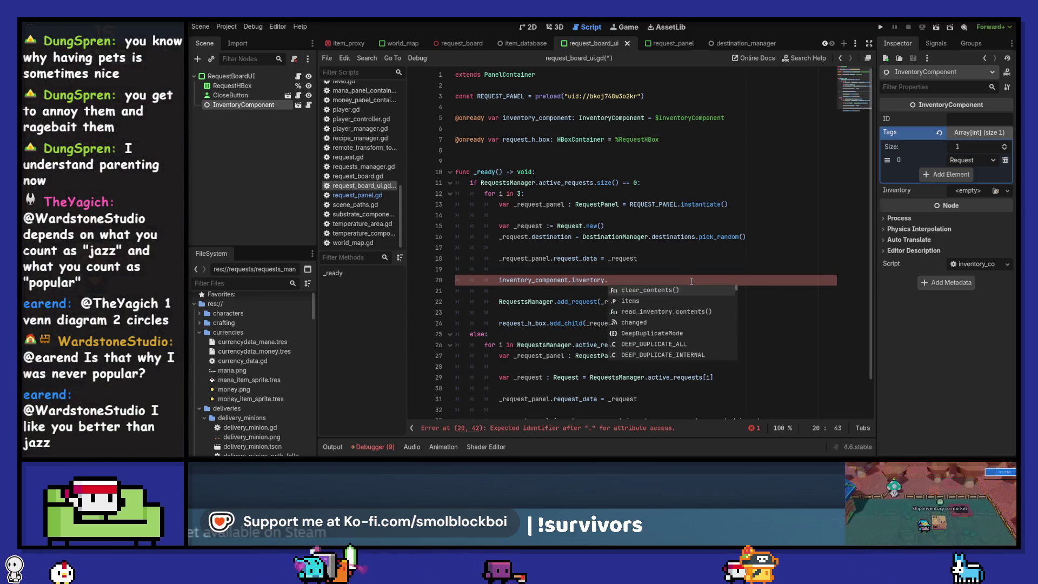
{"action": "key", "text": "ctrl+BackSpace"}
{"action": "key", "text": "ctrl+BackSpace"}
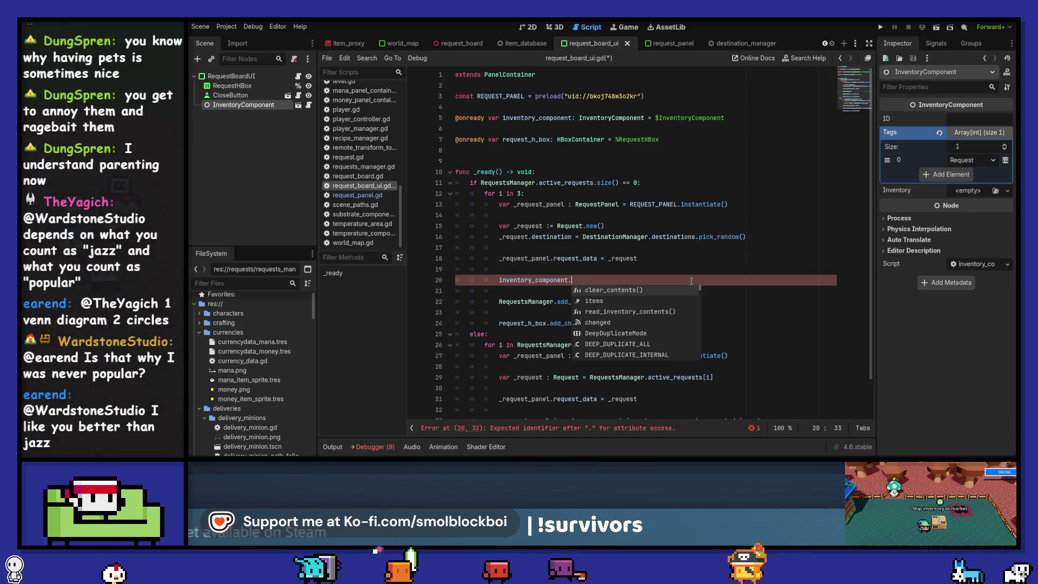
{"action": "key", "text": "Down"}
{"action": "key", "text": "Down"}
{"action": "key", "text": "Down"}
{"action": "key", "text": "Down"}
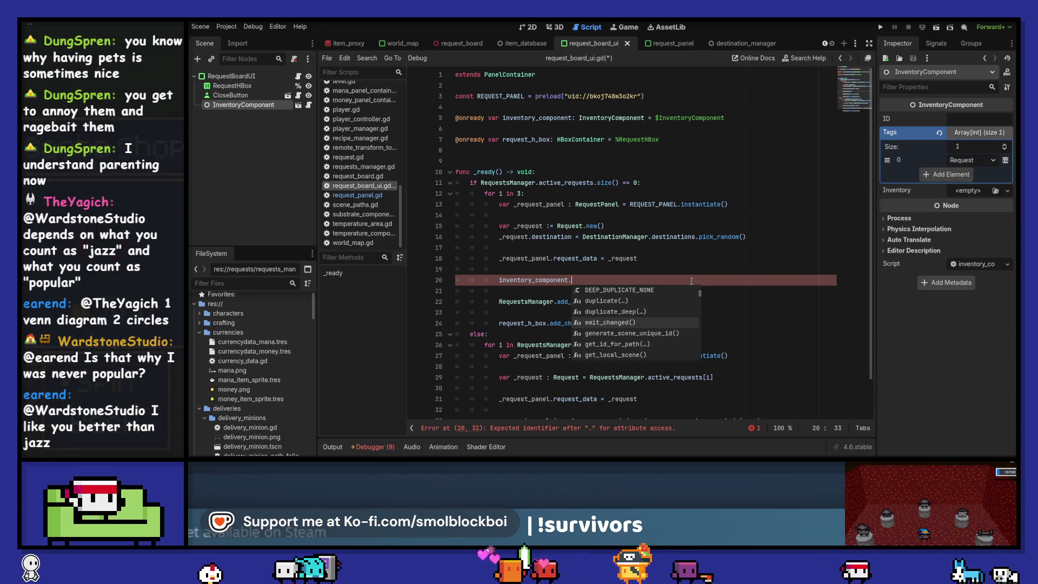
{"action": "key", "text": "Up"}
{"action": "key", "text": "Up"}
{"action": "key", "text": "Up"}
{"action": "key", "text": "Down"}
{"action": "key", "text": "Down"}
{"action": "key", "text": "Down"}
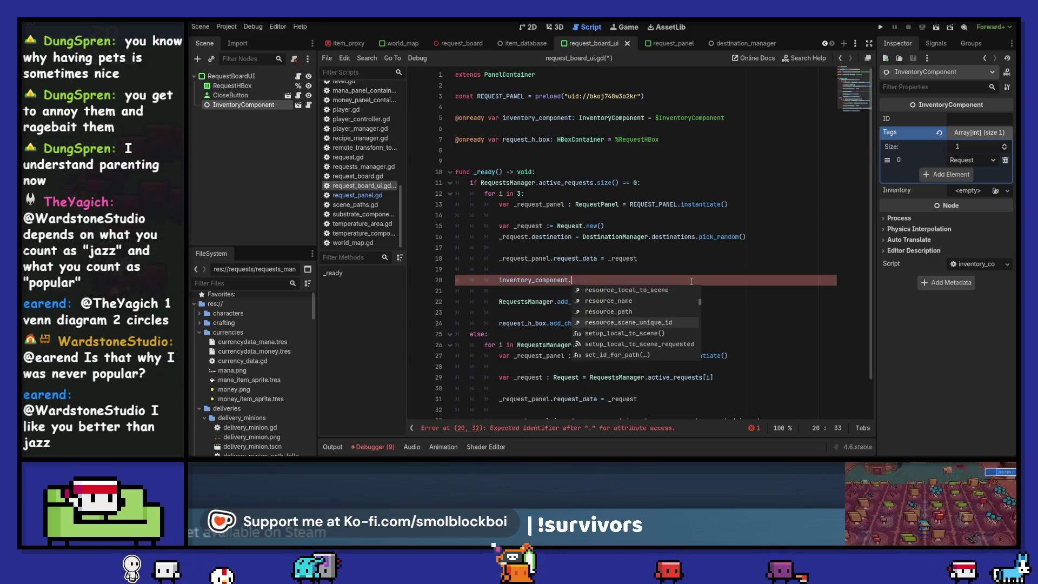
{"action": "type", "text": "add"}
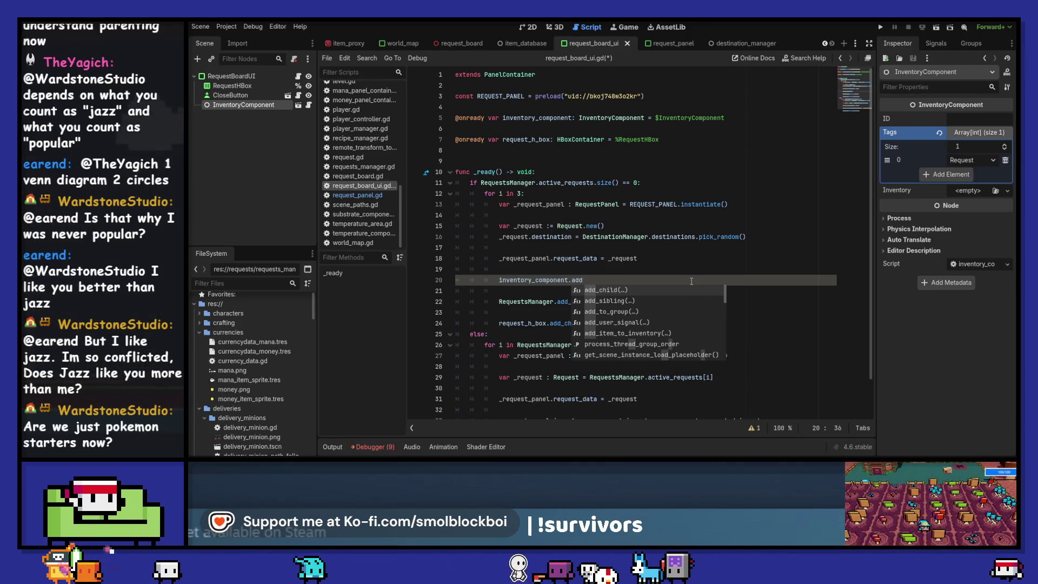
{"action": "key", "text": "BackSpace"}
{"action": "key", "text": "BackSpace"}
{"action": "key", "text": "BackSpace"}
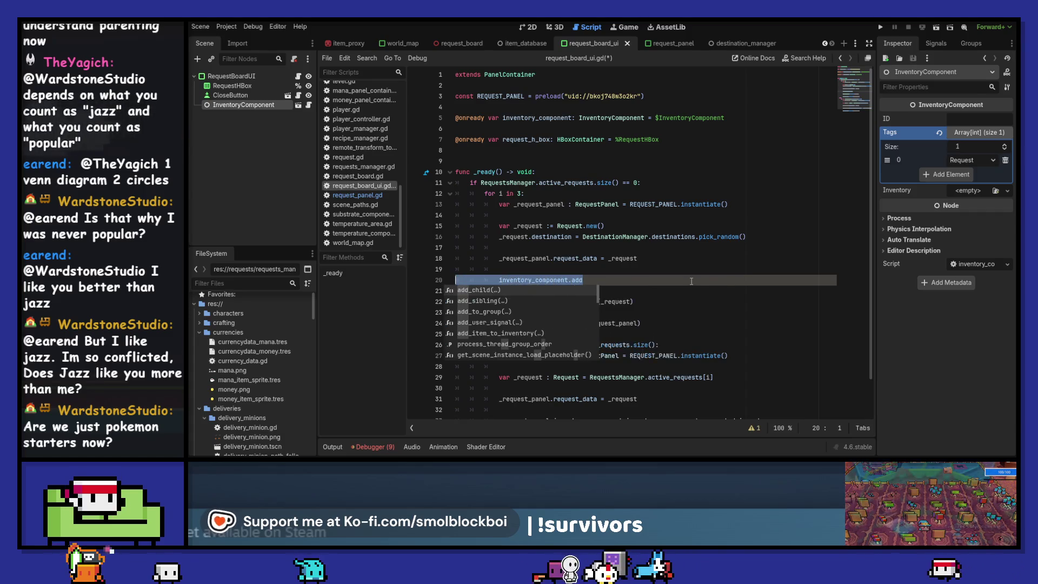
{"action": "key", "text": "ctrl+shift+f"}
- Search the project for add_item and open the crafting_ui.gd line 57 match, selecting source_inventory
{"action": "type", "text": "add_item"}
{"action": "key", "text": "Return"}
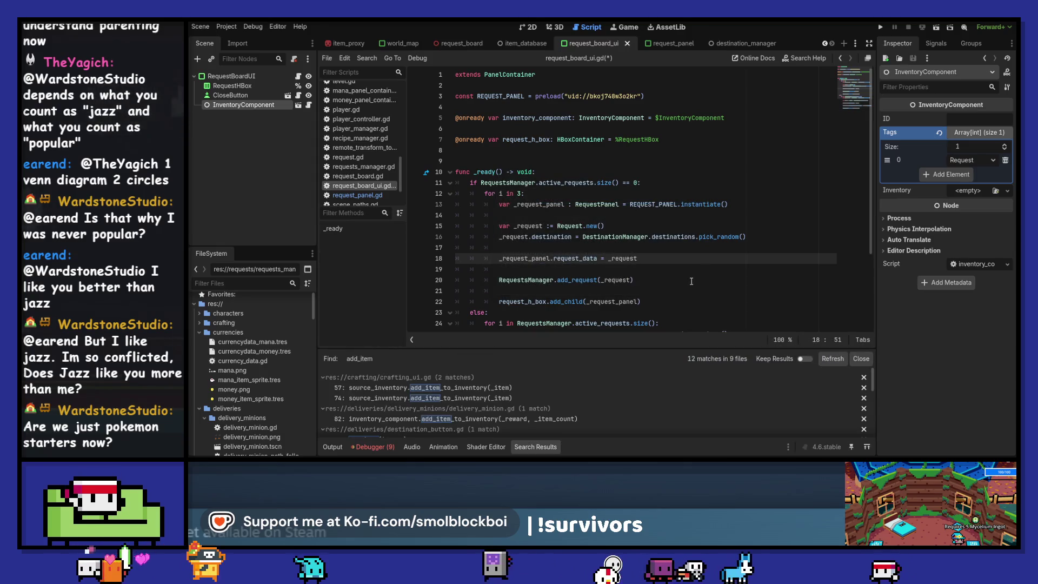
{"action": "scroll", "coordinate": [582, 390], "scroll_direction": "down", "scroll_amount": 3}
{"action": "scroll", "coordinate": [582, 395], "scroll_direction": "down", "scroll_amount": 1}
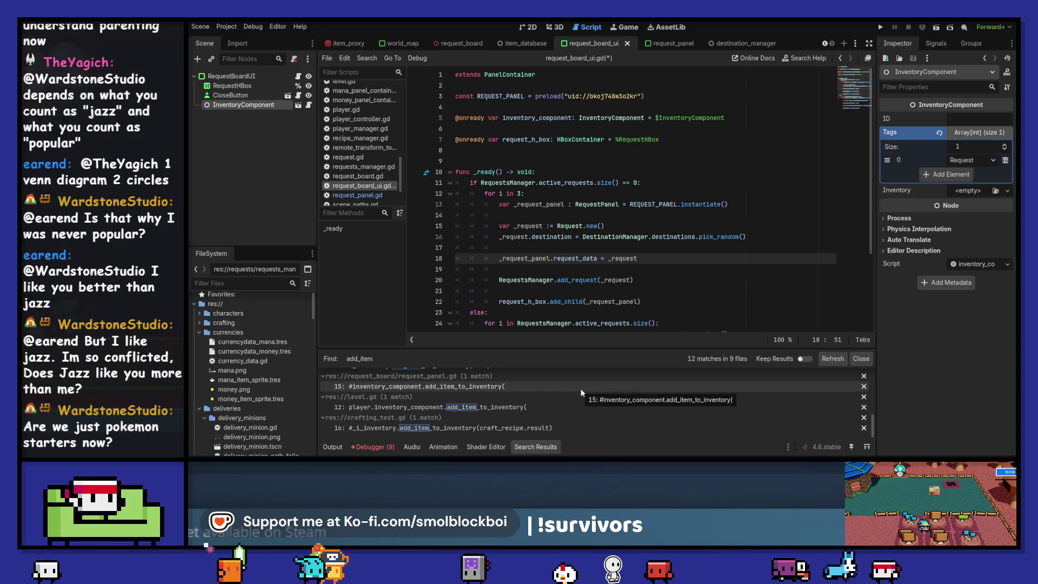
{"action": "scroll", "coordinate": [561, 406], "scroll_direction": "up", "scroll_amount": 5}
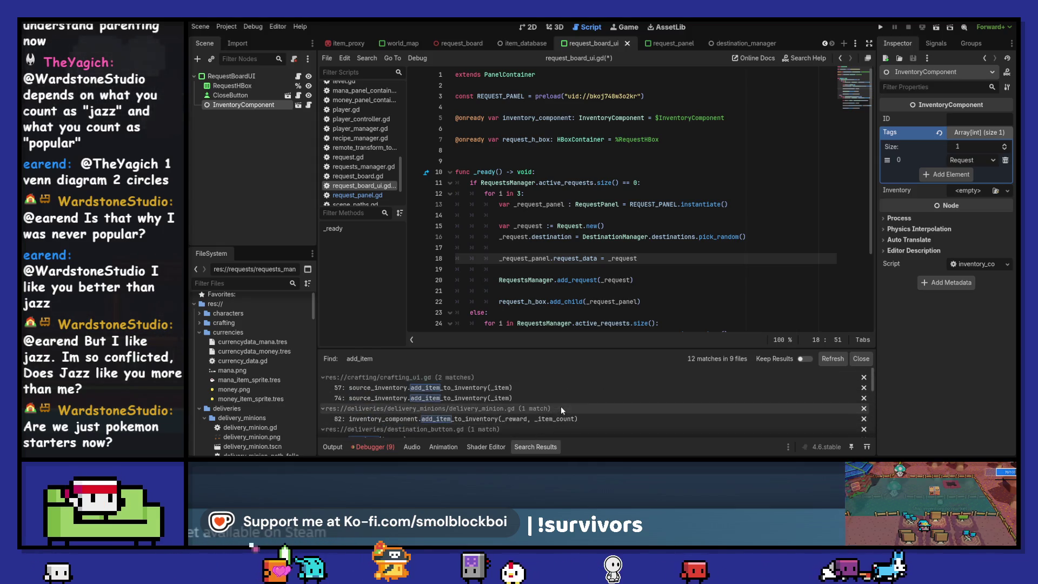
{"action": "left_click", "coordinate": [557, 387]}
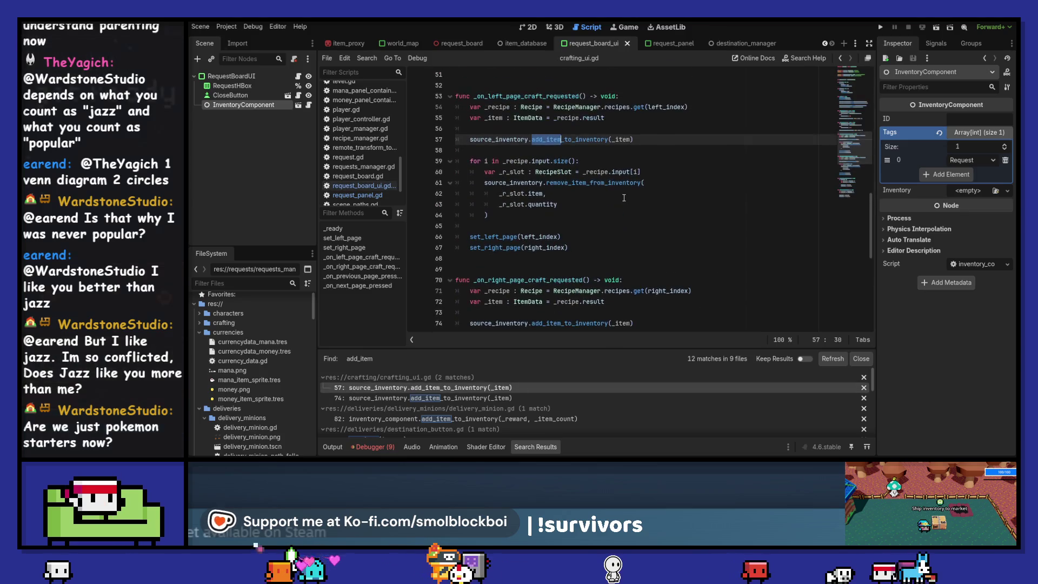
{"action": "double_click", "coordinate": [487, 139]}
{"action": "scroll", "coordinate": [631, 227], "scroll_direction": "up", "scroll_amount": 15}
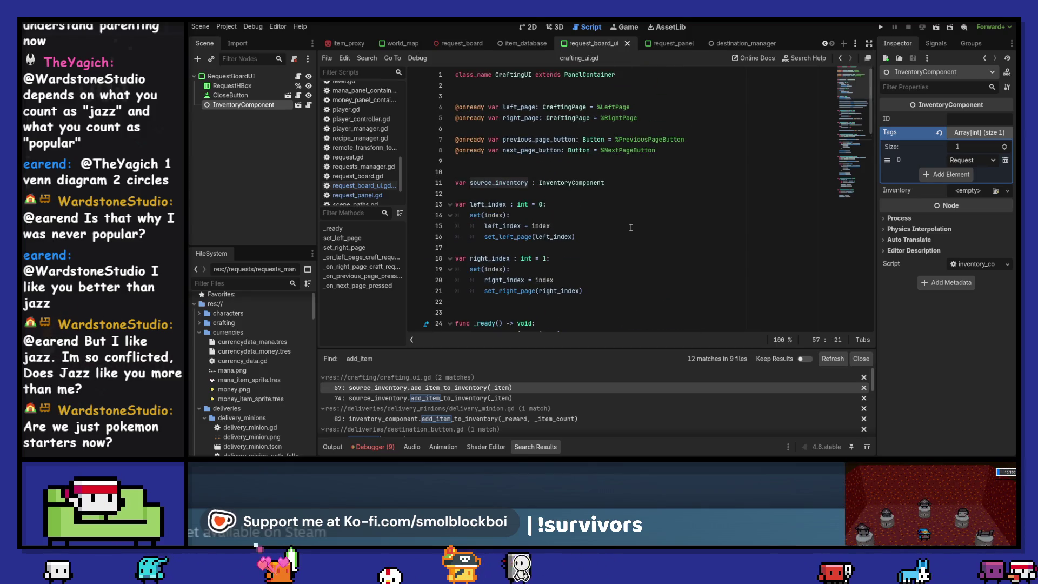
{"action": "scroll", "coordinate": [630, 228], "scroll_direction": "down", "scroll_amount": 8}
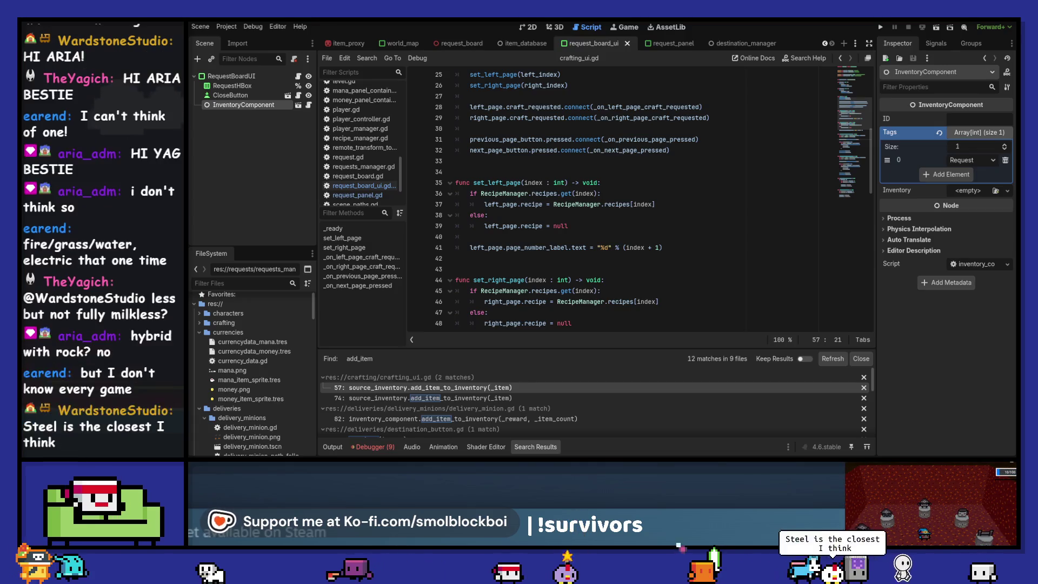
- Switch to the browser showing the Bulbapedia Klawf article
{"action": "key", "text": "alt+Tab"}
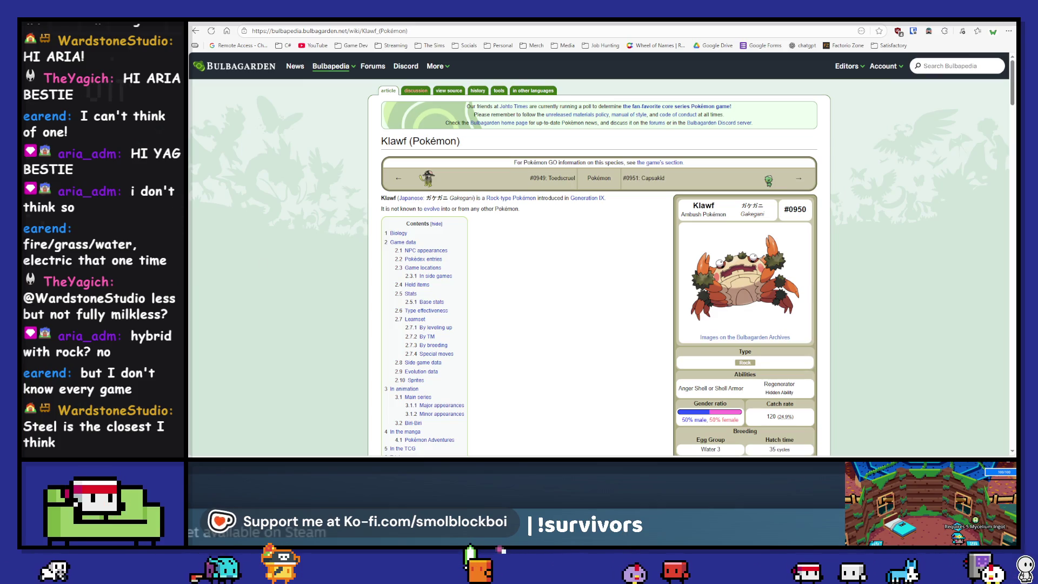
- Return to the Godot editor with crafting_ui.gd and the add_item results
{"action": "key", "text": "alt+Tab"}
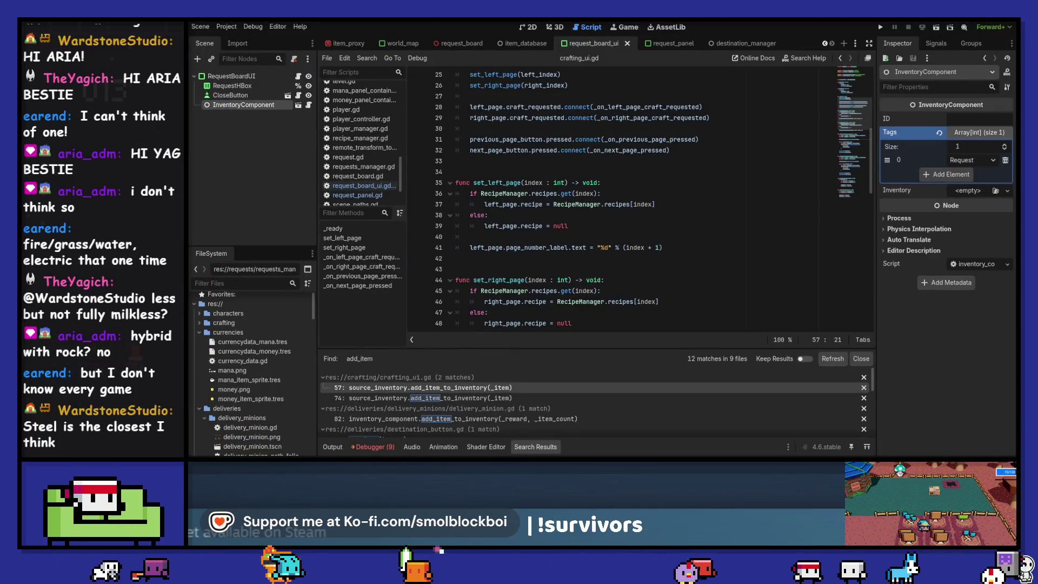